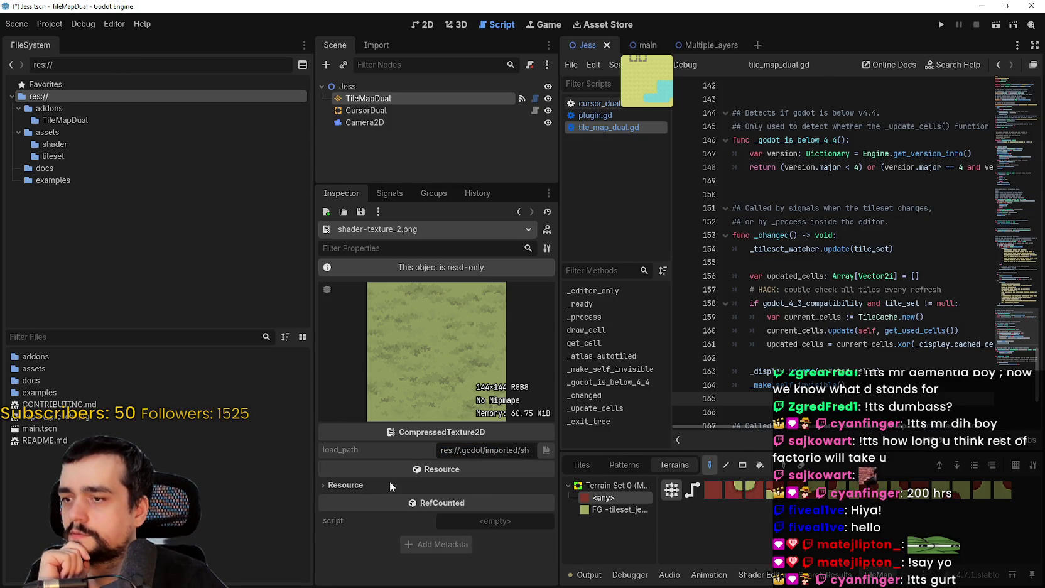
Open the TileMapDual node's TileSet in the TileSet editor
click(348, 485)
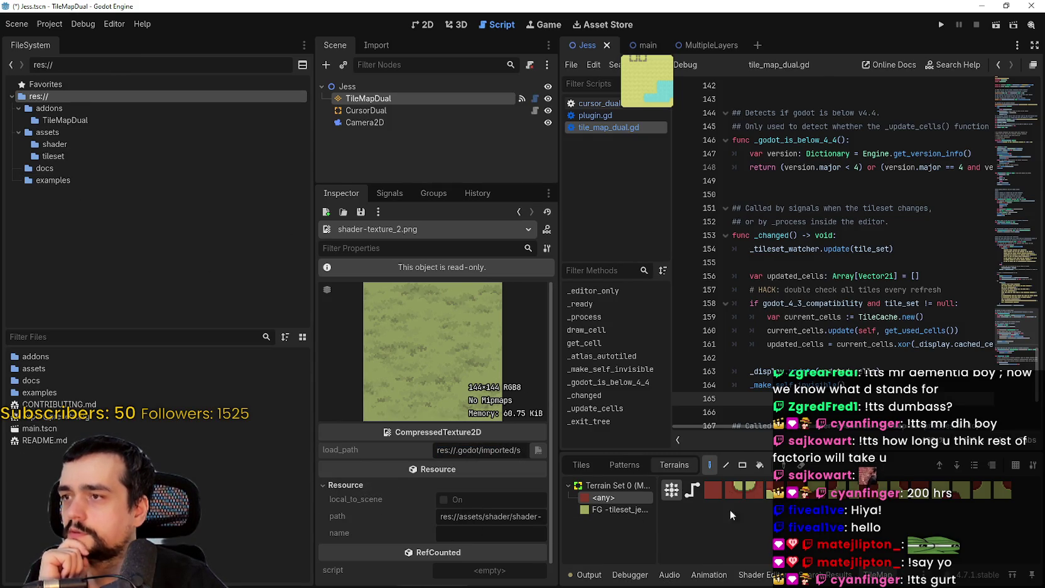
click(384, 98)
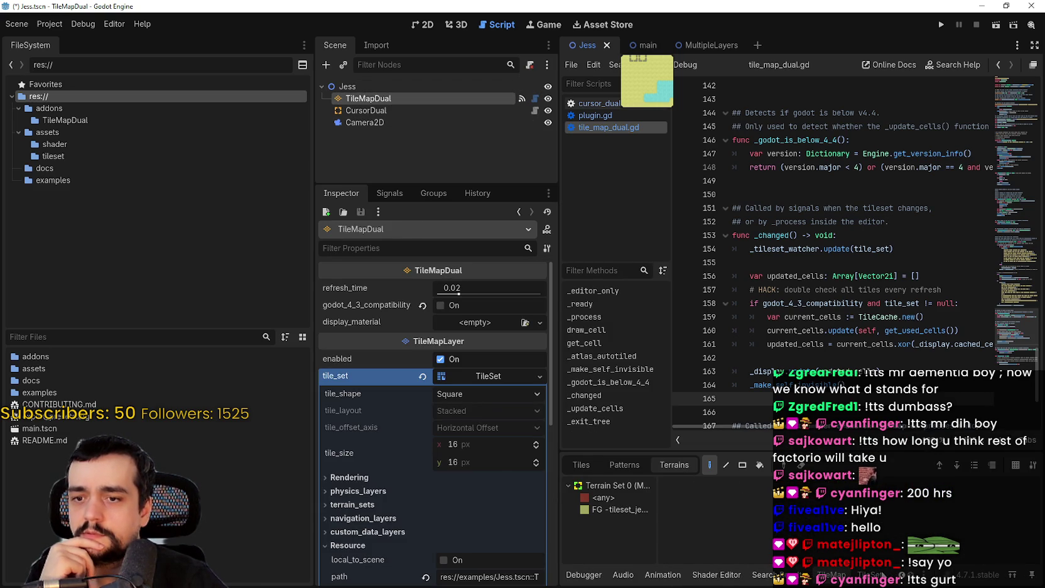
click(881, 575)
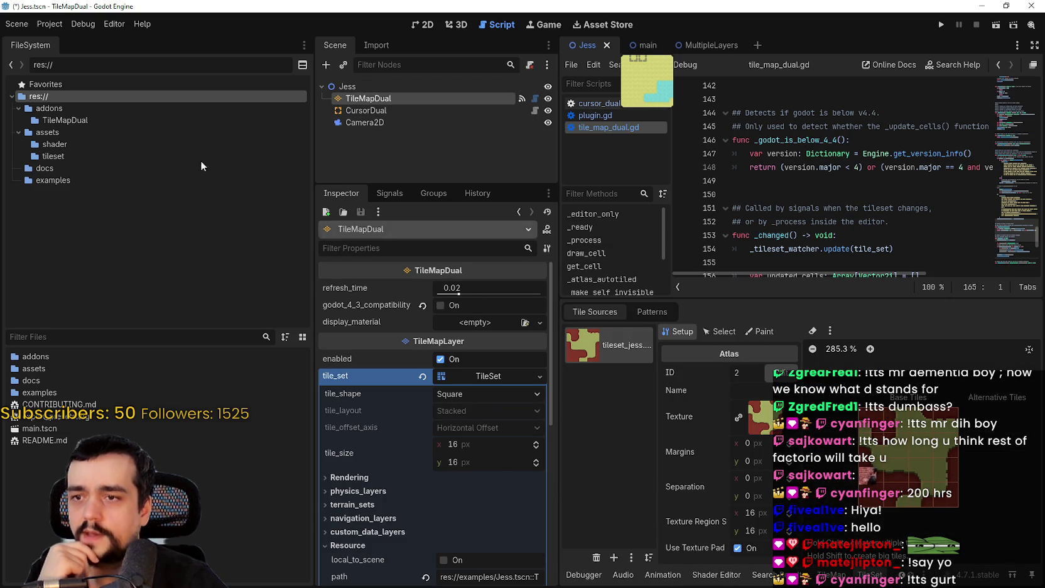
Open tileset_jess.png from res://assets in Aseprite as an external program
click(75, 129)
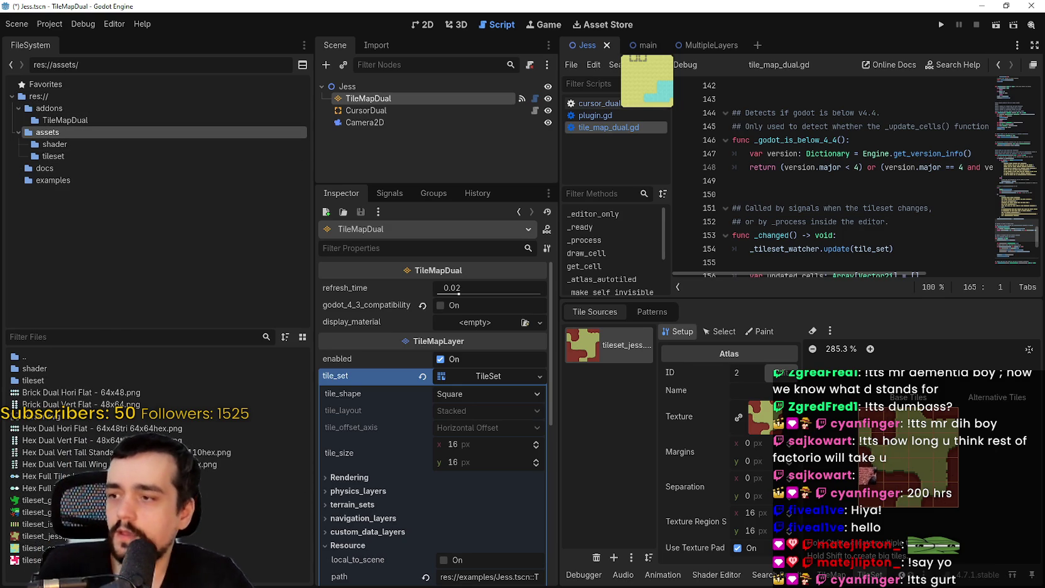
click(48, 537)
right_click(48, 540)
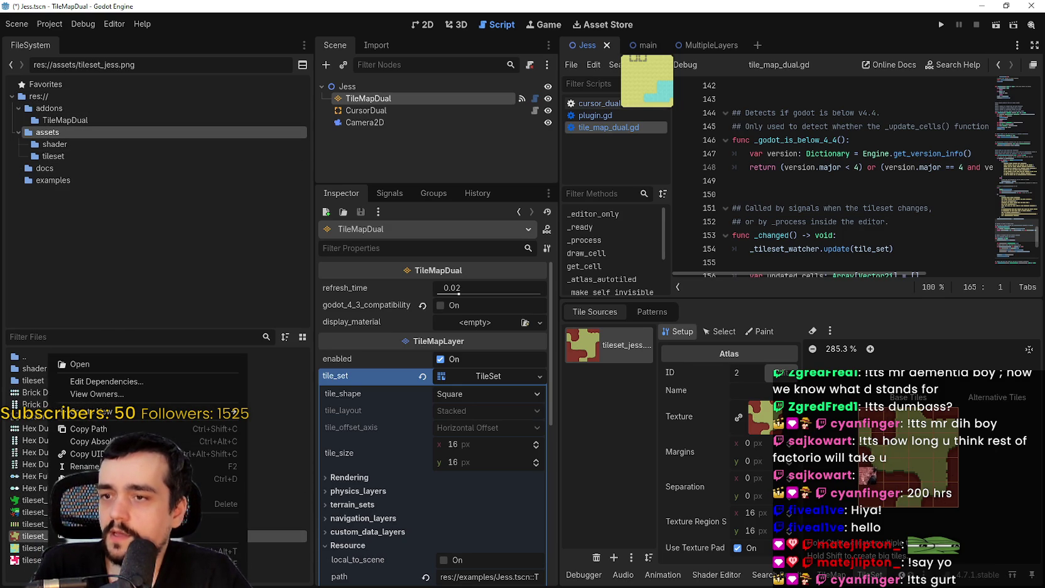
click(34, 548)
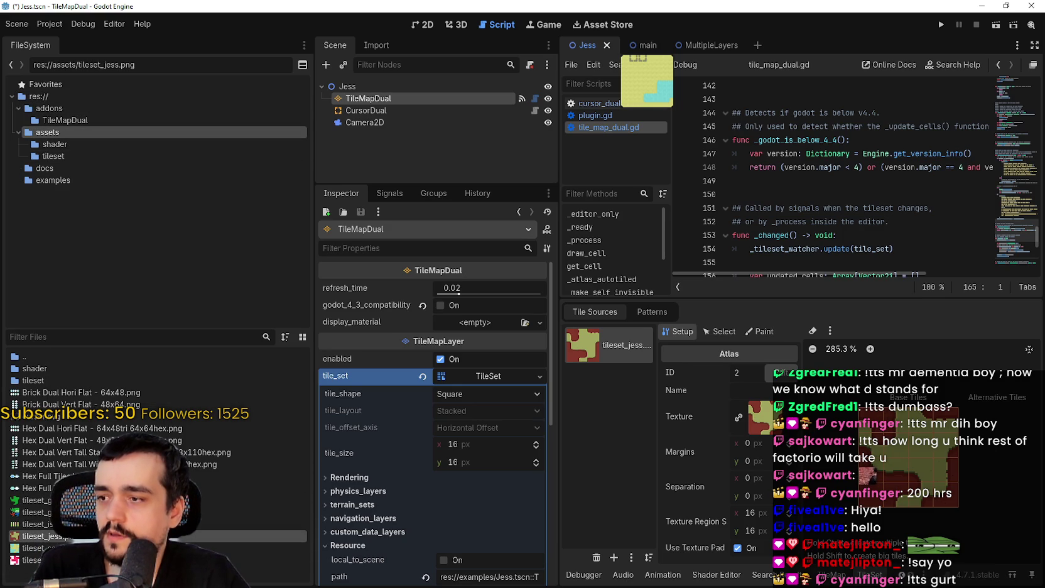
click(38, 536)
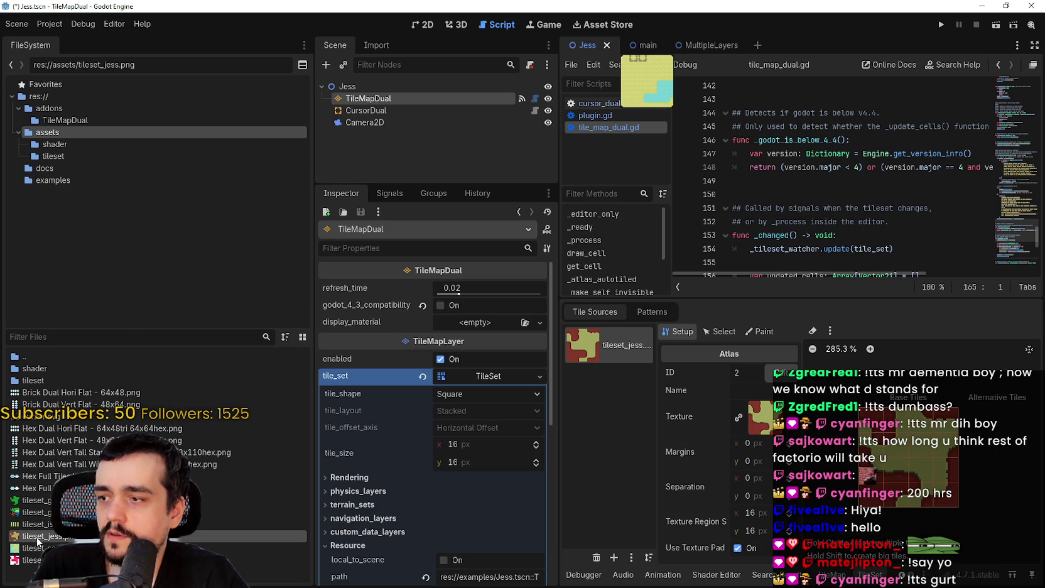
right_click(65, 539)
click(107, 563)
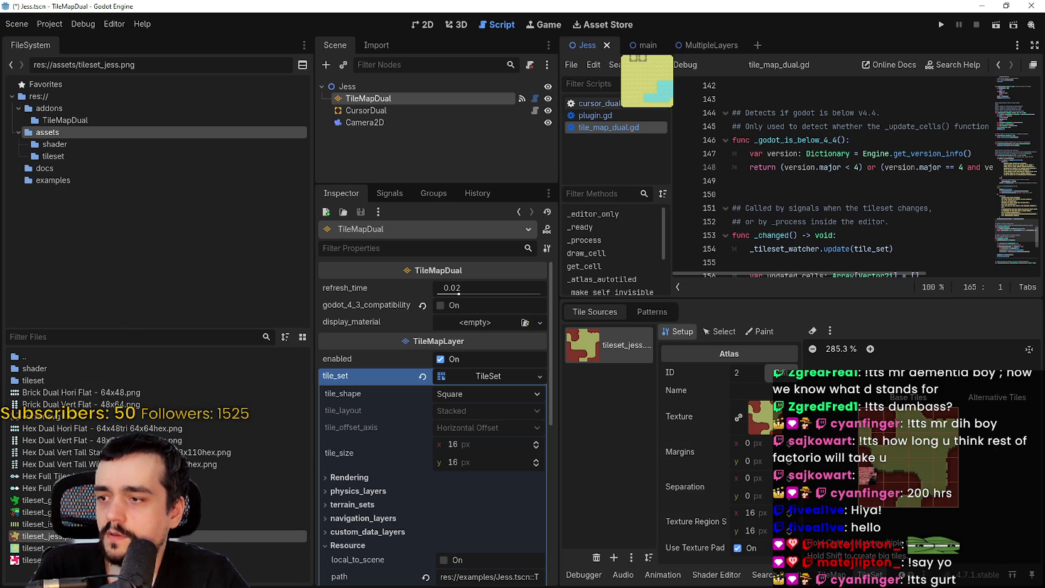
scroll(796, 316, up, 2)
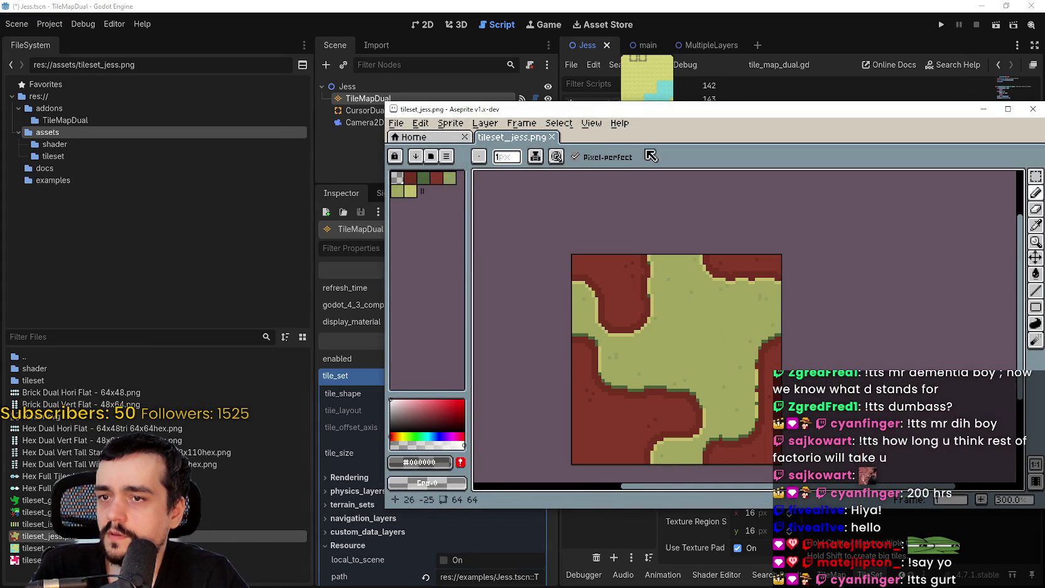
Open tileset_sand.png in Aseprite and move its window to the top-left
drag(620, 110, 450, 17)
scroll(523, 193, down, 1)
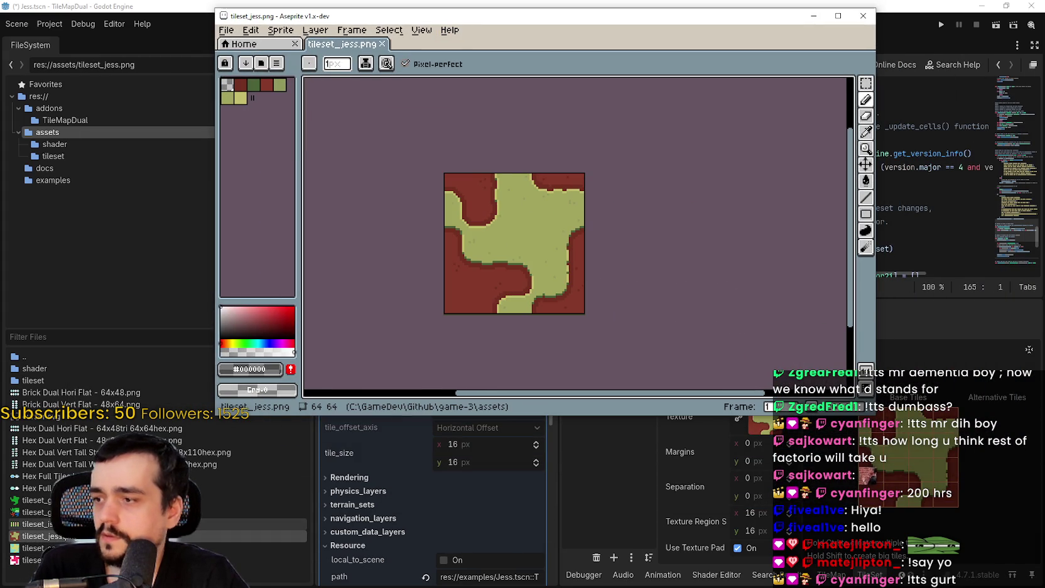
click(38, 548)
right_click(45, 547)
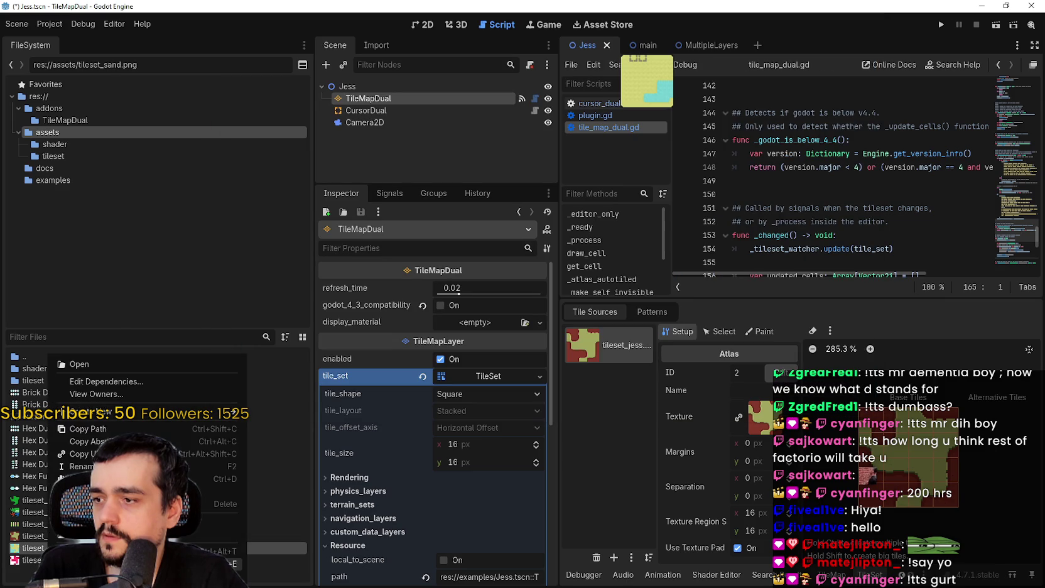
click(107, 563)
scroll(649, 278, up, 2)
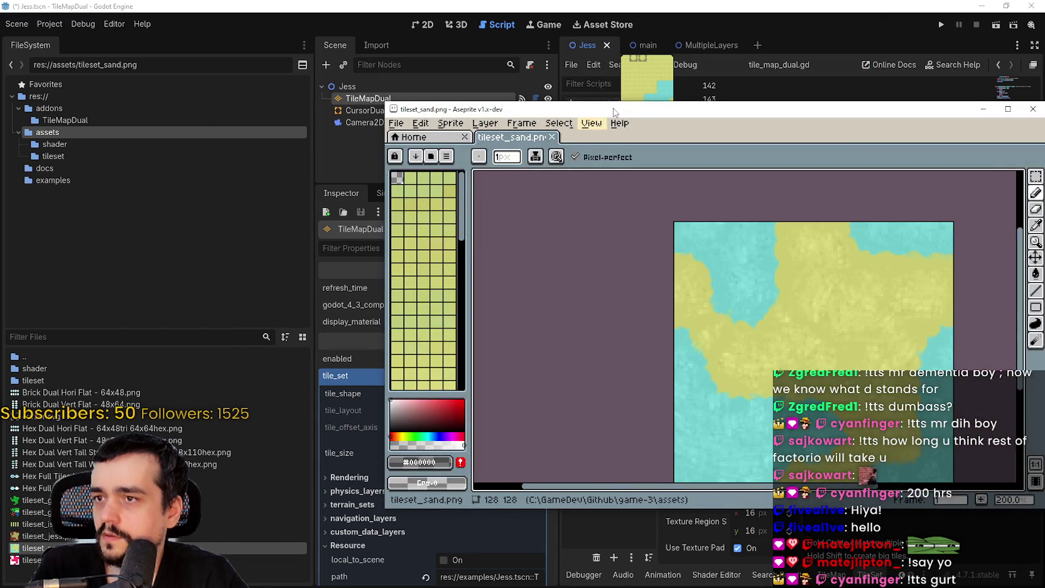
drag(615, 107, 164, 5)
scroll(363, 245, down, 3)
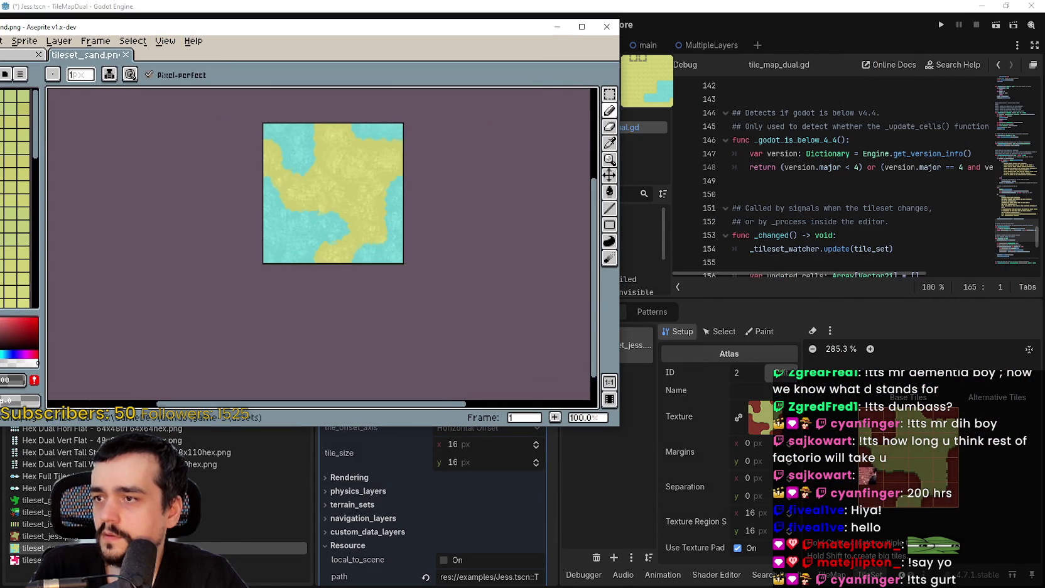
Set the sand window aside and open tileset_grass.png in Aseprite beside the jess window
key(alt+Tab)
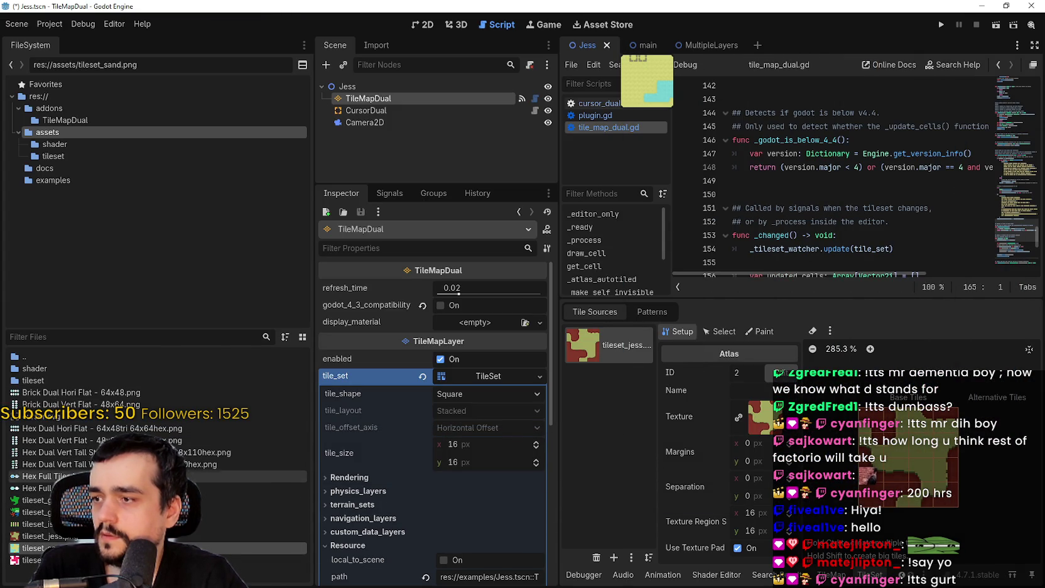
right_click(70, 500)
click(232, 563)
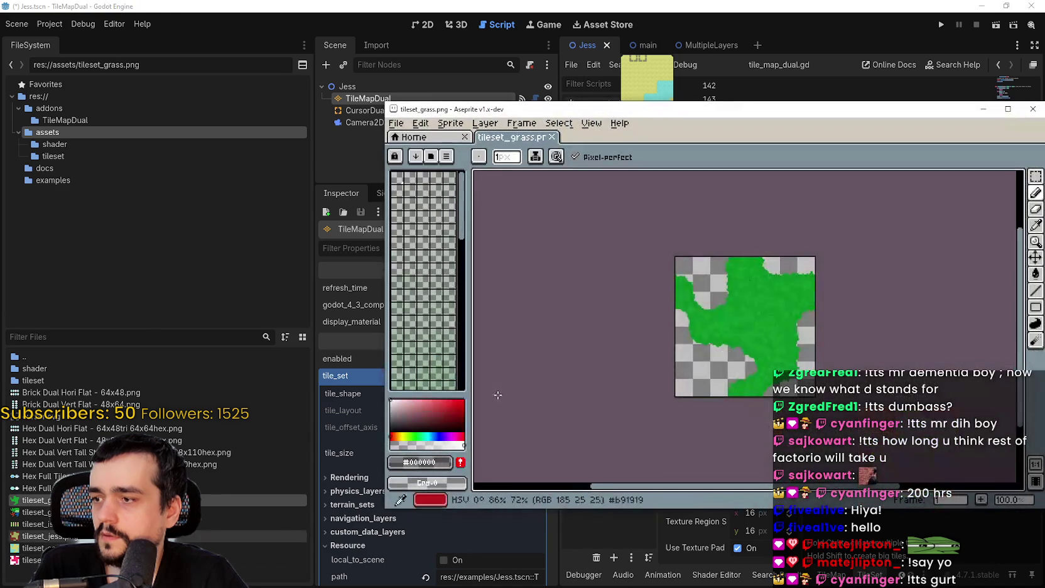
scroll(761, 292, up, 1)
scroll(757, 286, down, 1)
mouse_move(786, 134)
mouse_down()
mouse_move(482, 53)
mouse_move(350, 53)
mouse_up()
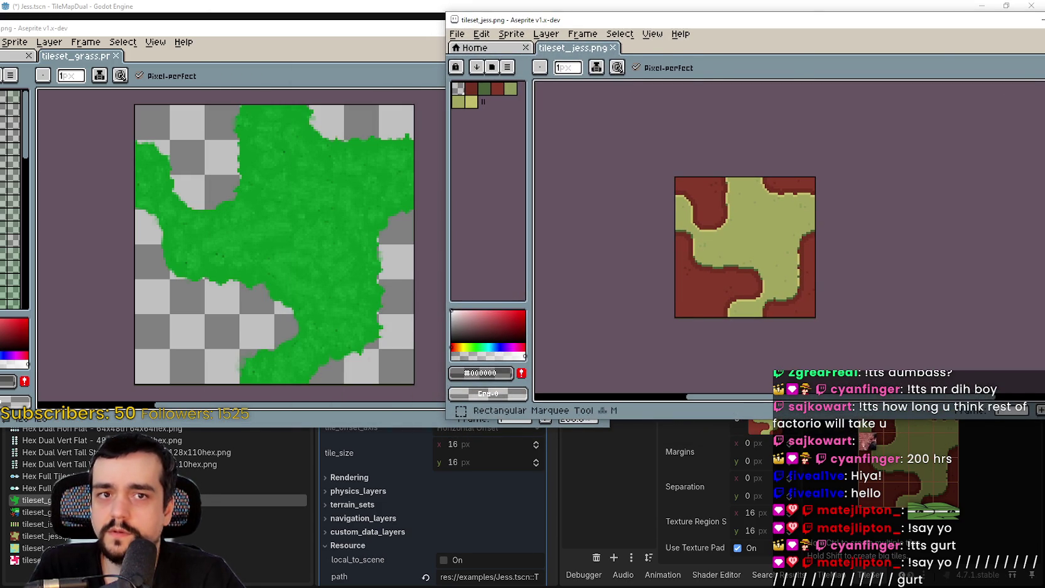
Marquee-select the top-left 16×16 tile of tileset_jess and make its window taller
key(m)
drag(680, 188, 697, 207)
scroll(693, 205, up, 3)
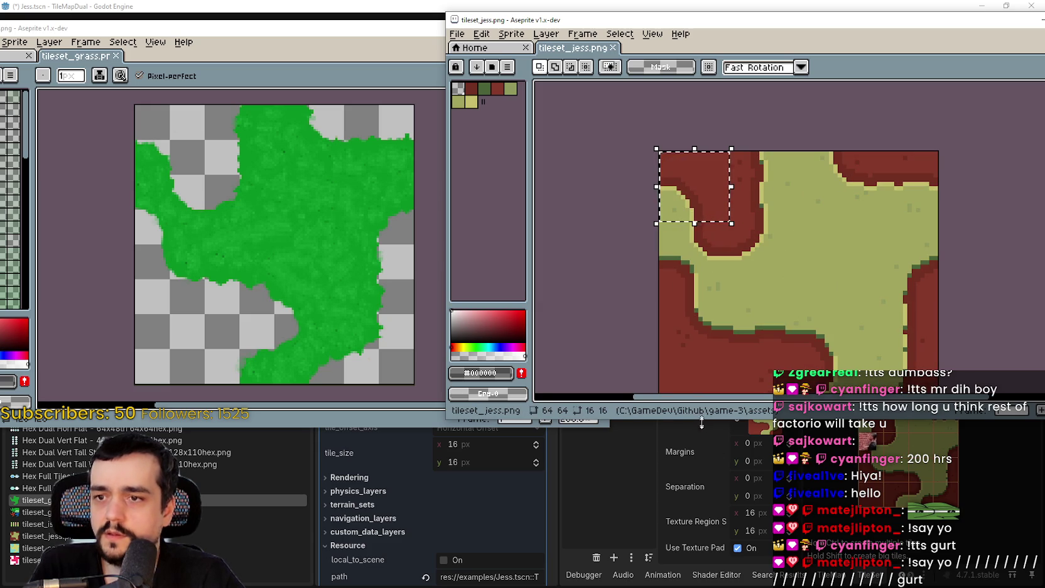
drag(702, 419, 702, 514)
Select a tile near the bottom of tileset_grass, then move the jess selection to the top-right tile and down one
click(381, 364)
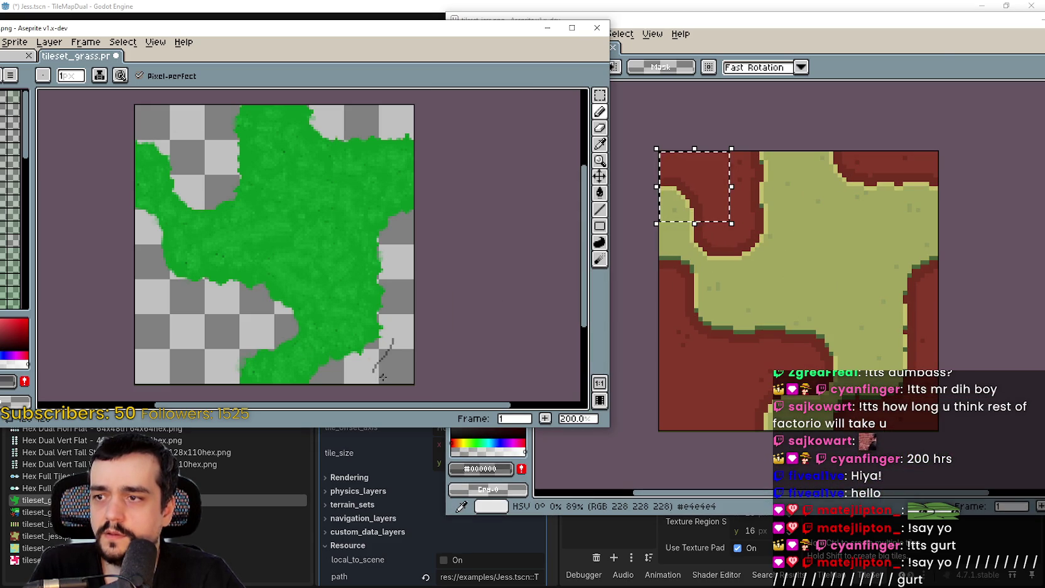
key(m)
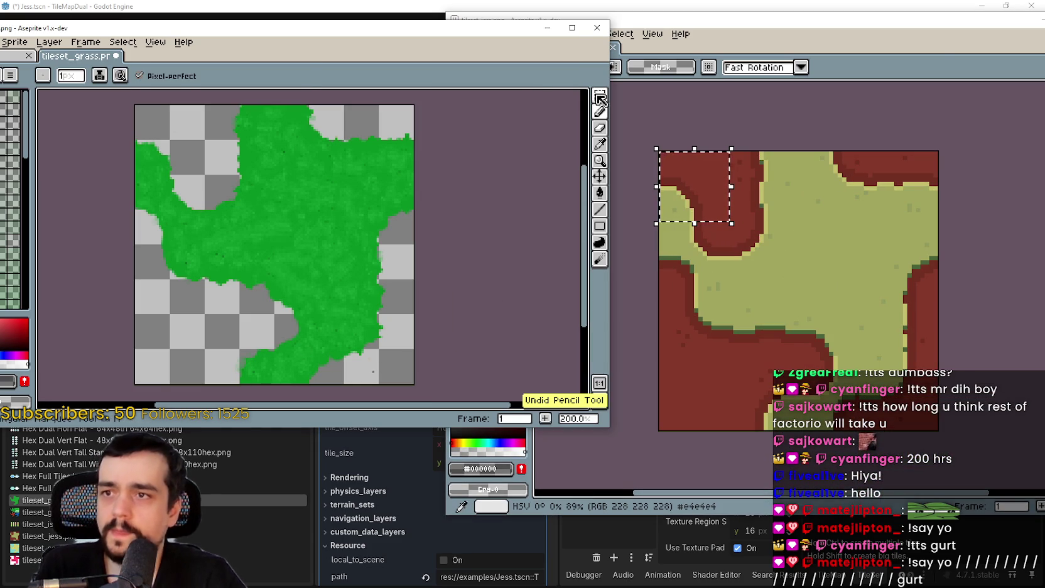
mouse_move(347, 351)
mouse_down()
mouse_move(355, 358)
mouse_move(397, 328)
mouse_move(258, 157)
mouse_move(263, 370)
mouse_up()
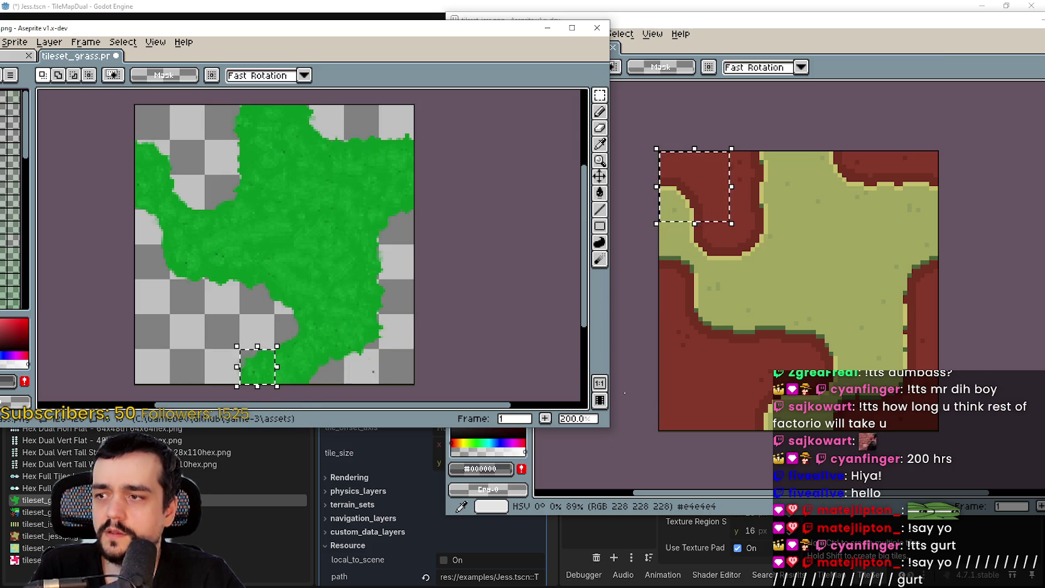
click(794, 193)
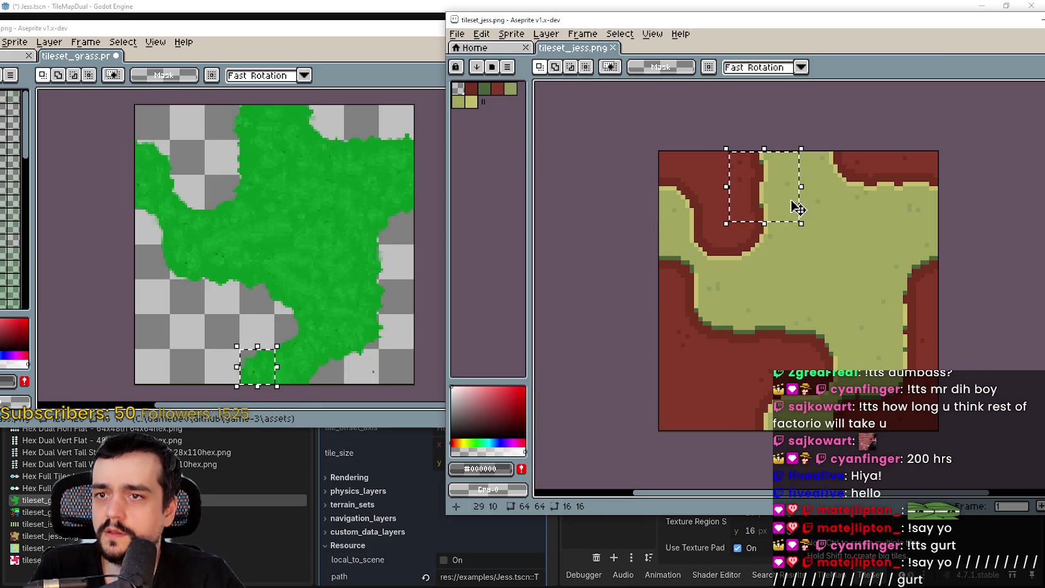
click(878, 199)
click(895, 258)
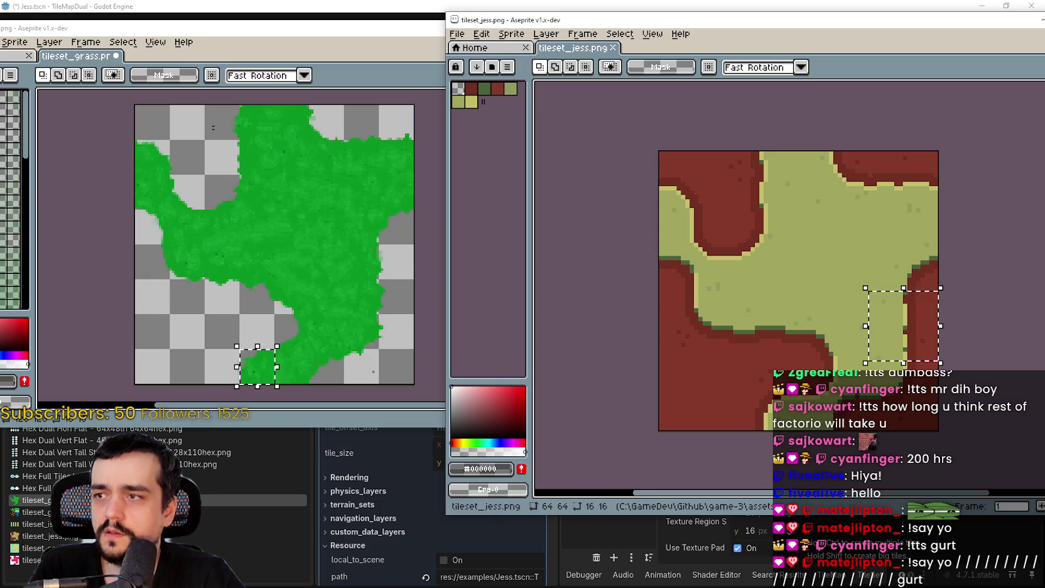
Select tiles along the grass tileset's top row and middle, then move the jess window left
click(144, 117)
drag(145, 117, 406, 108)
click(162, 110)
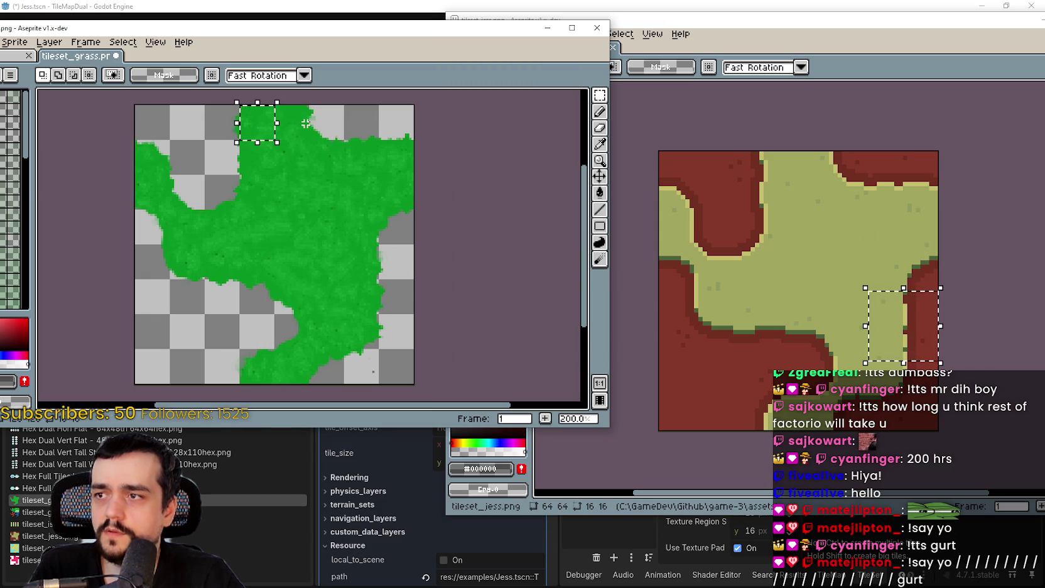
drag(326, 122, 399, 123)
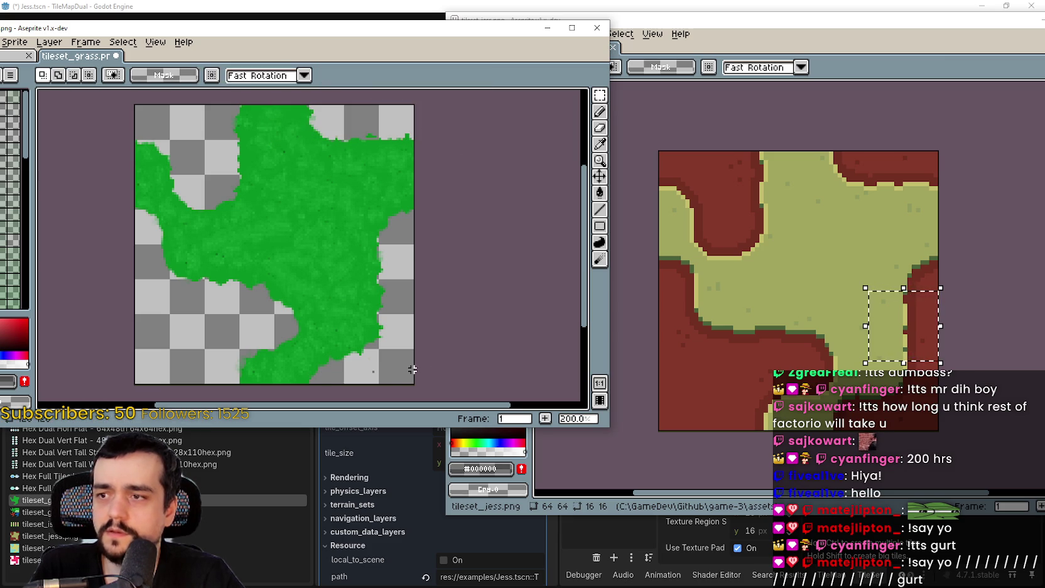
scroll(413, 366, down, 1)
scroll(344, 331, up, 2)
mouse_move(344, 331)
mouse_down()
mouse_move(344, 297)
mouse_move(282, 286)
mouse_up()
scroll(282, 285, down, 2)
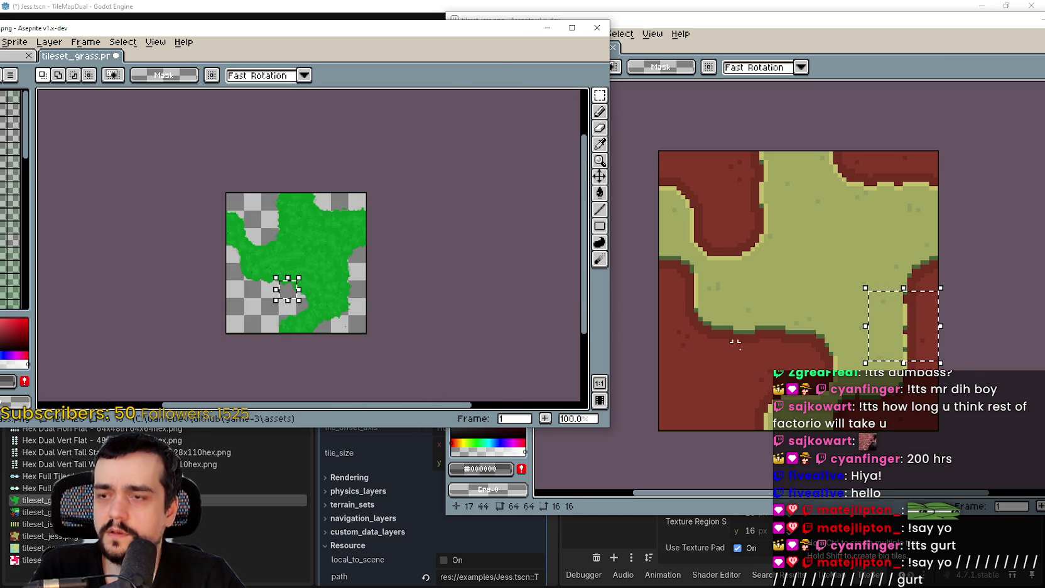
click(722, 331)
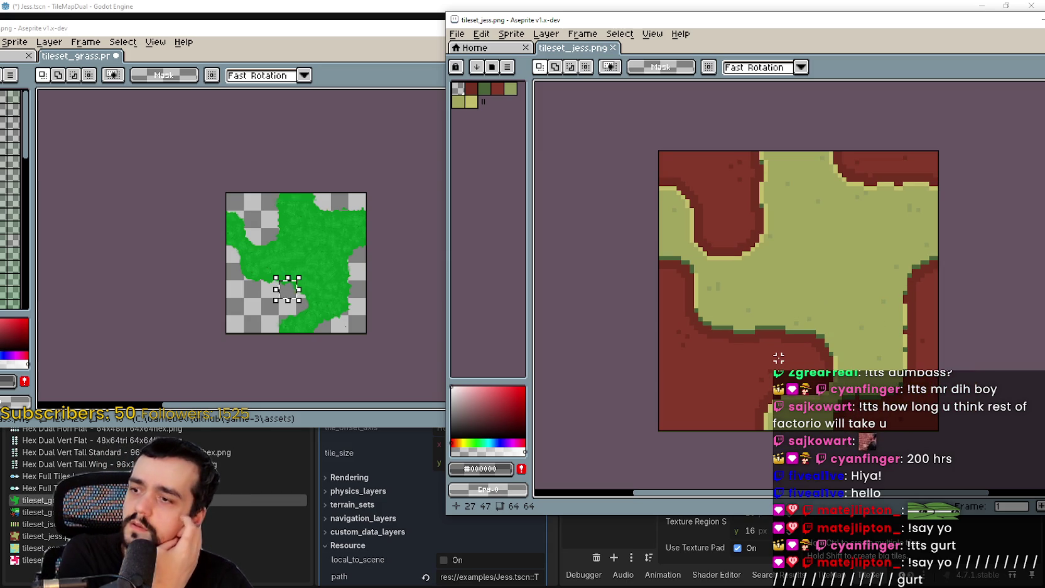
mouse_move(627, 20)
mouse_down()
mouse_move(362, 20)
mouse_move(491, 19)
mouse_up()
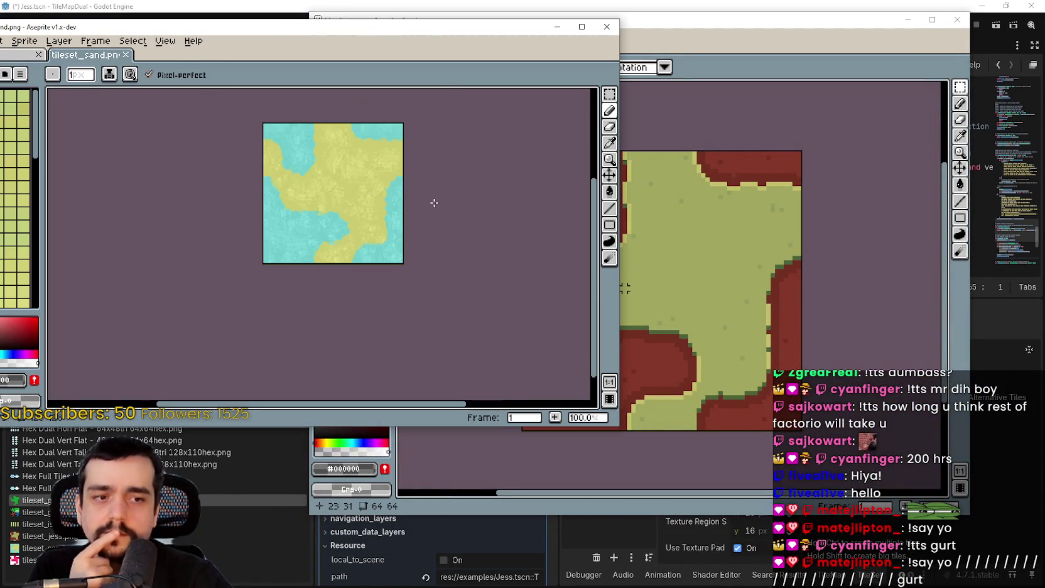
Marquee a tile-sized area at the sand tileset's lower right, compare with Jess, and return to sand
scroll(390, 267, up, 3)
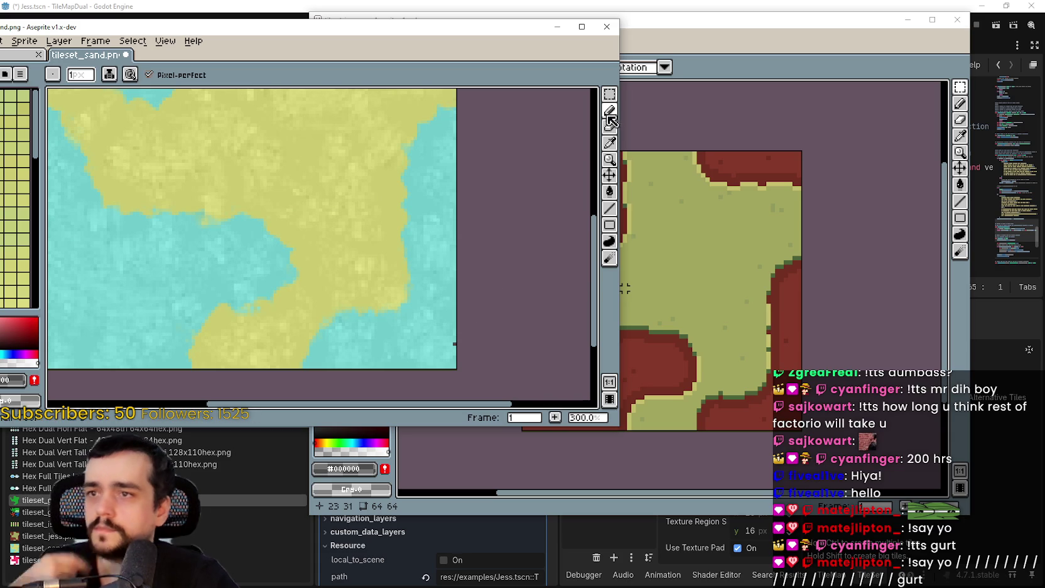
click(610, 95)
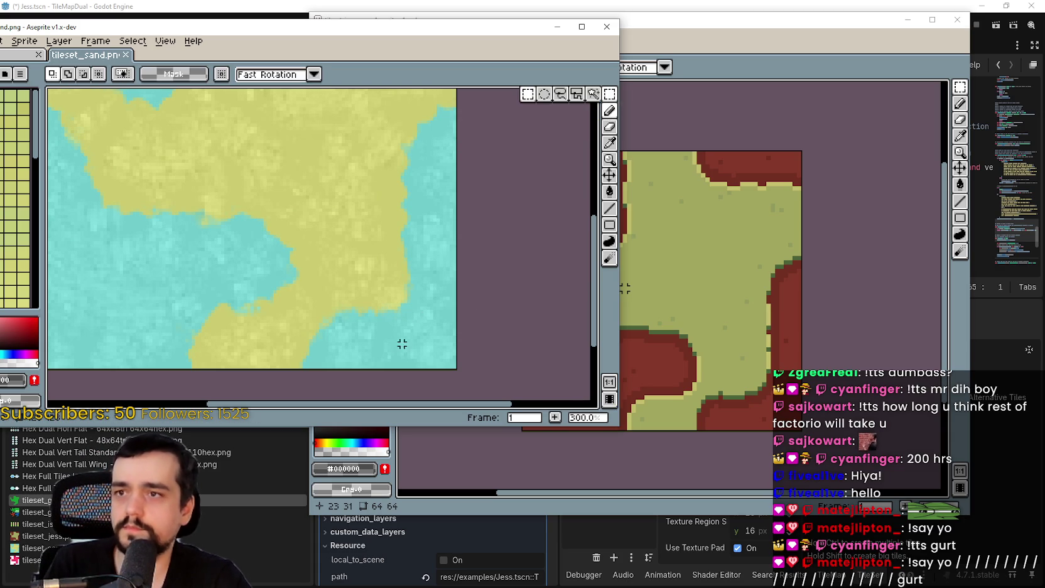
scroll(413, 339, down, 3)
scroll(380, 329, up, 4)
scroll(380, 329, down, 1)
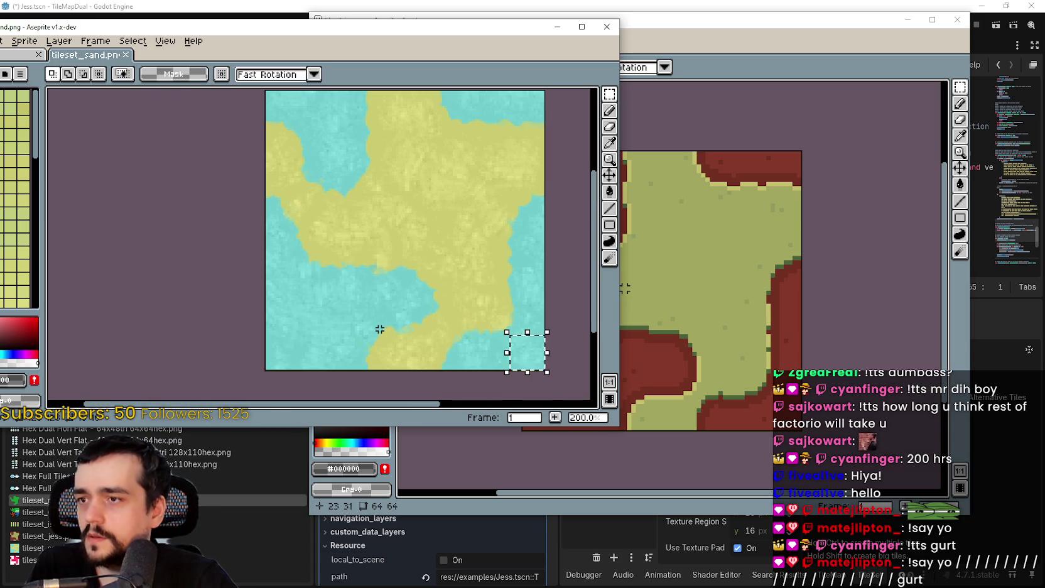
drag(507, 337, 508, 337)
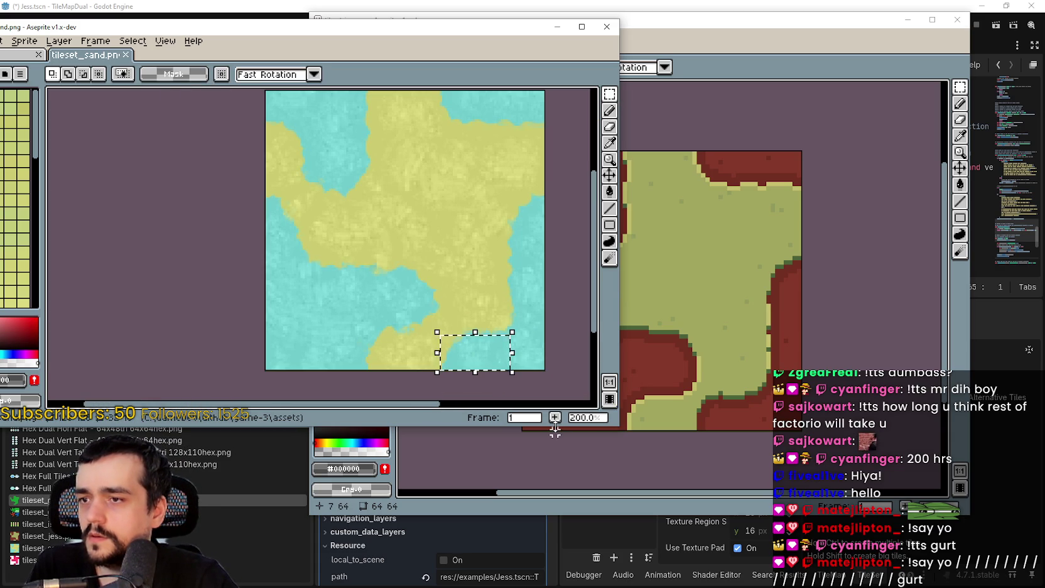
mouse_move(804, 24)
mouse_down()
mouse_move(840, 94)
mouse_move(856, 94)
mouse_move(875, 55)
mouse_up()
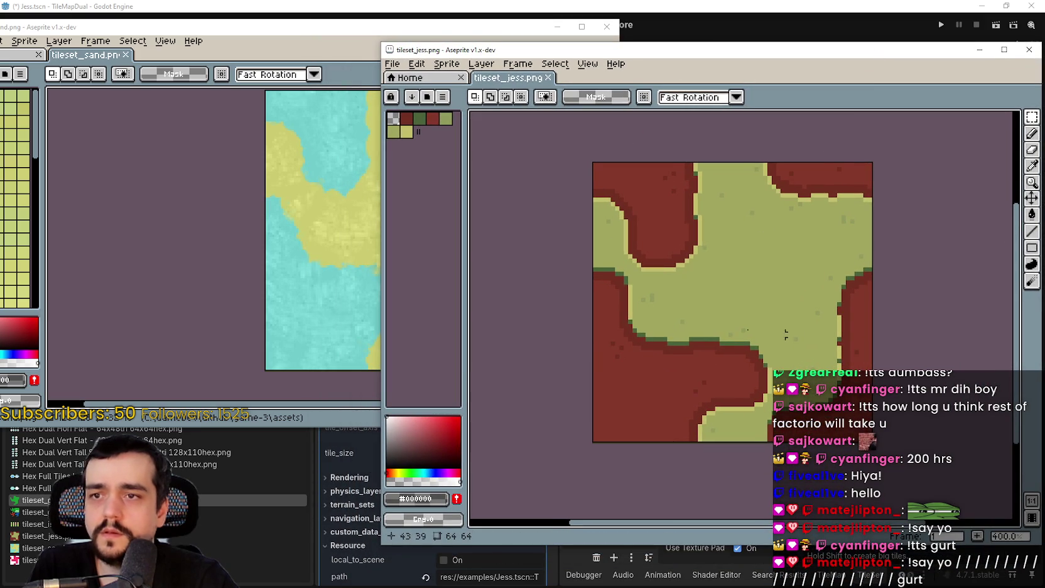
click(206, 247)
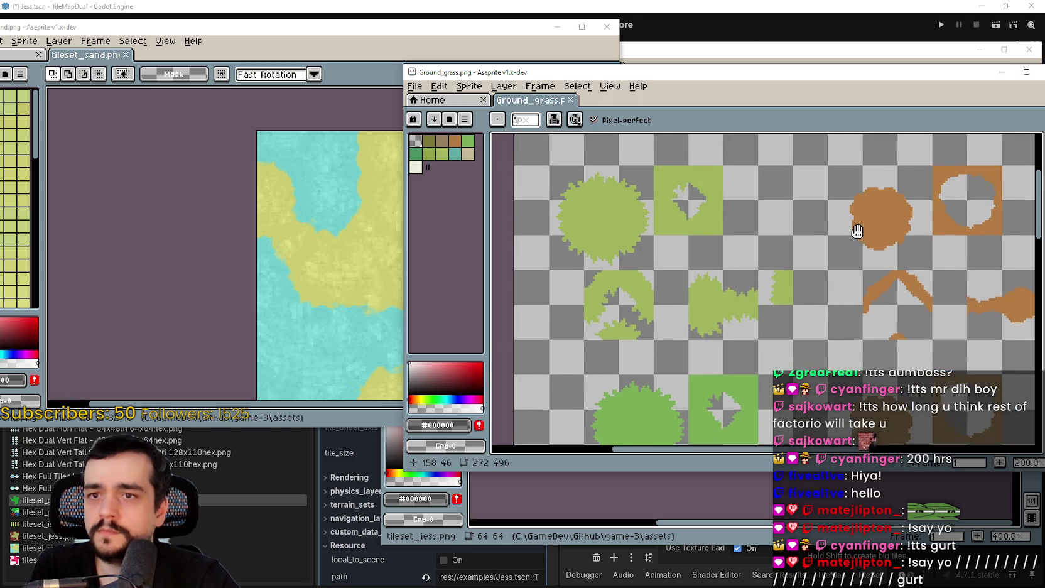
Pan and zoom across the Ground_grass sheet to inspect its grass variants
scroll(856, 226, up, 2)
scroll(965, 204, down, 2)
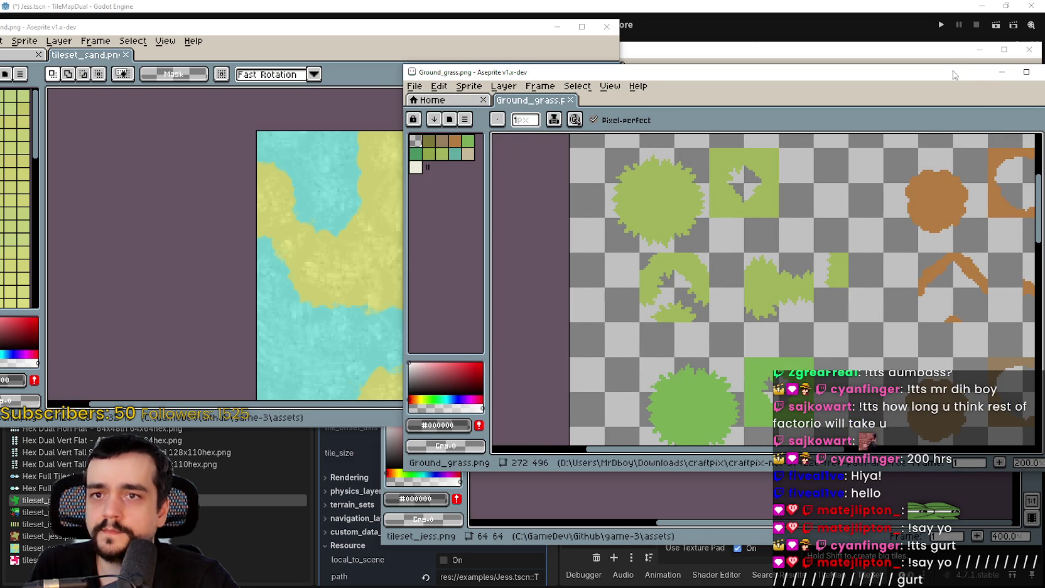
drag(753, 72, 732, 75)
drag(774, 200, 763, 246)
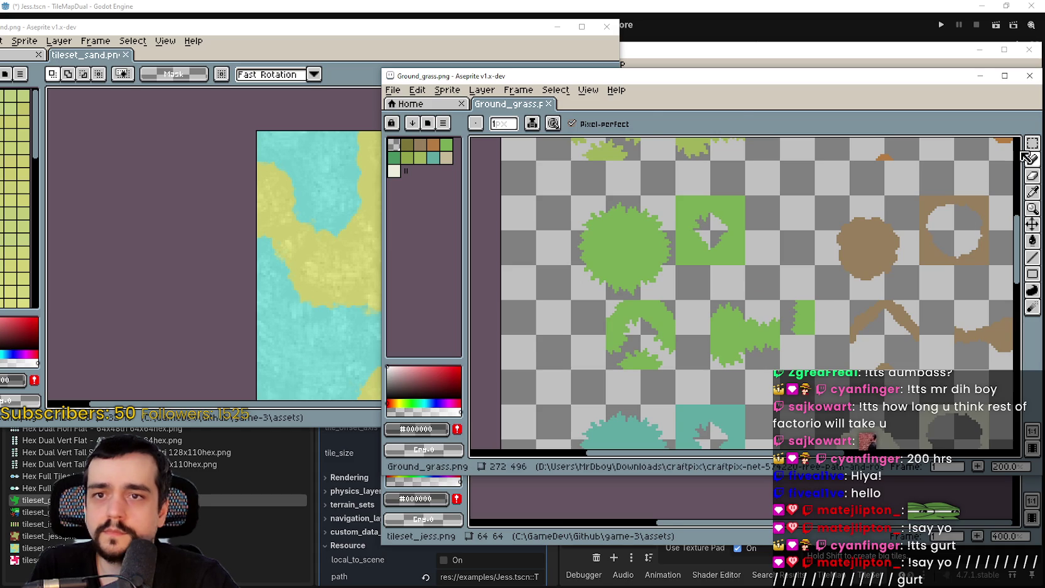
key(m)
drag(859, 363, 576, 354)
scroll(641, 233, down, 2)
click(675, 123)
drag(668, 317, 666, 194)
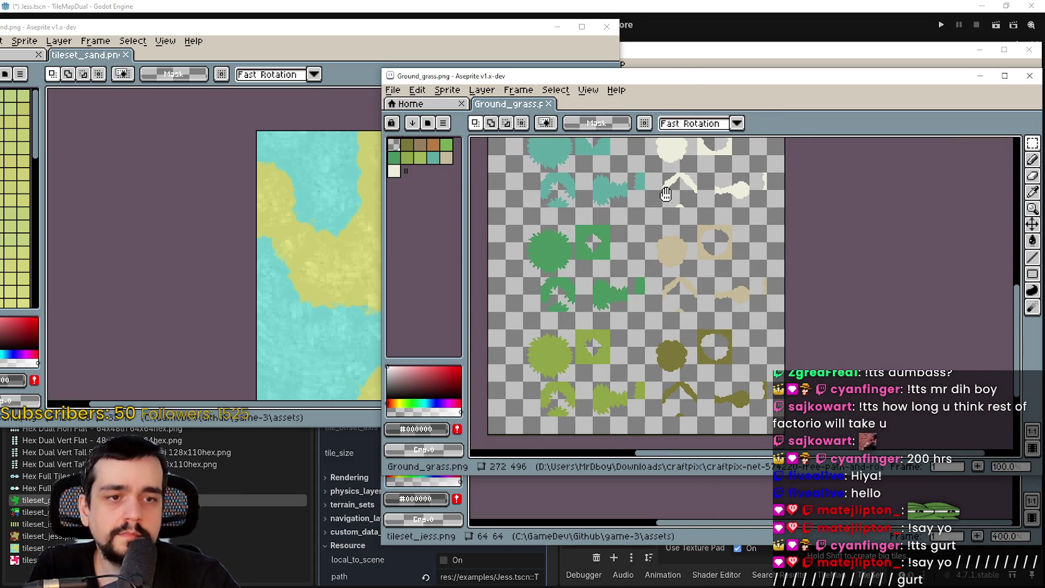
scroll(684, 272, up, 2)
mouse_move(710, 327)
mouse_down()
mouse_move(697, 188)
mouse_move(678, 283)
mouse_up()
Move the Ground_grass window to the right and bring the sand tileset to the front
scroll(661, 348, down, 2)
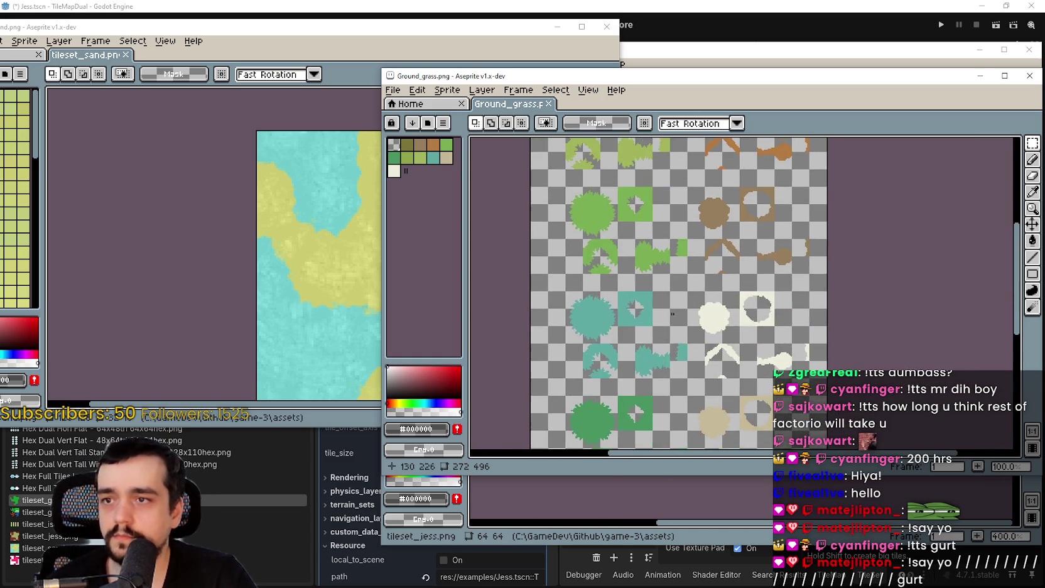
scroll(698, 283, up, 3)
scroll(686, 272, up, 1)
mouse_move(697, 249)
mouse_down()
mouse_move(735, 256)
mouse_move(741, 245)
mouse_up()
drag(598, 82, 719, 78)
click(280, 209)
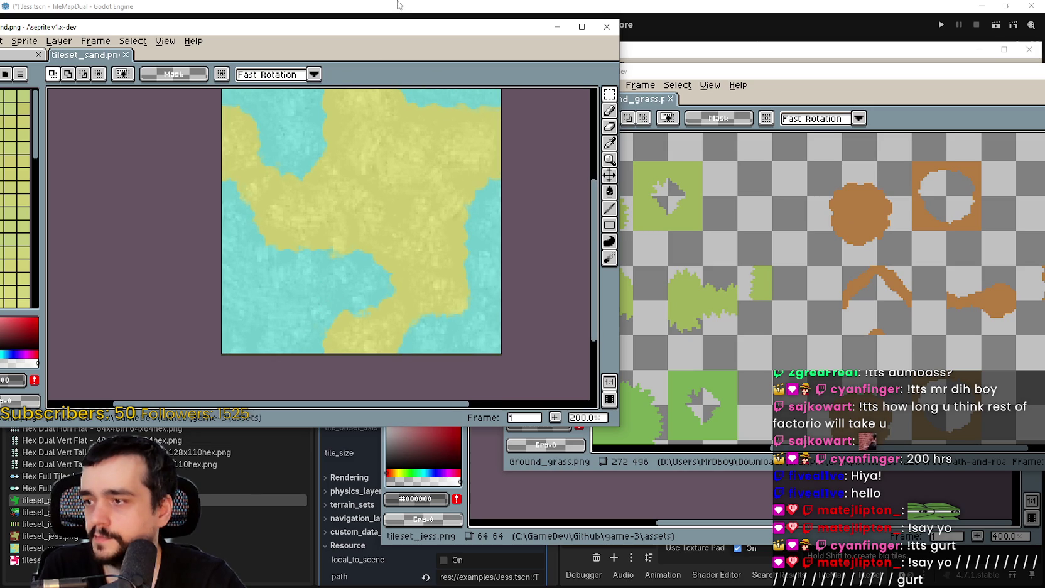
Enlarge the sand tileset window and show its timeline, undoing an accidentally added frame
drag(352, 27, 481, 44)
drag(614, 428, 483, 554)
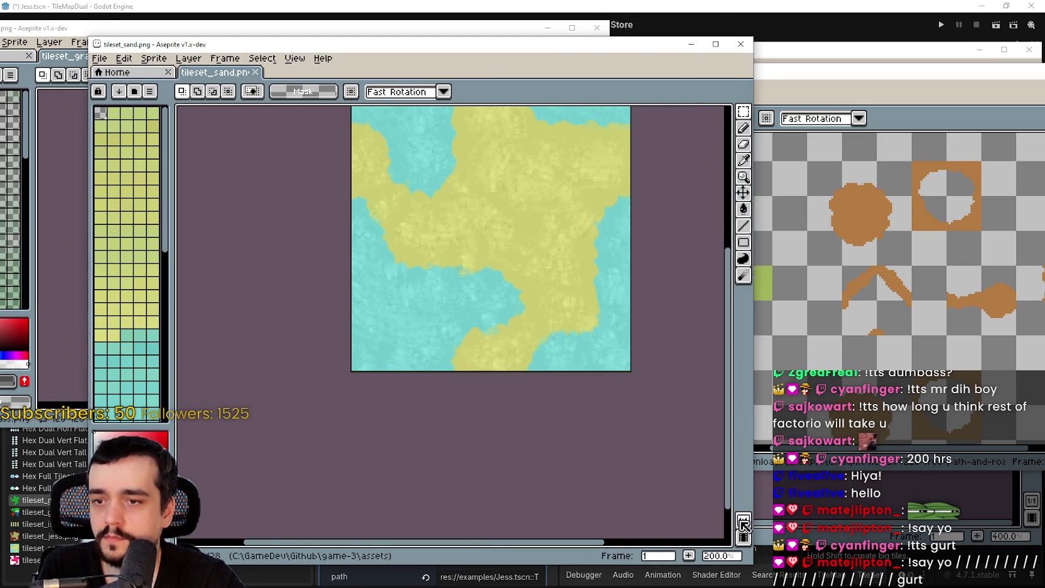
click(743, 522)
click(225, 57)
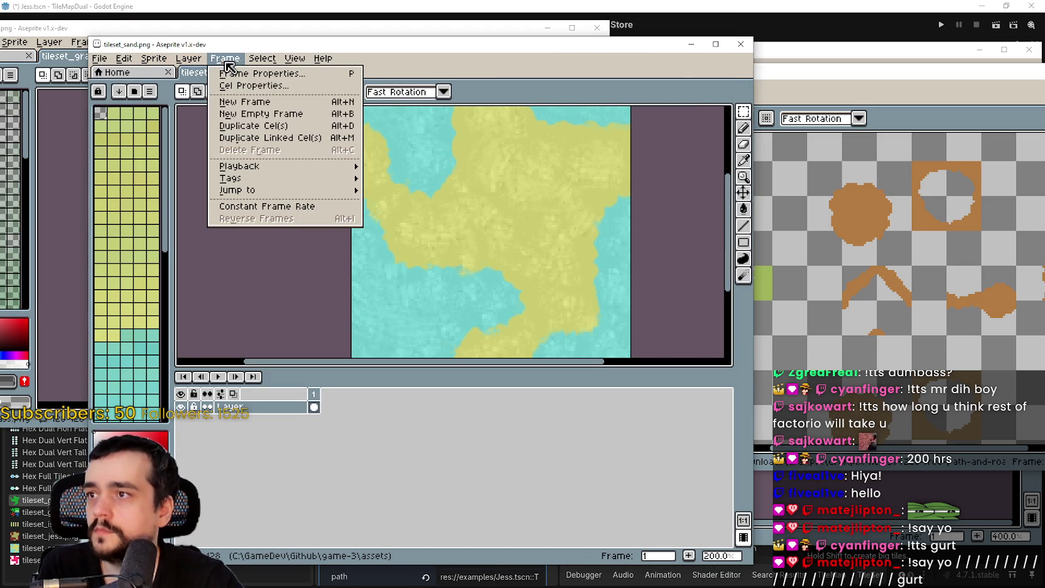
click(280, 102)
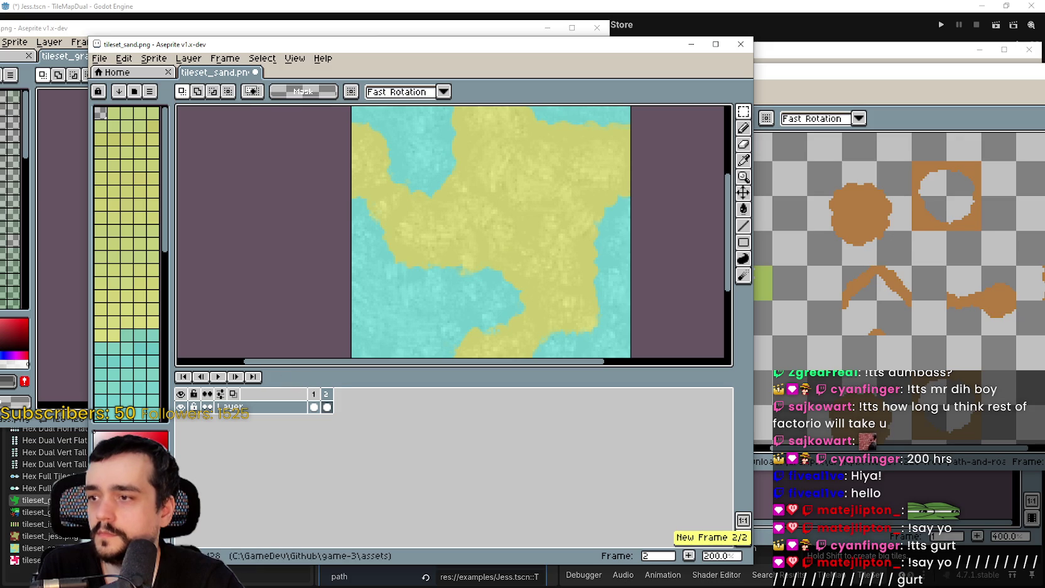
key(ctrl+z)
Add a new layer to tileset_sand and name it dert
click(225, 57)
mouse_move(207, 125)
click(314, 128)
double_click(256, 408)
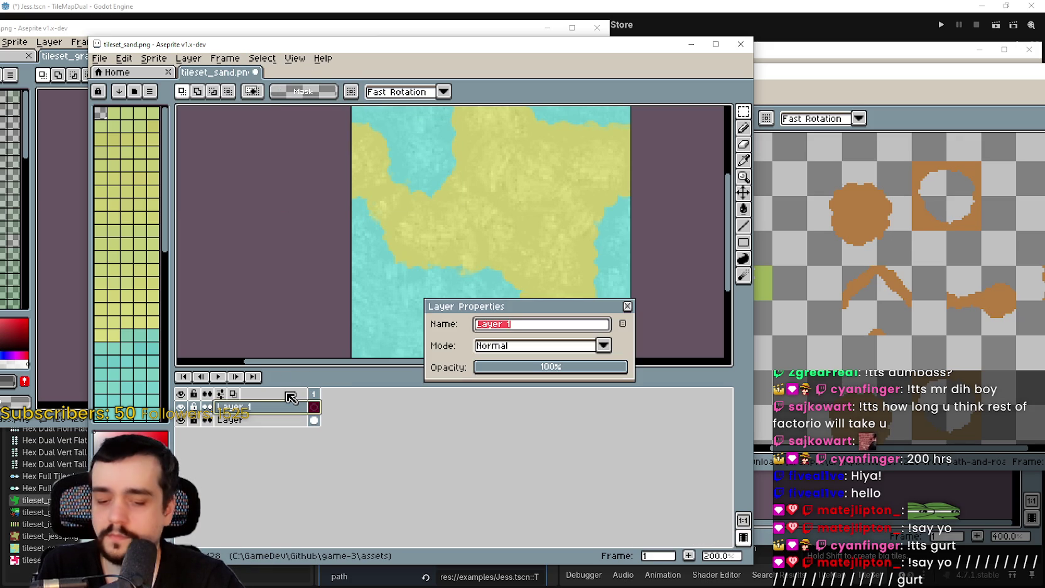
text(grass)
key(Return)
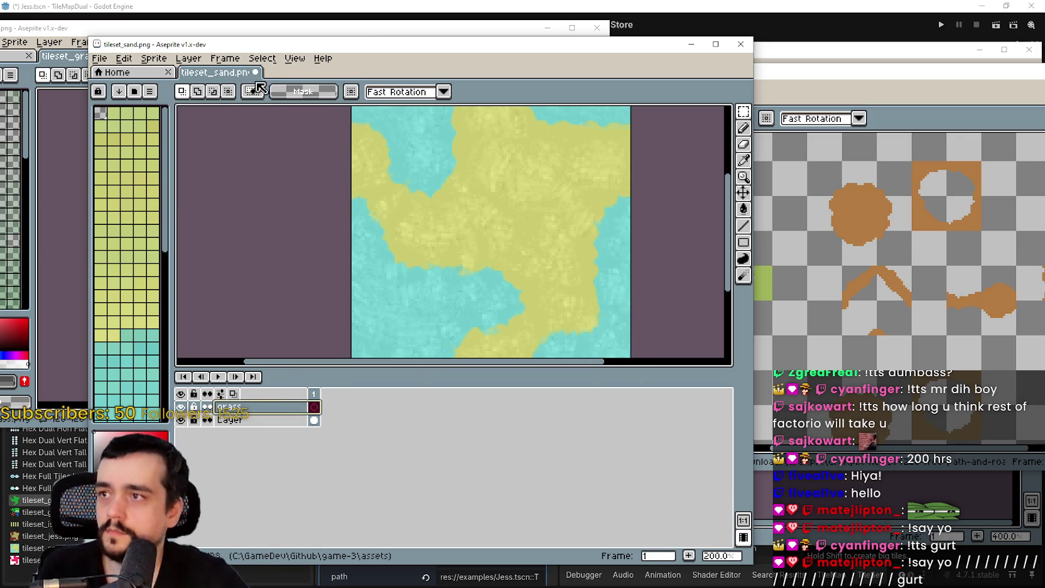
double_click(261, 407)
text(dert)
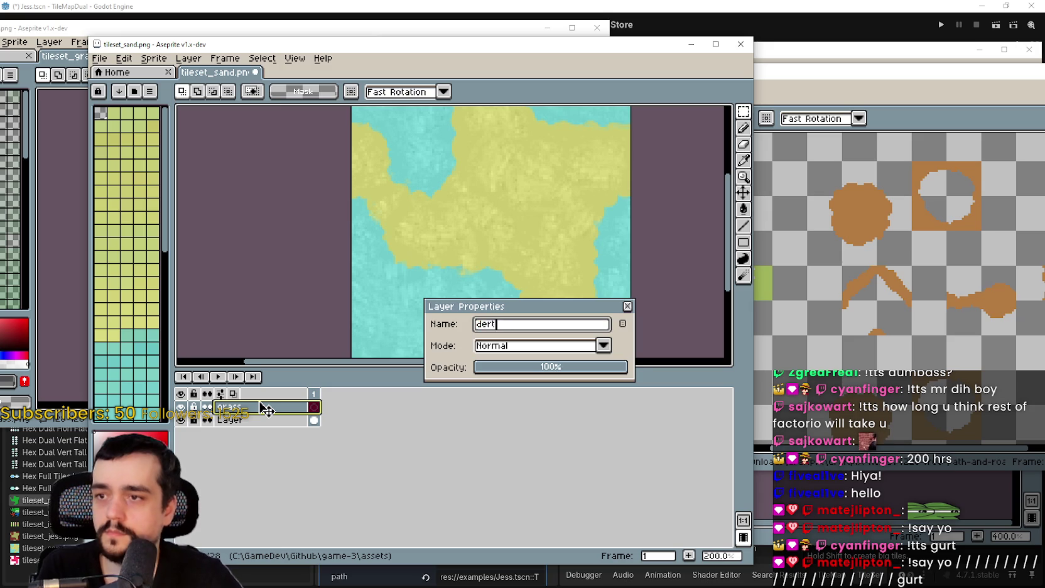
key(Return)
Add another layer above dert and name it grass
click(188, 57)
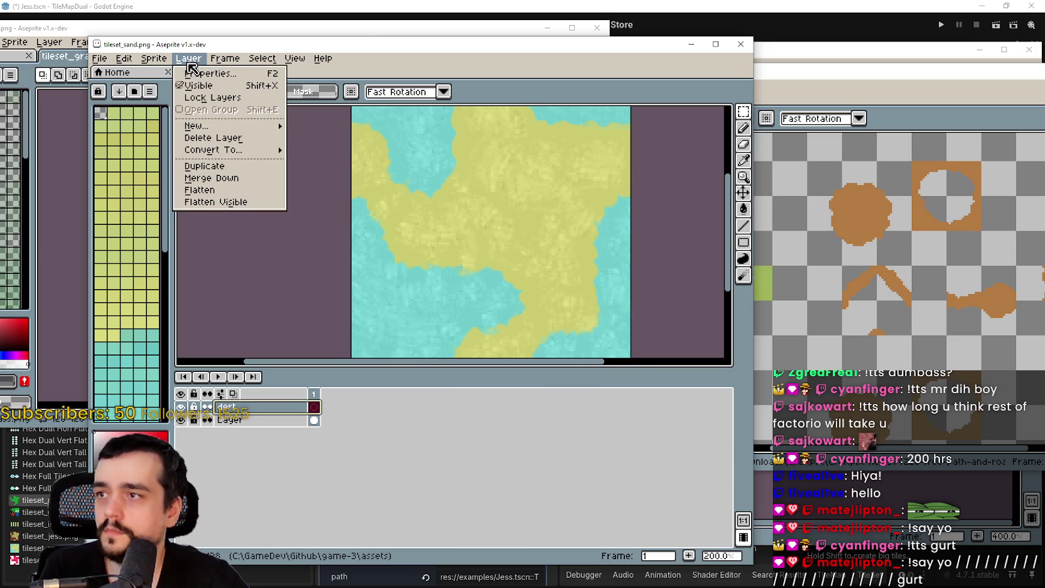
mouse_move(231, 130)
click(362, 126)
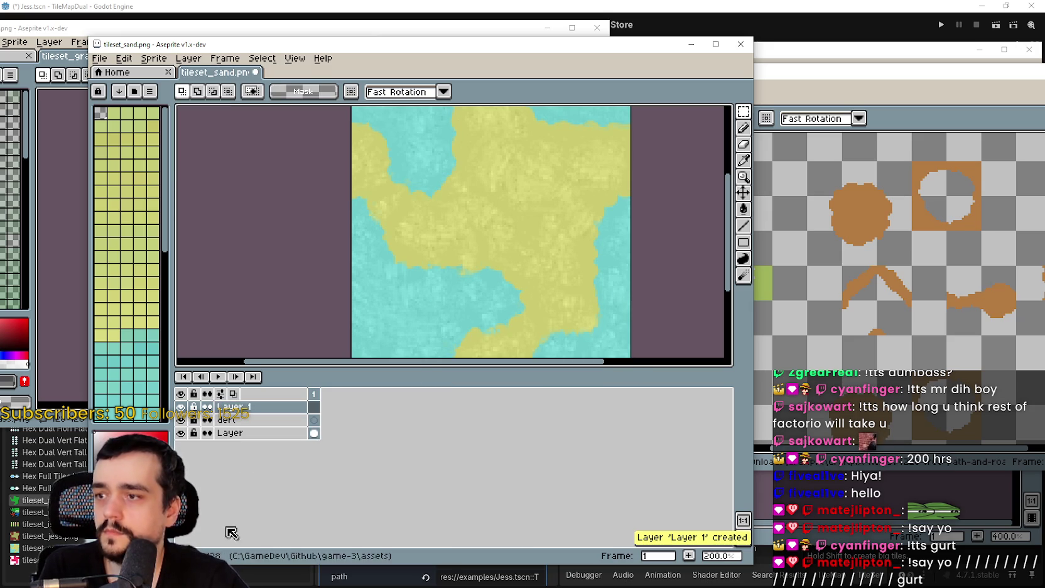
double_click(263, 407)
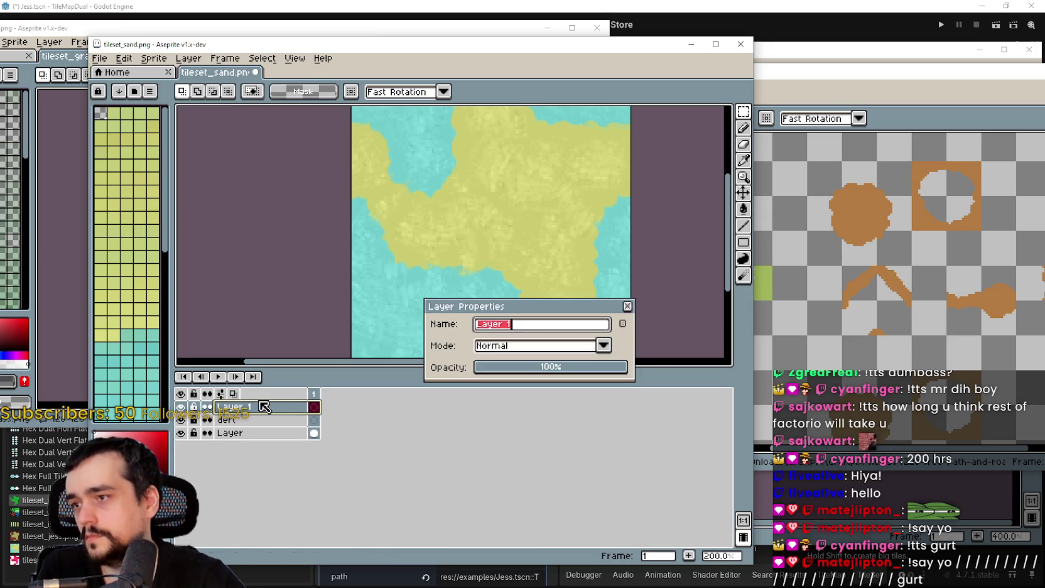
text(grass)
key(Return)
scroll(671, 346, up, 1)
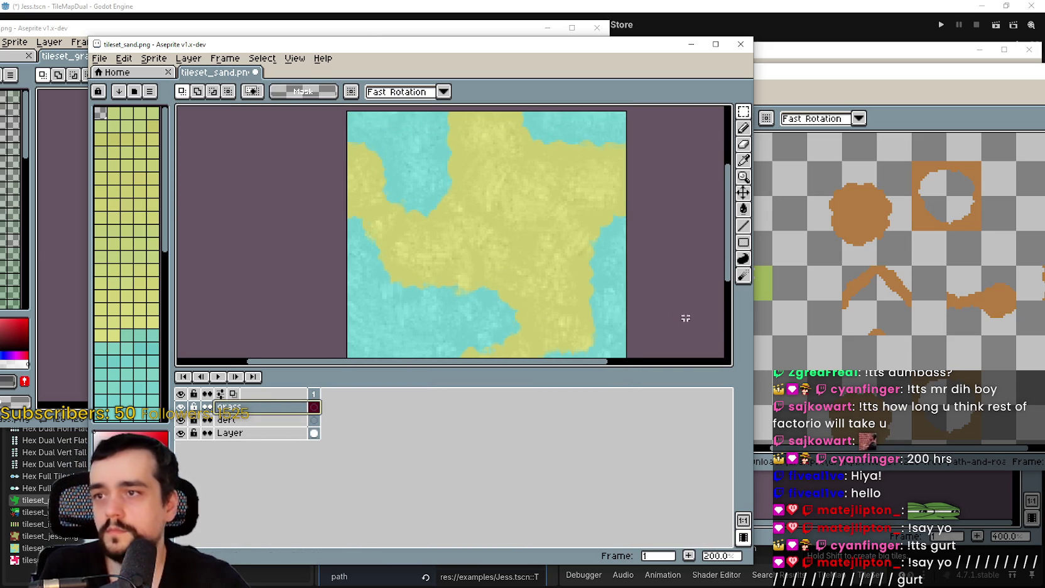
Show the grid over the tileset_sand sprite
click(259, 58)
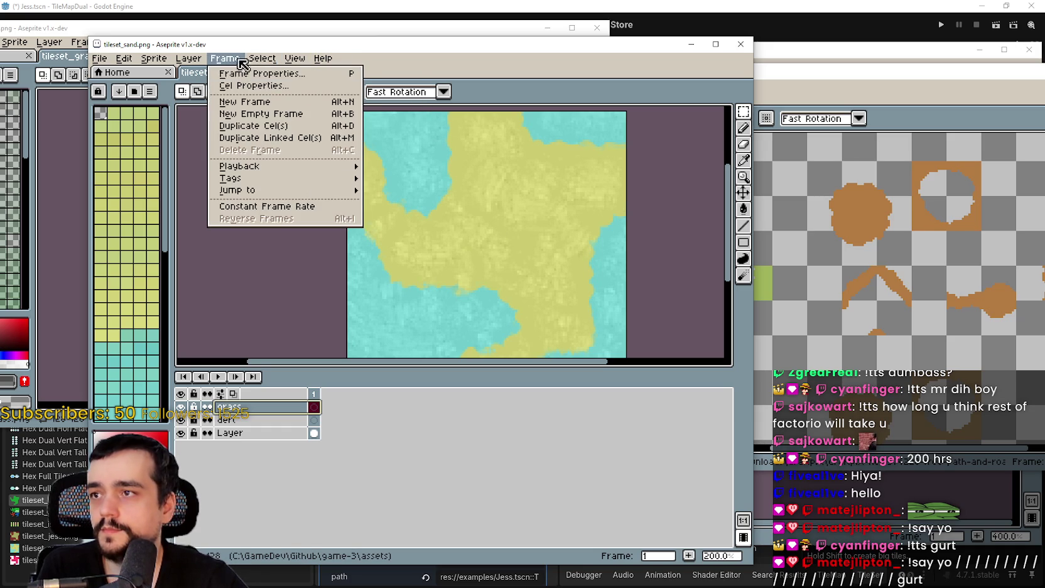
mouse_move(377, 118)
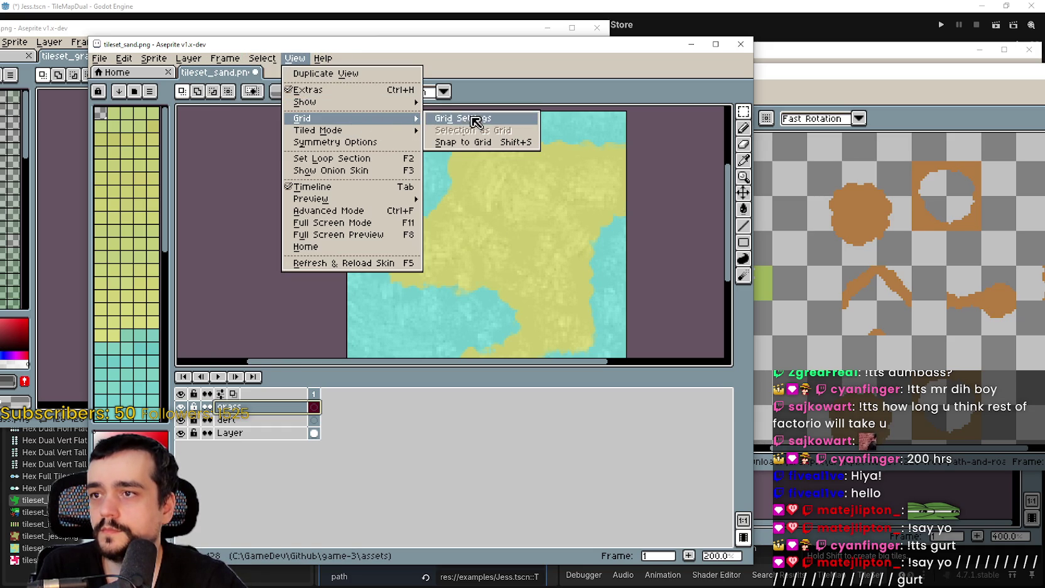
mouse_move(402, 105)
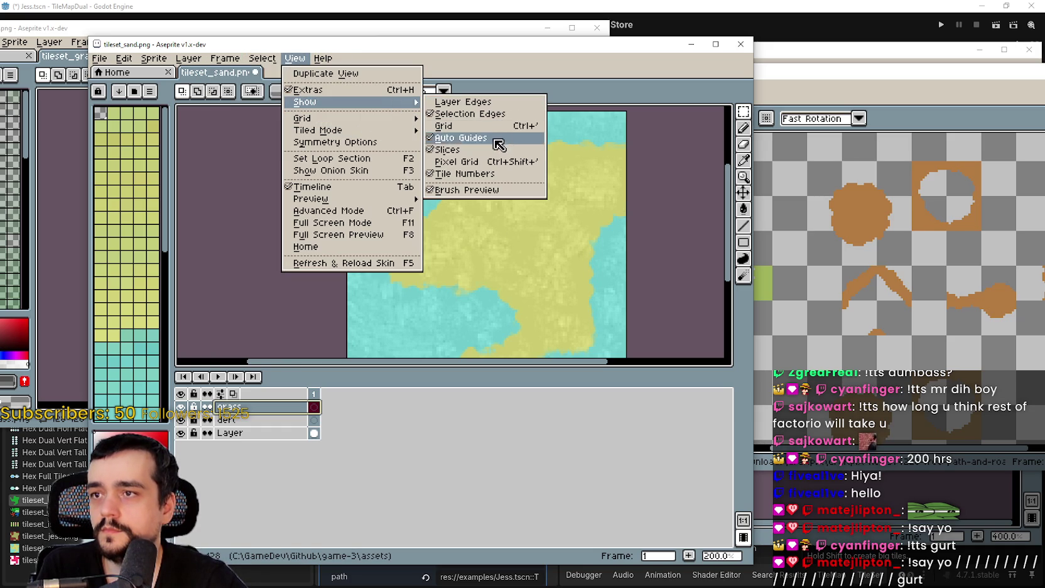
click(483, 128)
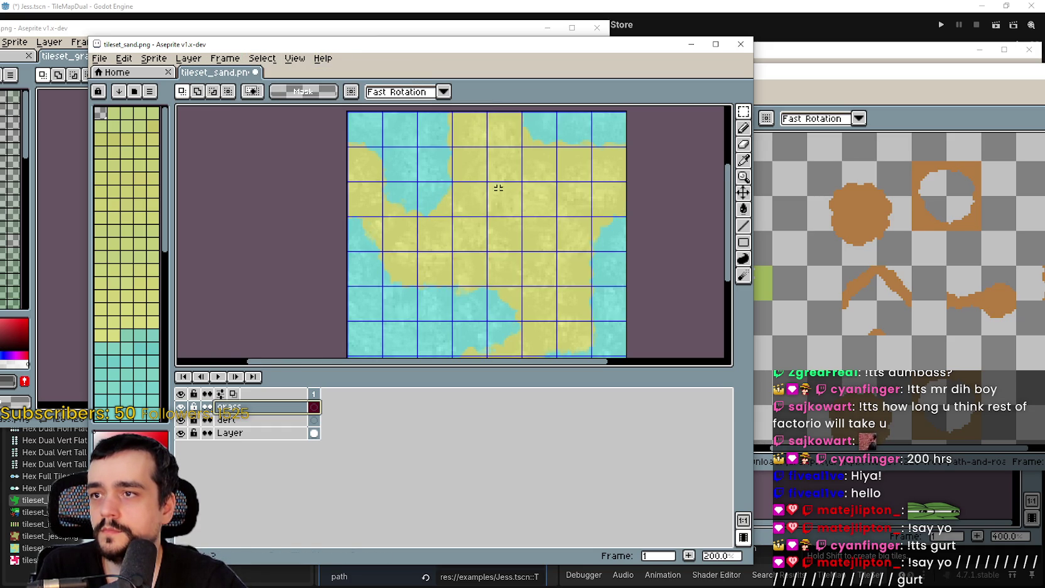
scroll(541, 219, down, 1)
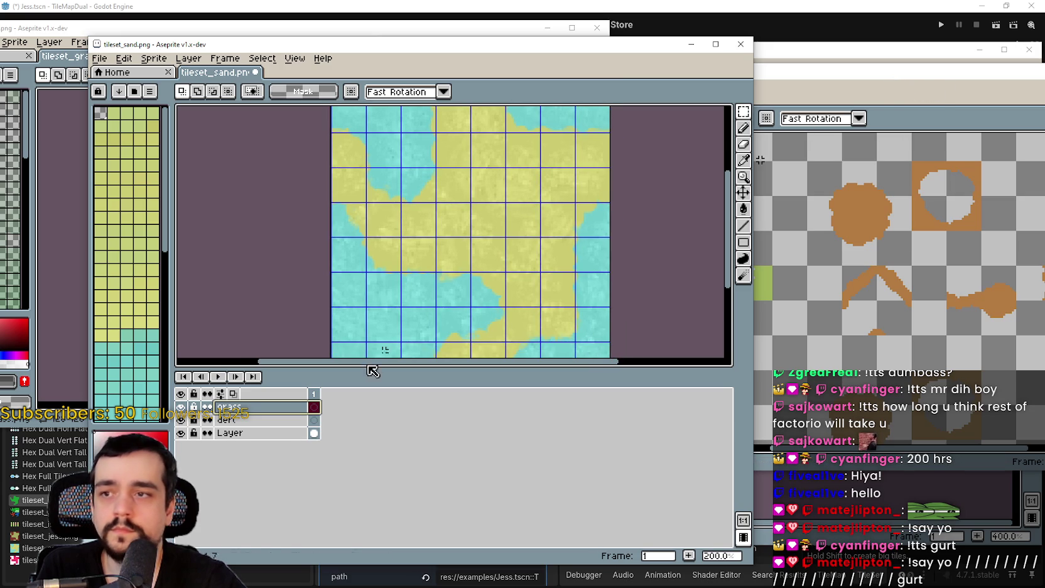
On the dert layer, paste the brown Ground_grass tile and drop it in the bottom-left cell
click(254, 422)
click(865, 207)
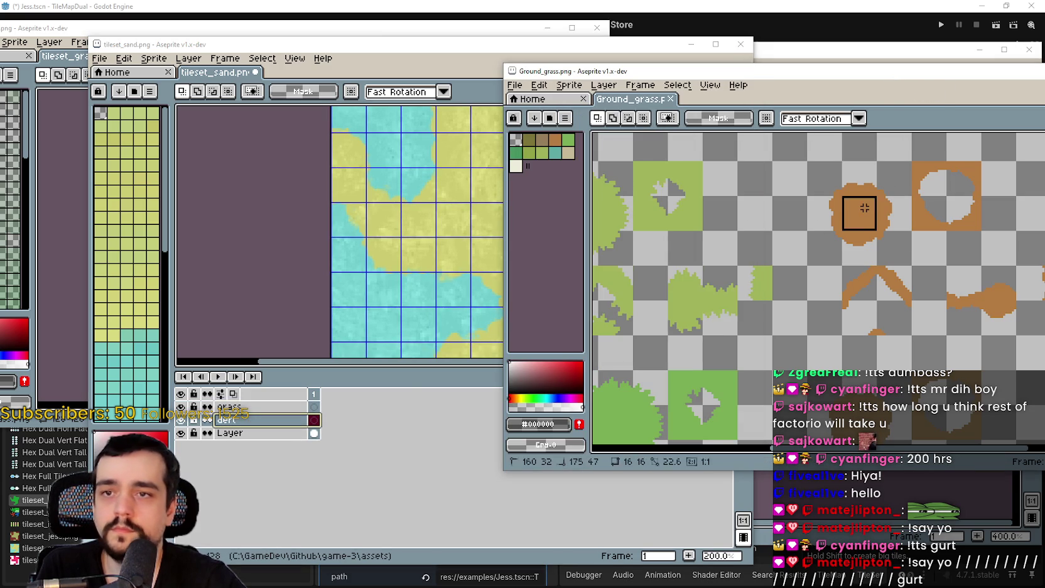
click(356, 466)
key(ctrl+v)
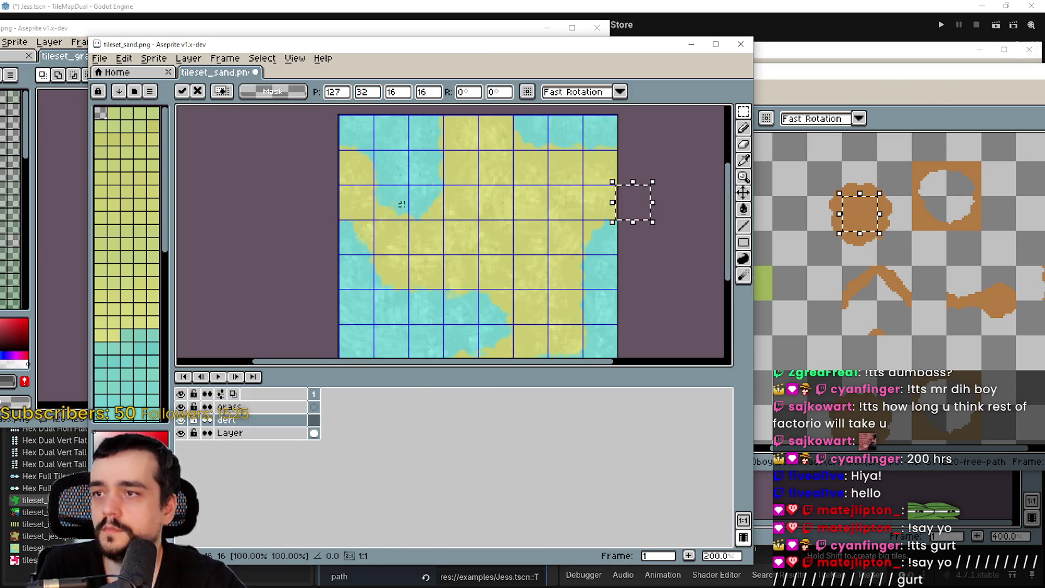
mouse_move(659, 214)
mouse_down()
mouse_move(538, 306)
mouse_move(411, 321)
mouse_up()
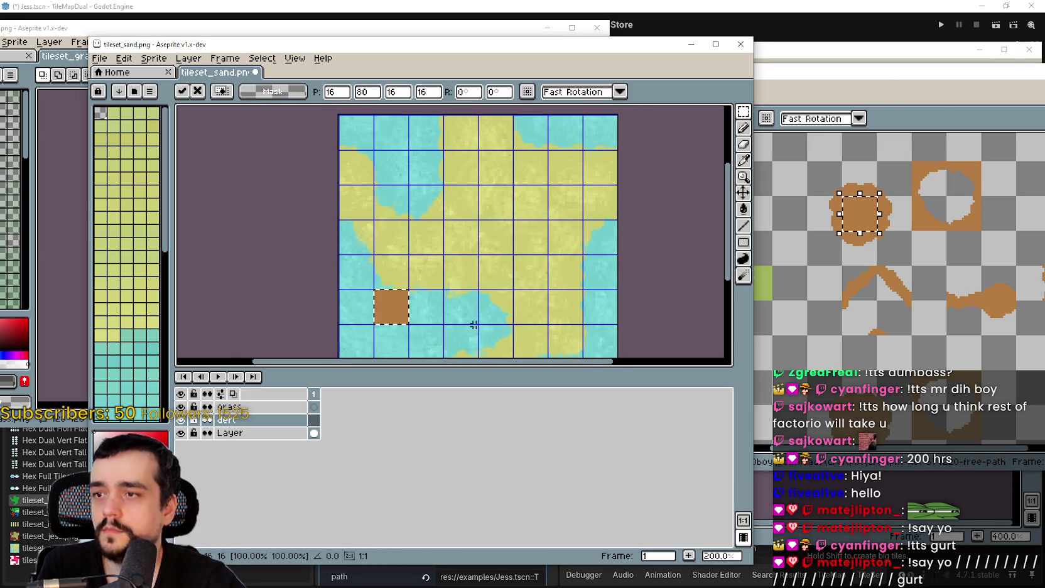
scroll(444, 280, up, 1)
scroll(493, 231, down, 1)
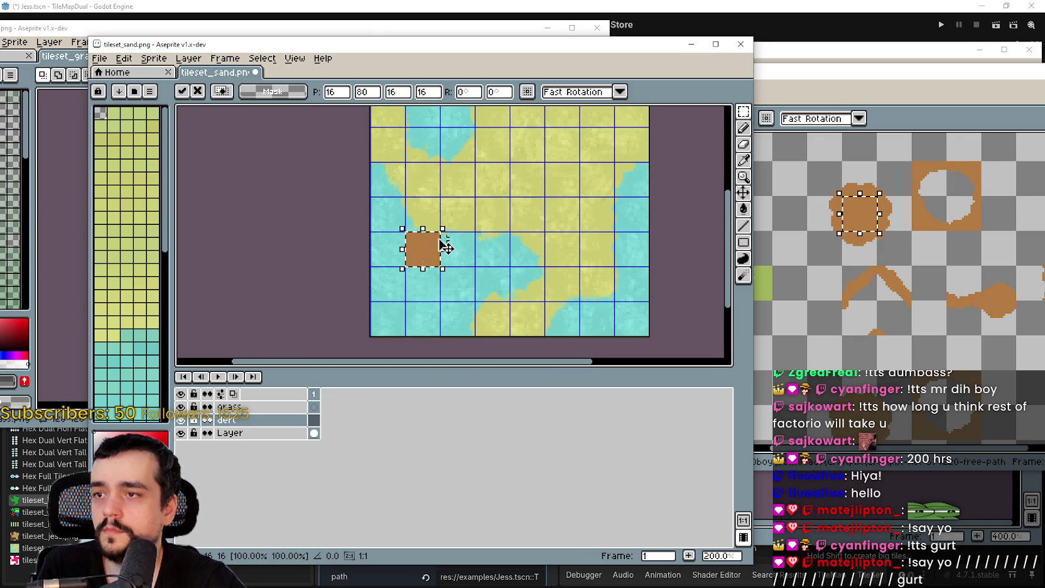
mouse_move(405, 277)
mouse_down()
mouse_move(406, 314)
mouse_move(370, 317)
mouse_up()
scroll(480, 307, down, 2)
drag(396, 263, 390, 306)
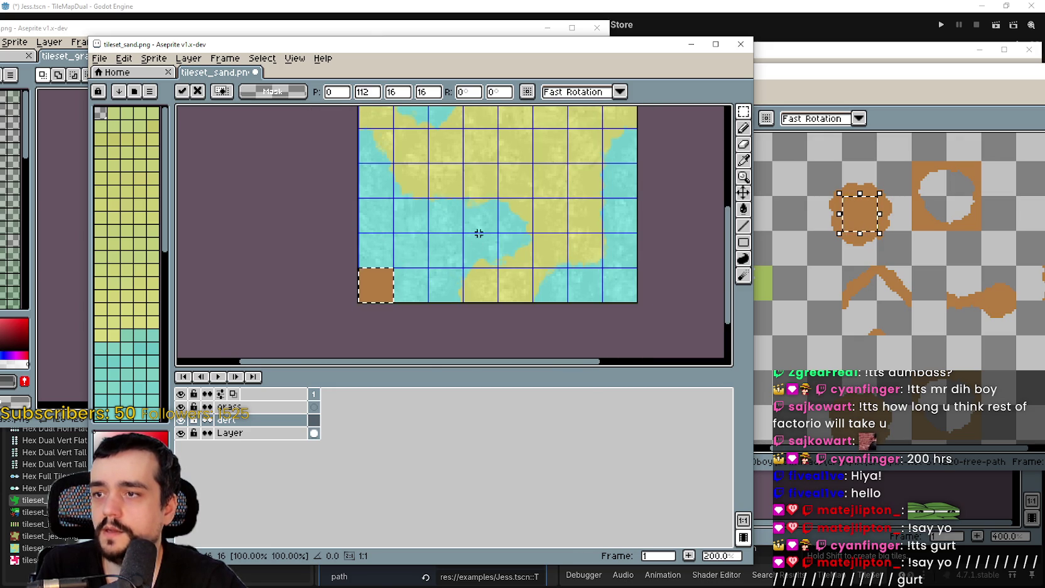
click(483, 196)
Bring the Ground_grass sheet forward again
scroll(387, 252, up, 1)
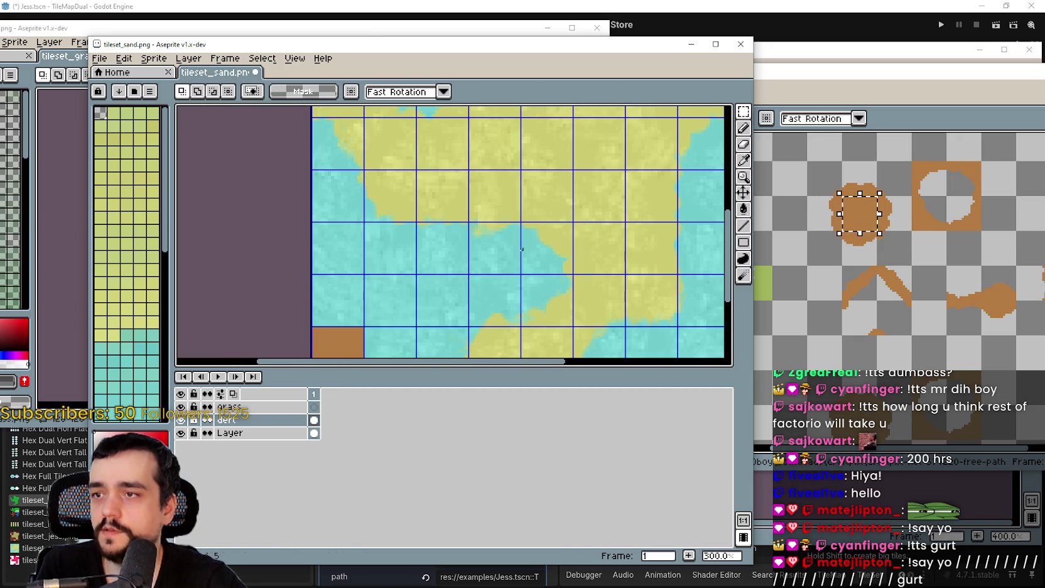
click(774, 321)
scroll(774, 320, up, 1)
scroll(774, 321, down, 1)
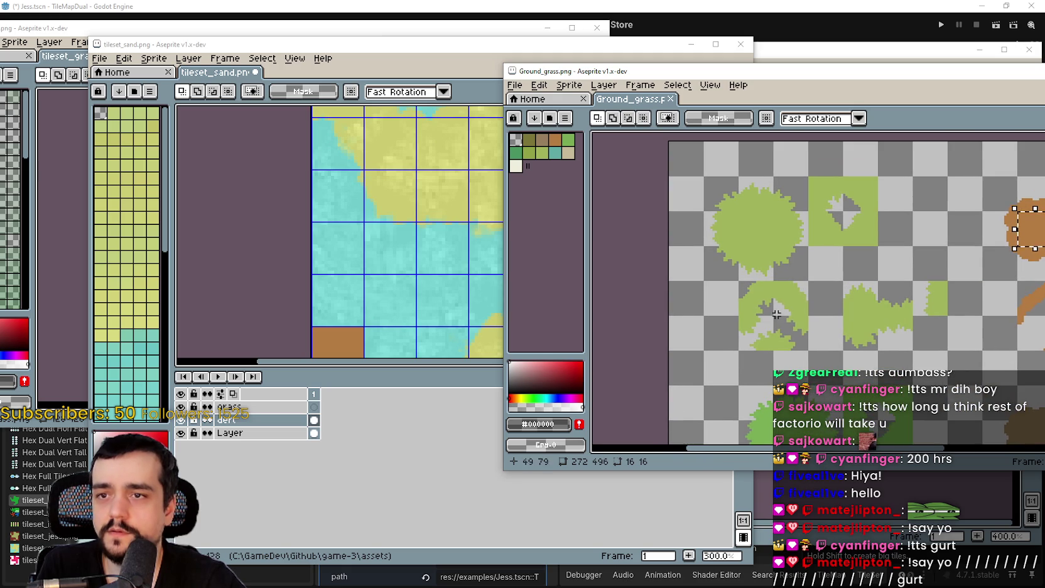
Paste a solid grass tile from Ground_grass.png into a middle cell of the sand tileset
drag(734, 209, 776, 249)
click(326, 257)
scroll(327, 264, up, 1)
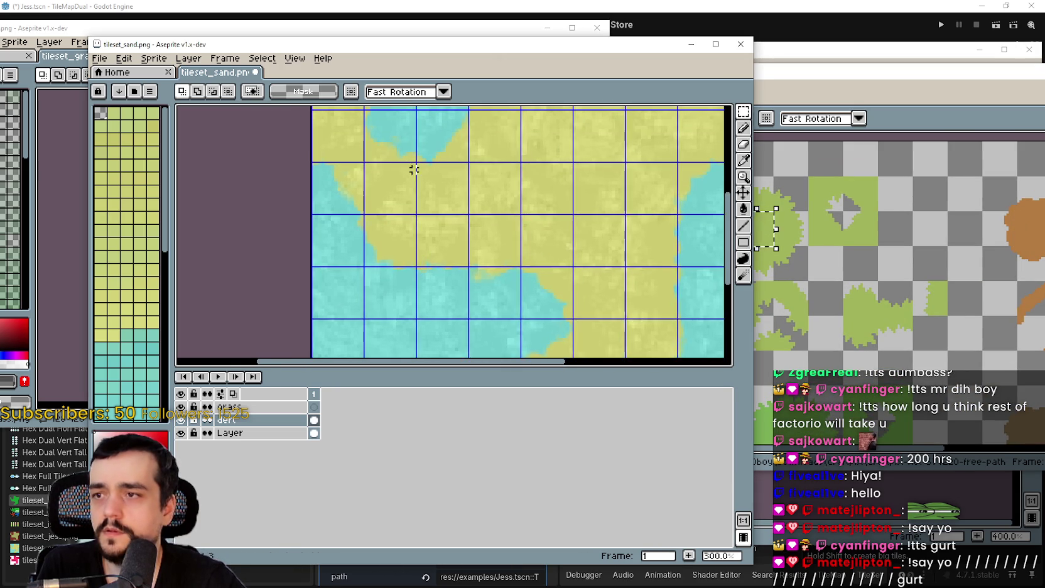
scroll(512, 229, right, 3)
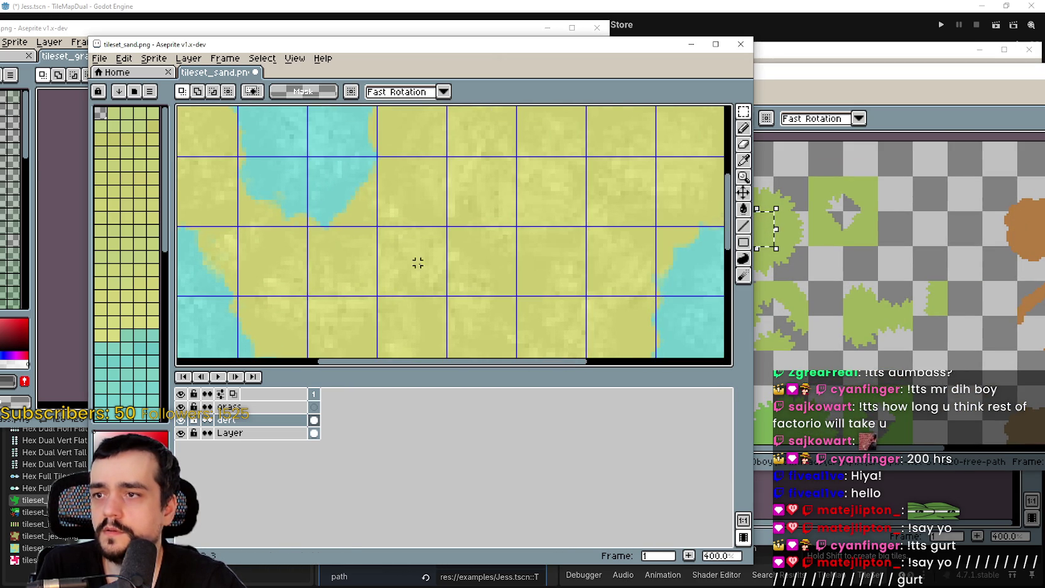
key(ctrl+v)
key(Escape)
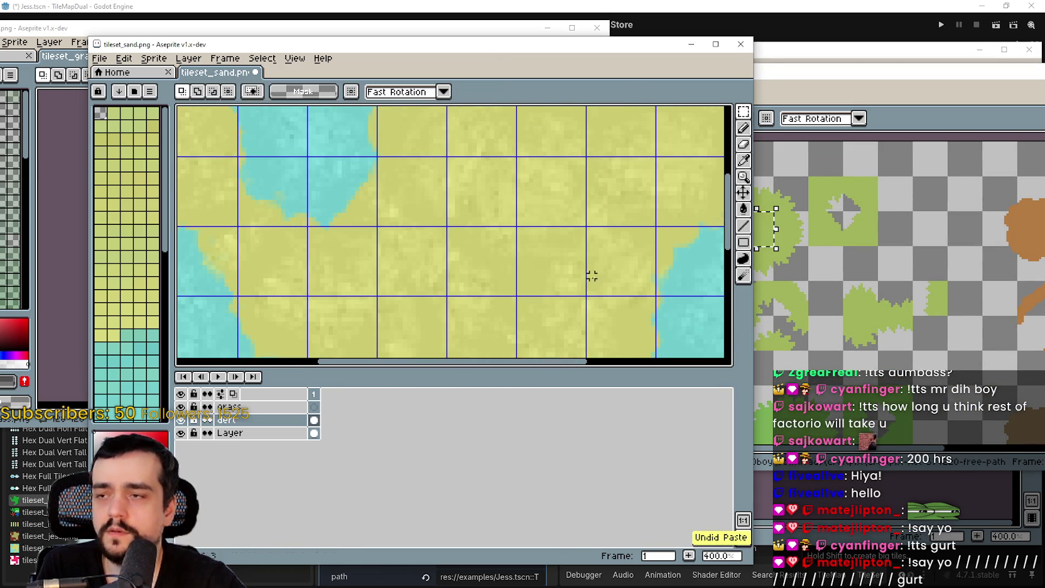
click(812, 299)
scroll(812, 299, down, 2)
scroll(833, 309, up, 4)
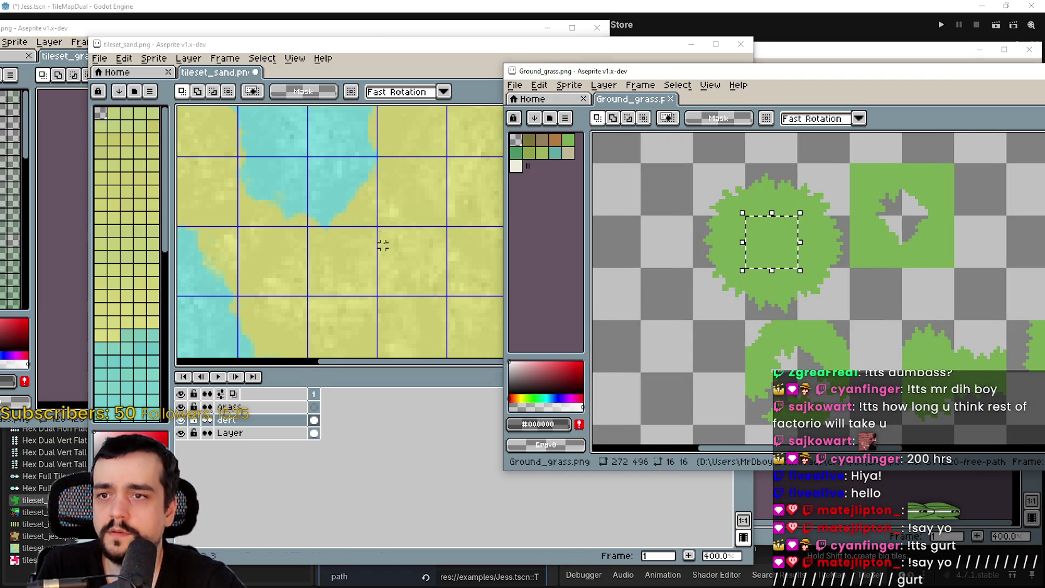
click(382, 240)
key(ctrl+v)
mouse_move(389, 239)
mouse_down()
mouse_move(380, 273)
mouse_move(357, 291)
mouse_move(446, 337)
mouse_move(465, 215)
mouse_move(520, 289)
mouse_move(413, 231)
mouse_up()
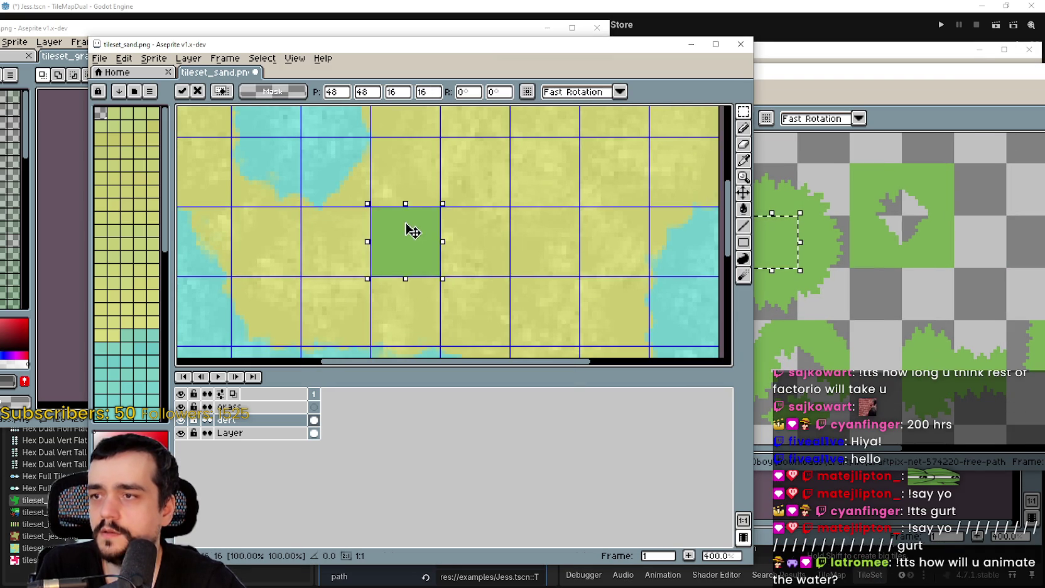
Stamp grass tile copies into the neighbouring middle cells and drop the floating tile
drag(459, 265, 508, 268)
mouse_move(429, 233)
mouse_down()
mouse_move(545, 251)
mouse_move(403, 247)
mouse_move(459, 187)
mouse_up()
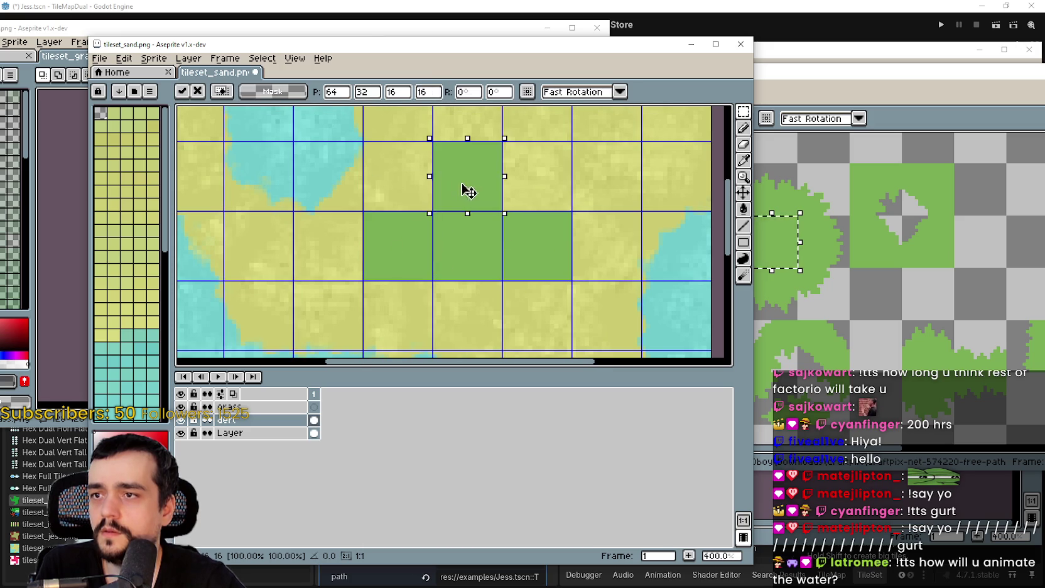
mouse_move(438, 274)
mouse_down()
mouse_move(376, 264)
mouse_move(485, 245)
mouse_move(489, 274)
mouse_move(388, 248)
mouse_move(571, 328)
mouse_move(559, 255)
mouse_up()
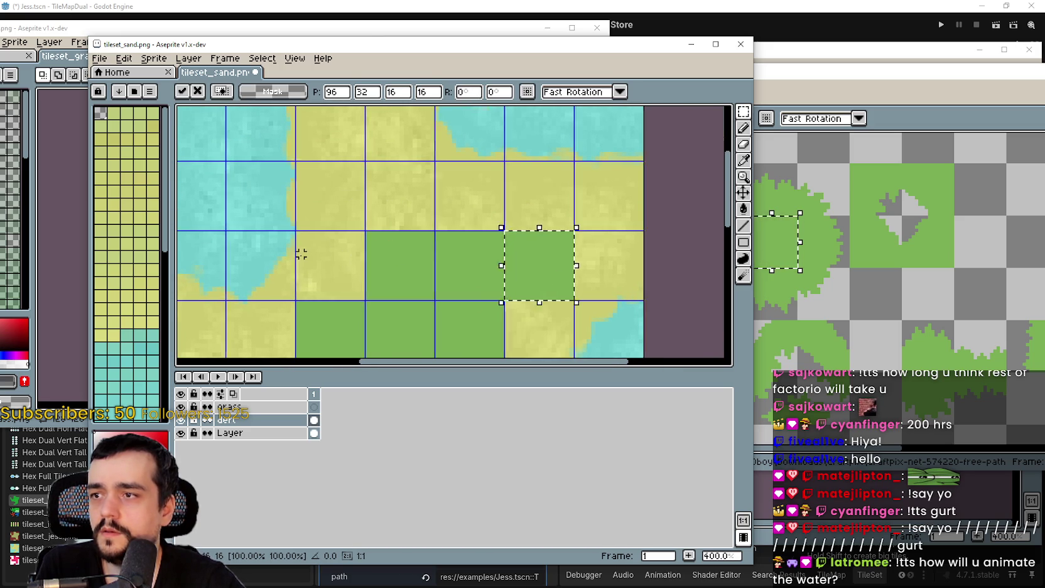
scroll(305, 253, up, 2)
scroll(301, 245, down, 2)
drag(452, 245, 411, 252)
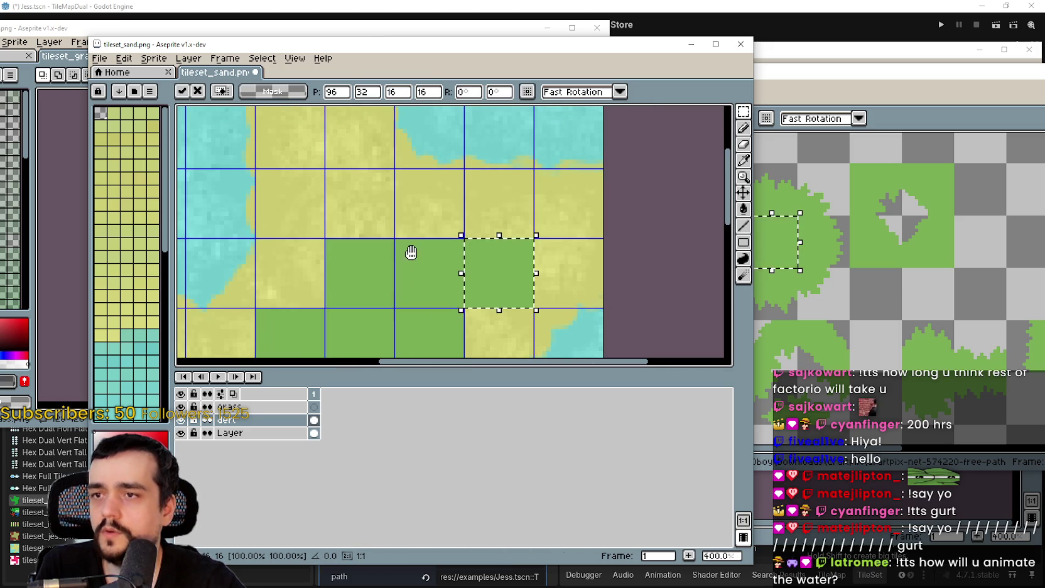
click(440, 209)
scroll(390, 238, down, 1)
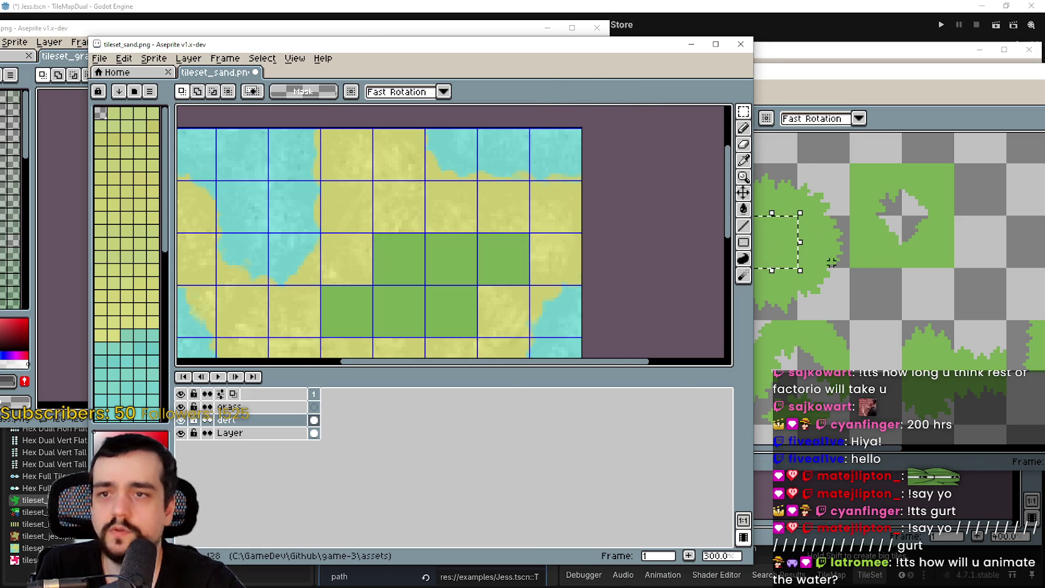
Find a grass edge tile on the Ground_grass sheet and copy it
click(865, 294)
scroll(865, 294, up, 1)
scroll(854, 264, down, 1)
drag(862, 255, 860, 253)
click(347, 233)
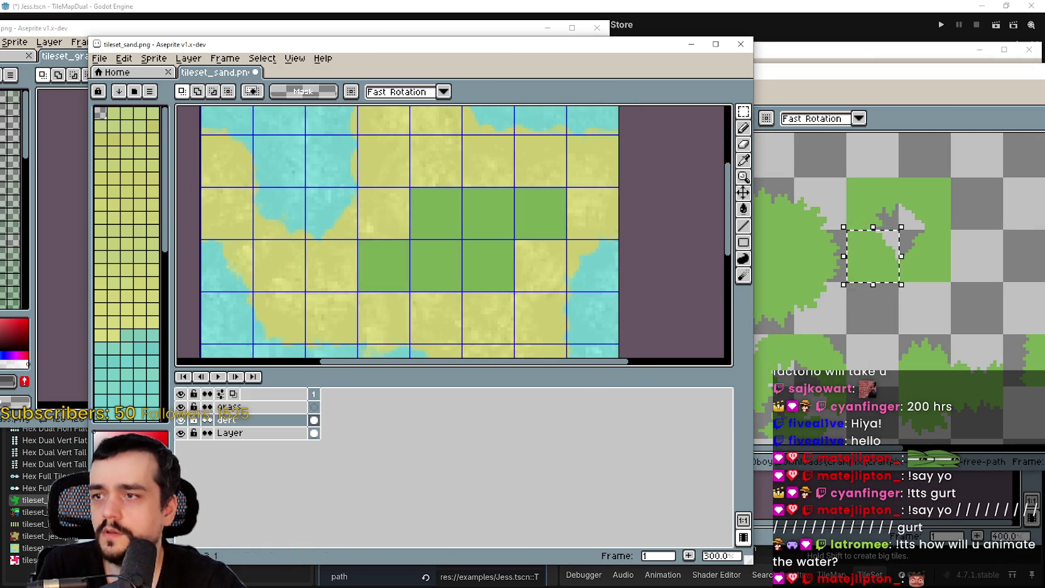
mouse_move(466, 269)
mouse_down()
mouse_move(537, 341)
mouse_move(438, 339)
mouse_up()
click(843, 328)
mouse_move(843, 329)
mouse_down()
mouse_move(694, 337)
mouse_move(779, 382)
mouse_move(933, 400)
mouse_up()
click(392, 222)
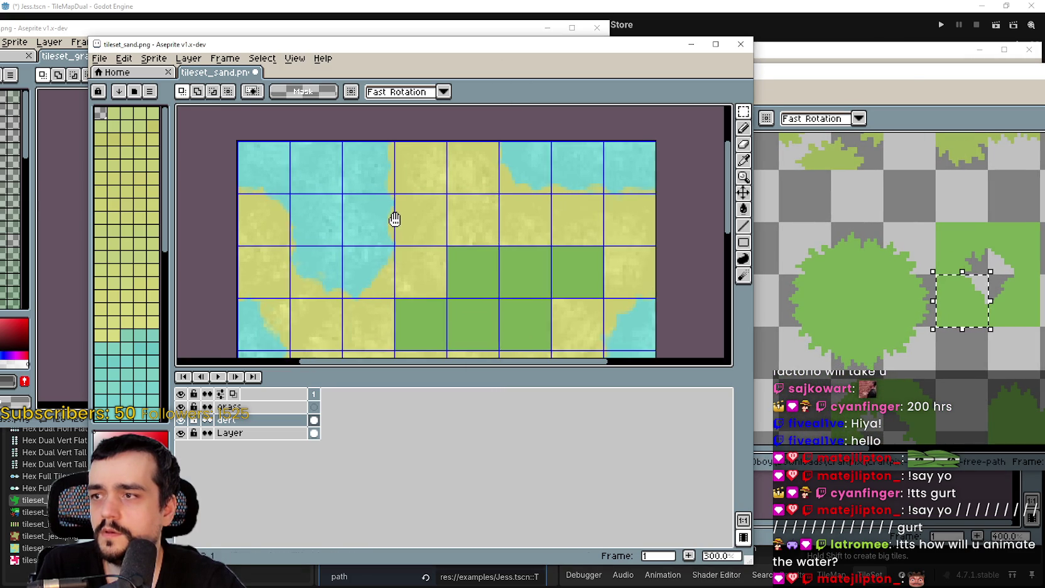
click(875, 249)
drag(882, 221, 935, 275)
key(ctrl+c)
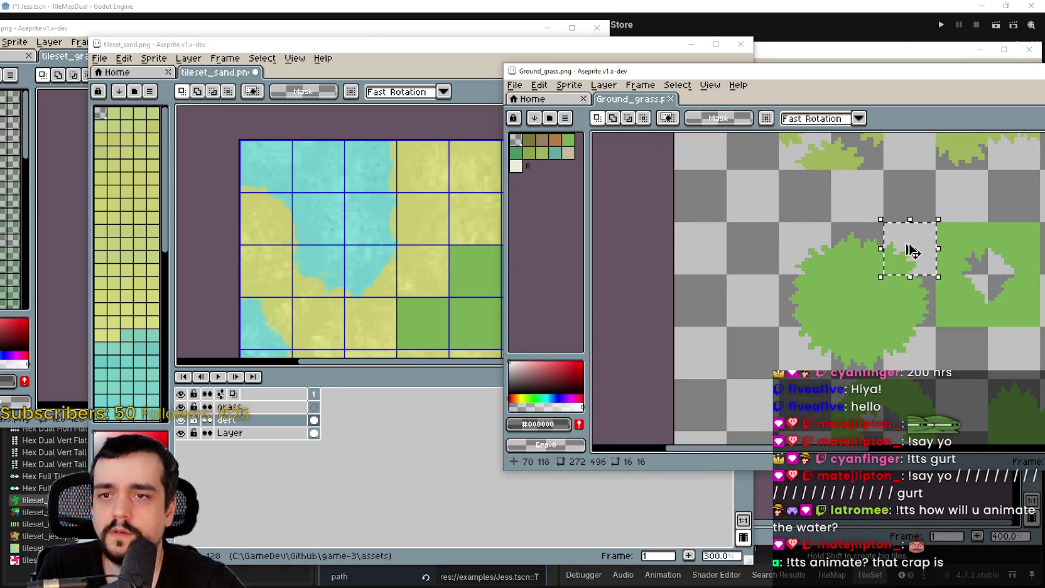
Paste the grass edge piece into the sand tileset's left-column cell and commit it
click(478, 210)
key(ctrl+v)
mouse_move(553, 232)
mouse_down()
mouse_move(543, 240)
mouse_move(367, 213)
mouse_up()
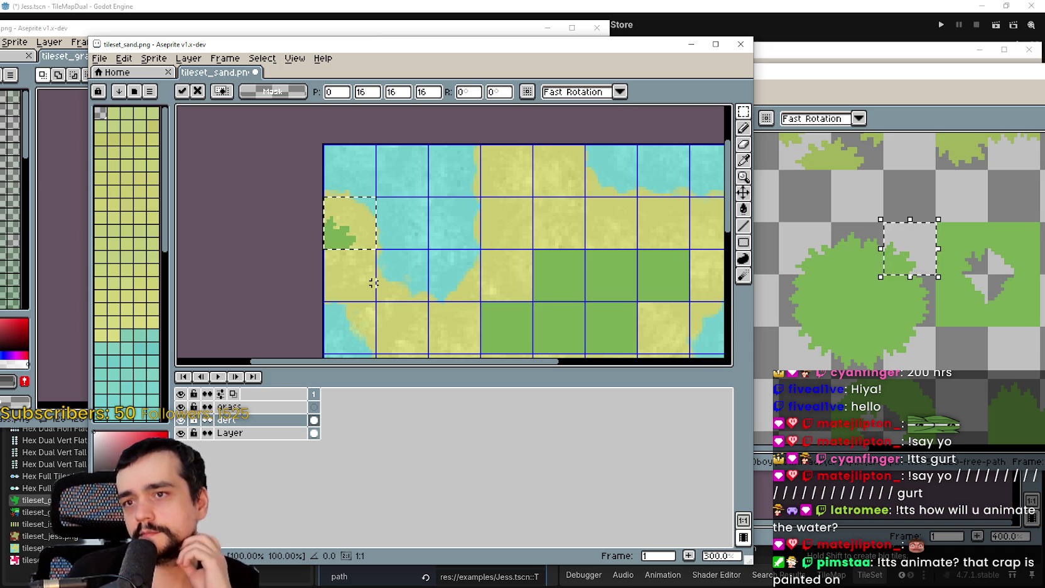
key(Return)
scroll(373, 283, down, 2)
drag(389, 256, 407, 206)
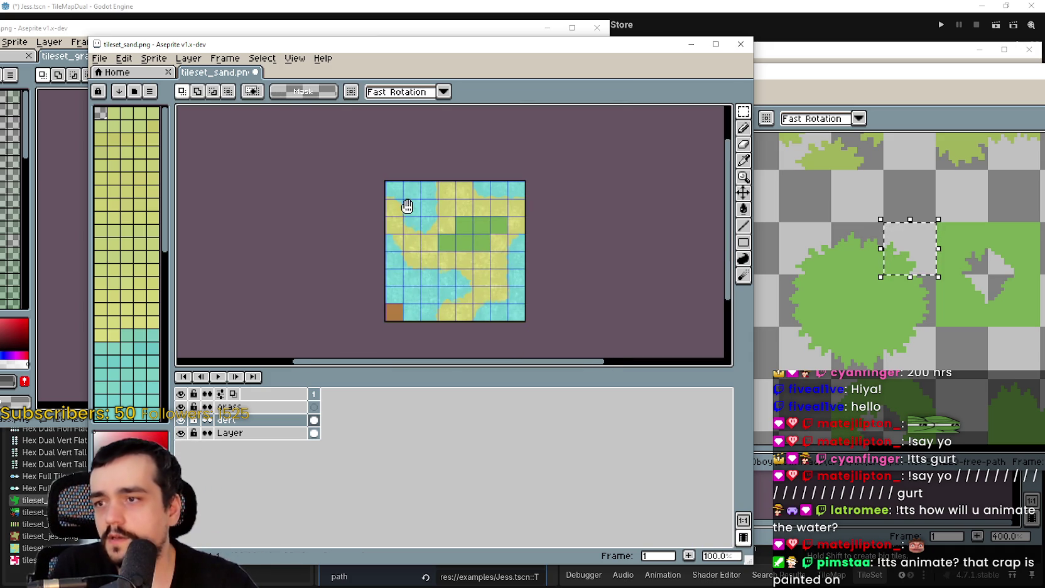
Rearrange the sand and jess tileset windows and show the layers timeline
mouse_move(336, 52)
mouse_down()
mouse_move(406, 110)
mouse_move(333, 114)
mouse_move(310, 128)
mouse_up()
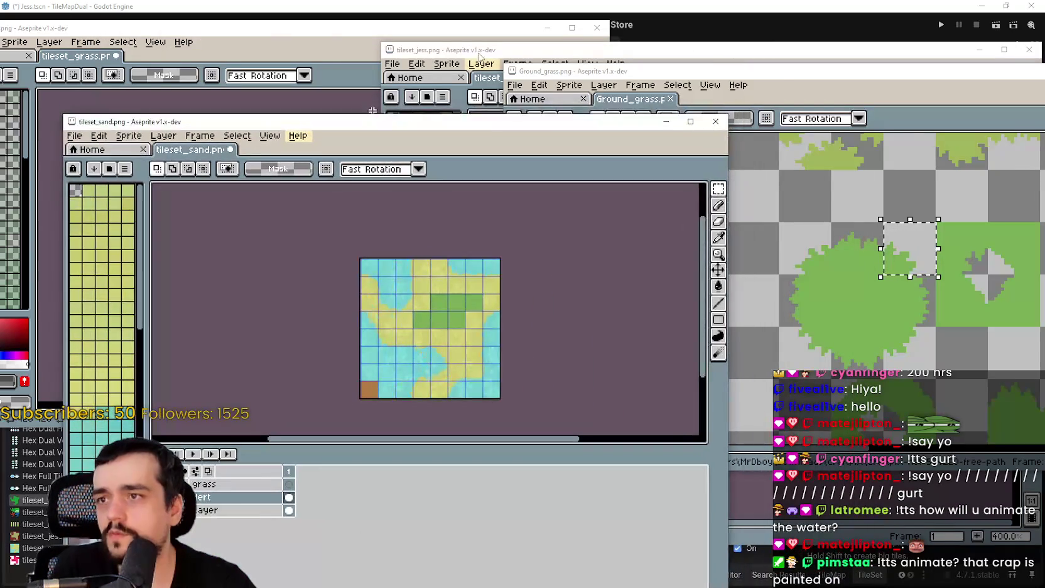
mouse_move(584, 37)
mouse_down()
mouse_move(541, 58)
mouse_move(250, 44)
mouse_up()
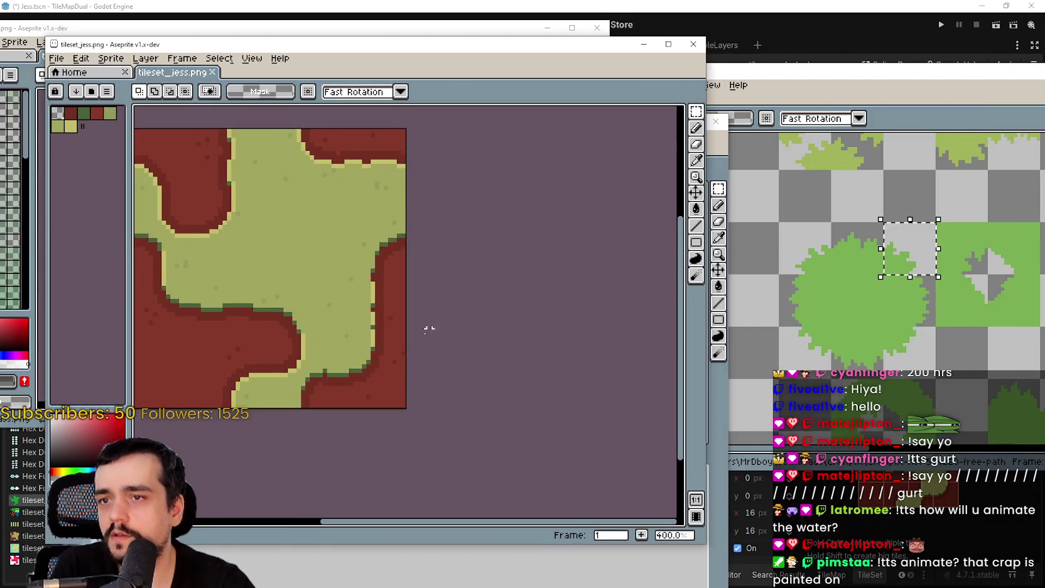
key(F7)
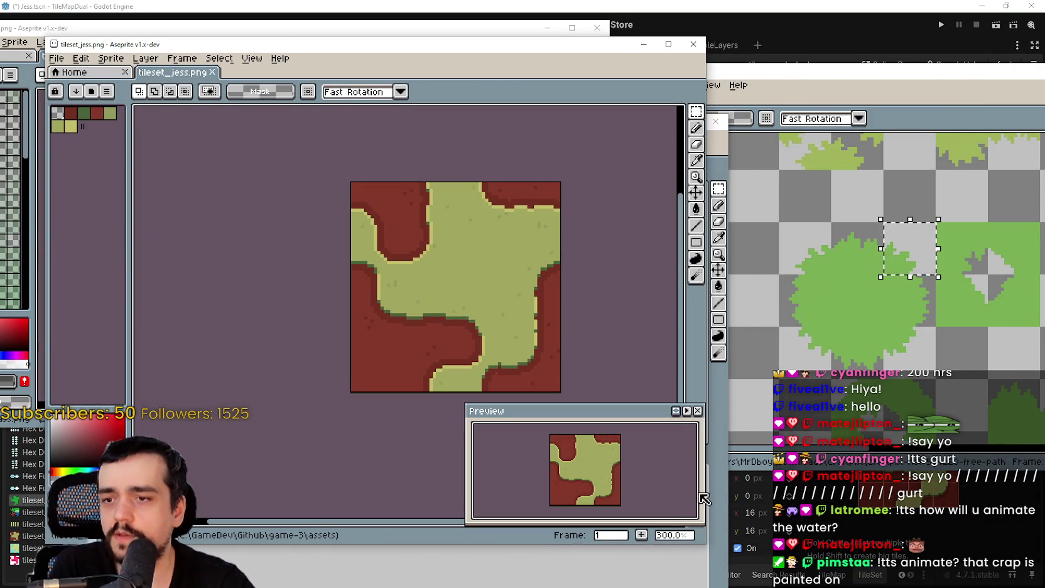
click(698, 411)
key(Tab)
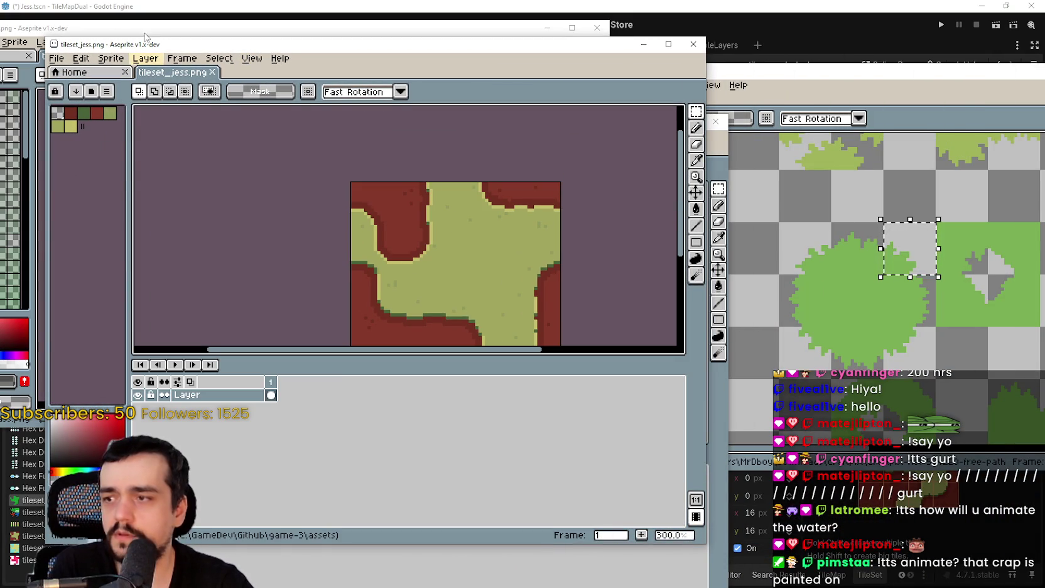
Add a new layer named grass to the jess tileset
click(110, 58)
mouse_move(181, 59)
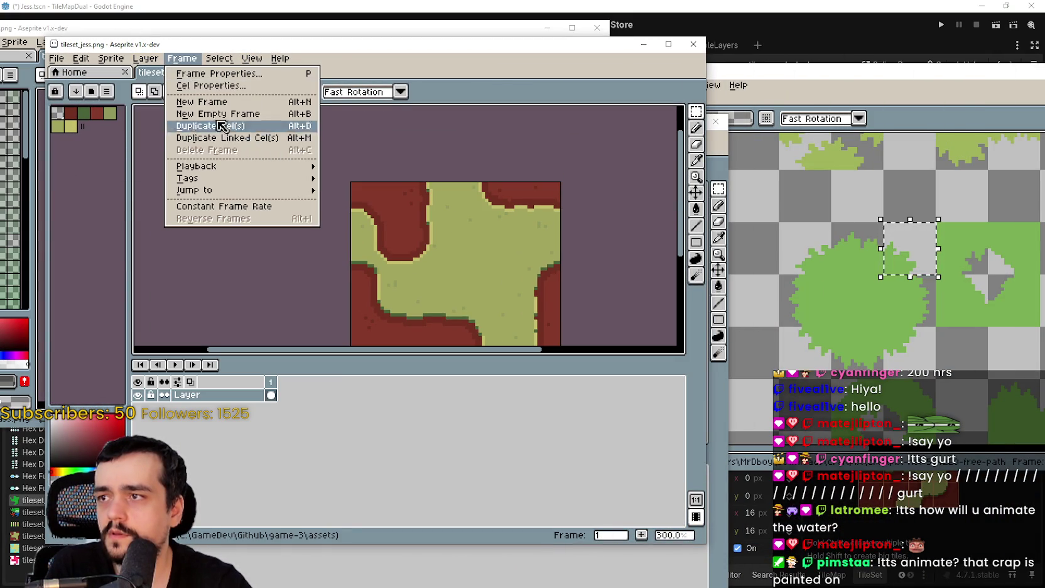
mouse_move(145, 57)
mouse_move(226, 131)
click(276, 129)
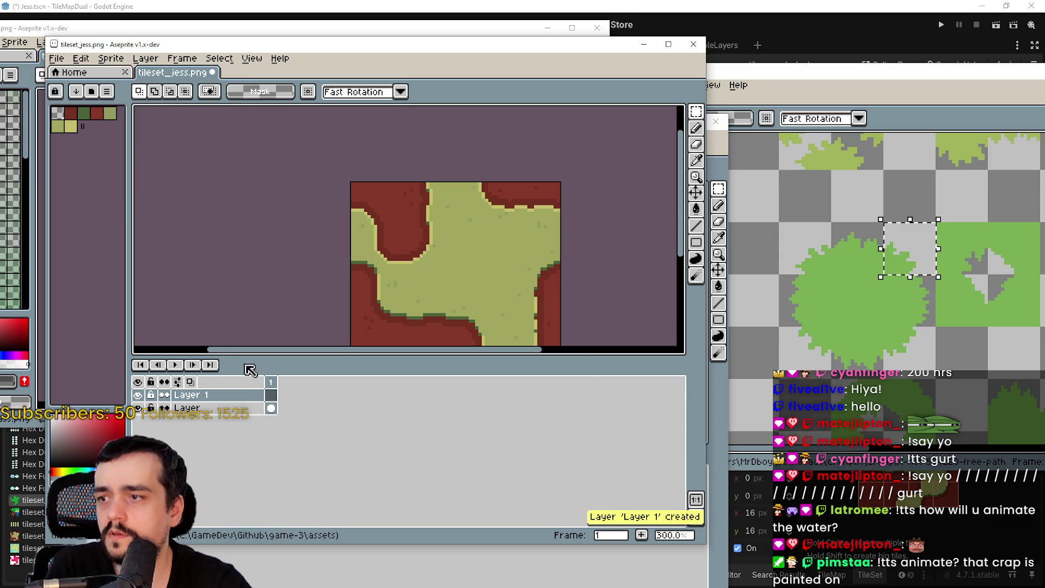
double_click(263, 395)
text(grass)
key(Return)
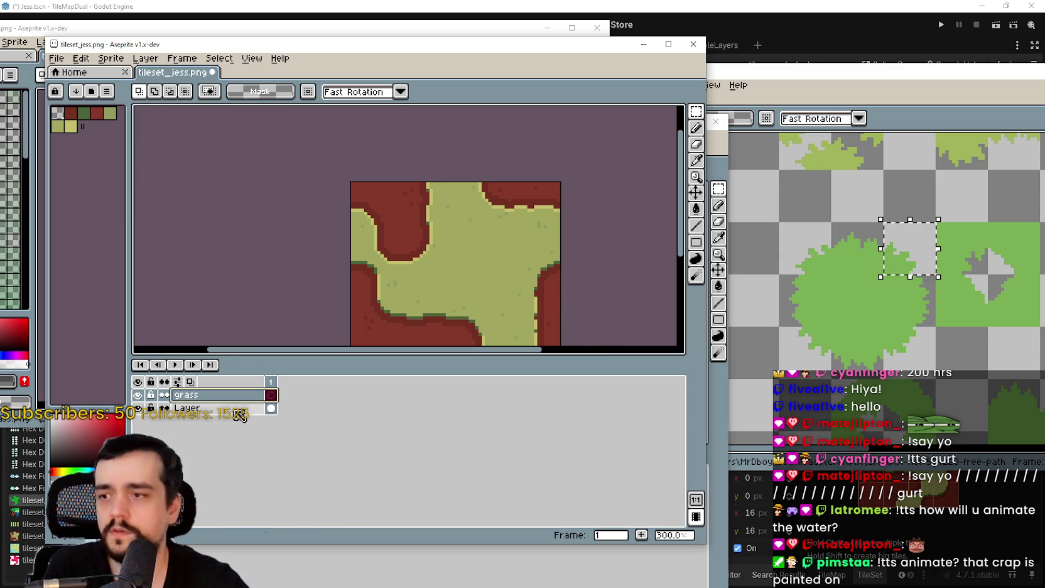
Show the tile grid over the jess canvas and enlarge the canvas area
click(252, 58)
mouse_move(339, 102)
click(431, 126)
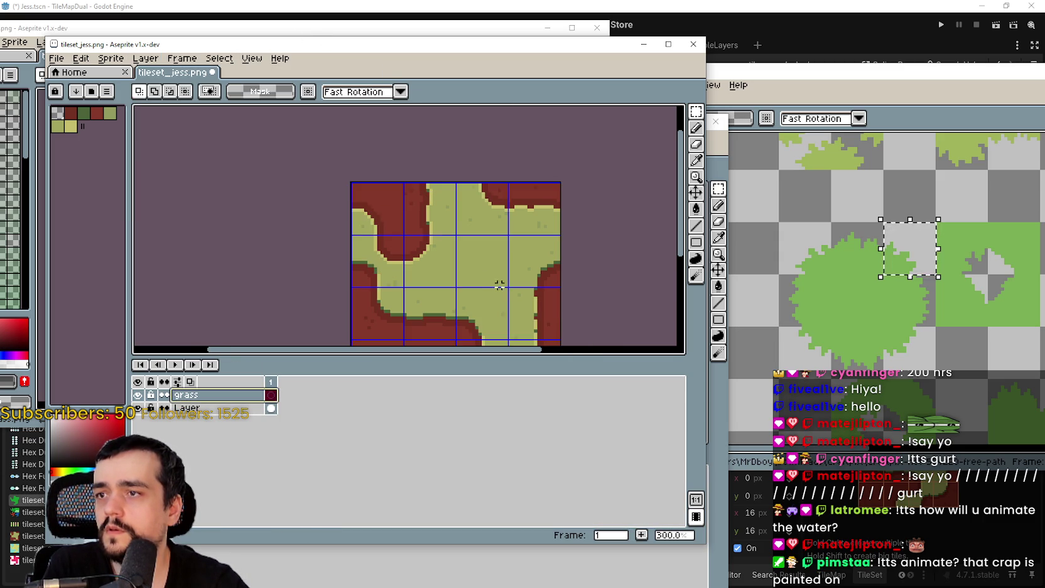
drag(494, 284, 475, 202)
scroll(476, 202, up, 1)
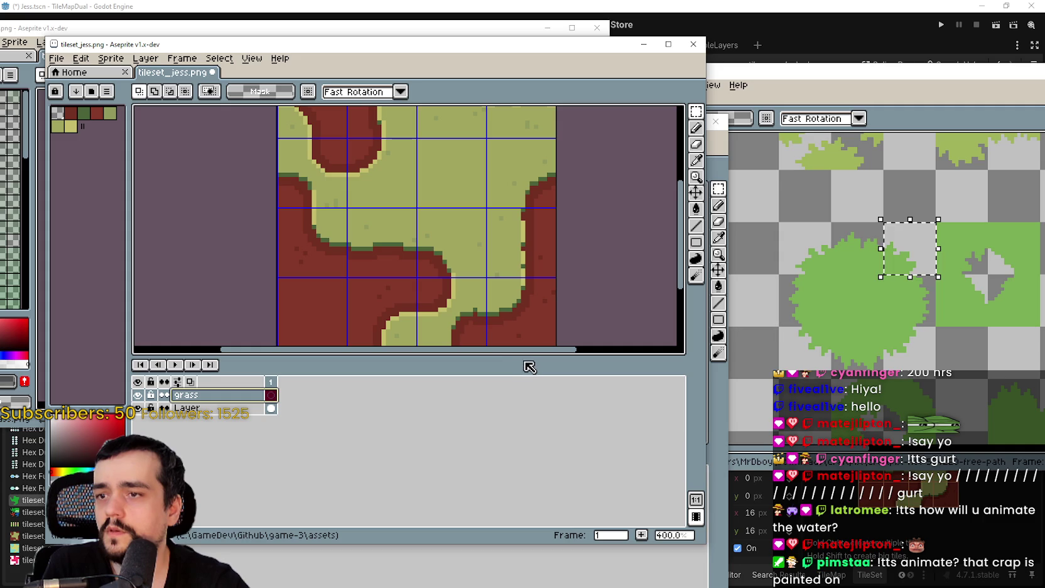
drag(522, 357, 522, 492)
mouse_move(502, 295)
mouse_down()
mouse_move(476, 311)
mouse_move(471, 341)
mouse_up()
Copy the solid grass tile into the jess tileset's centre cell
click(854, 323)
drag(818, 278, 873, 334)
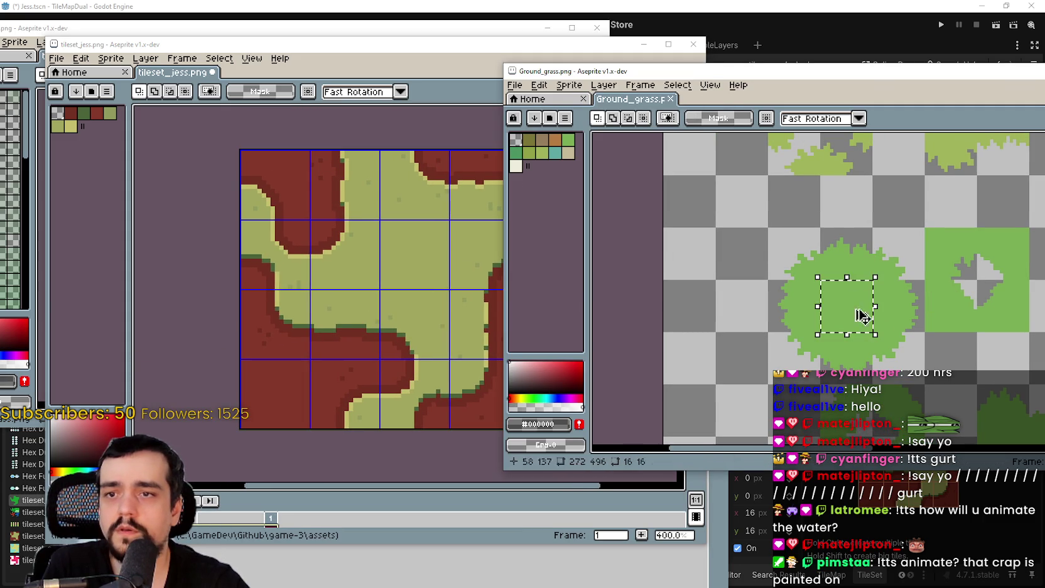
key(ctrl+c)
click(444, 264)
key(ctrl+v)
drag(550, 297, 482, 257)
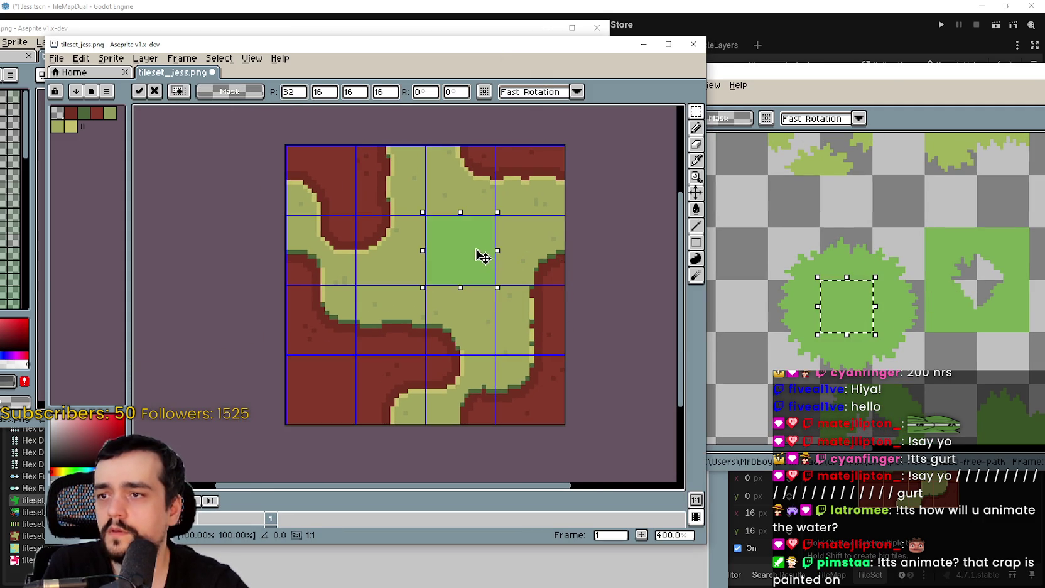
click(544, 377)
Place grass edge pieces into the top-left cell and a right-hand cell
drag(876, 230, 925, 280)
mouse_move(345, 221)
mouse_down()
mouse_move(289, 218)
mouse_move(402, 246)
mouse_up()
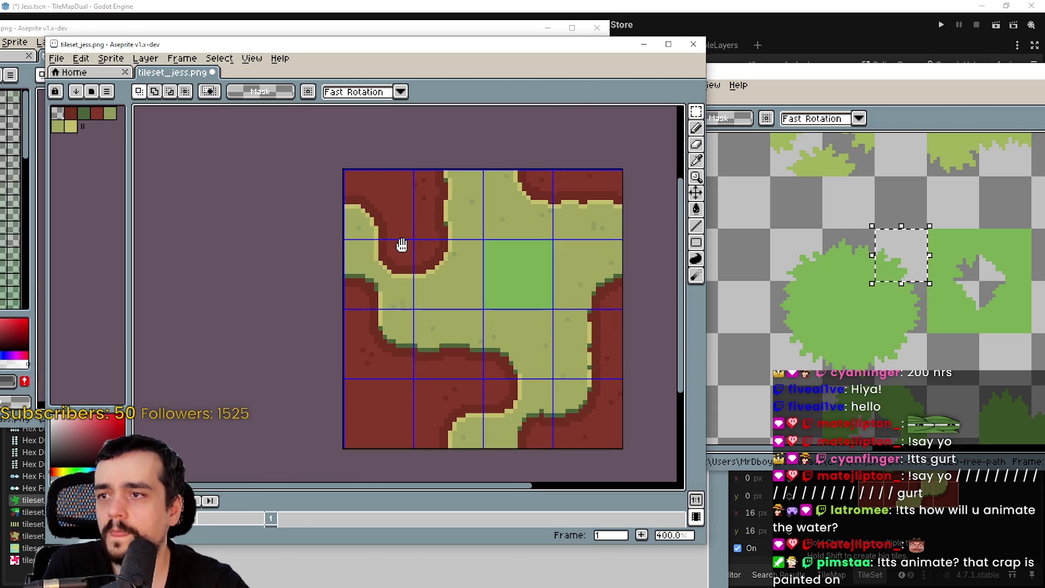
key(ctrl+v)
mouse_move(647, 316)
mouse_down()
mouse_move(350, 215)
mouse_move(349, 203)
mouse_up()
click(912, 337)
click(901, 306)
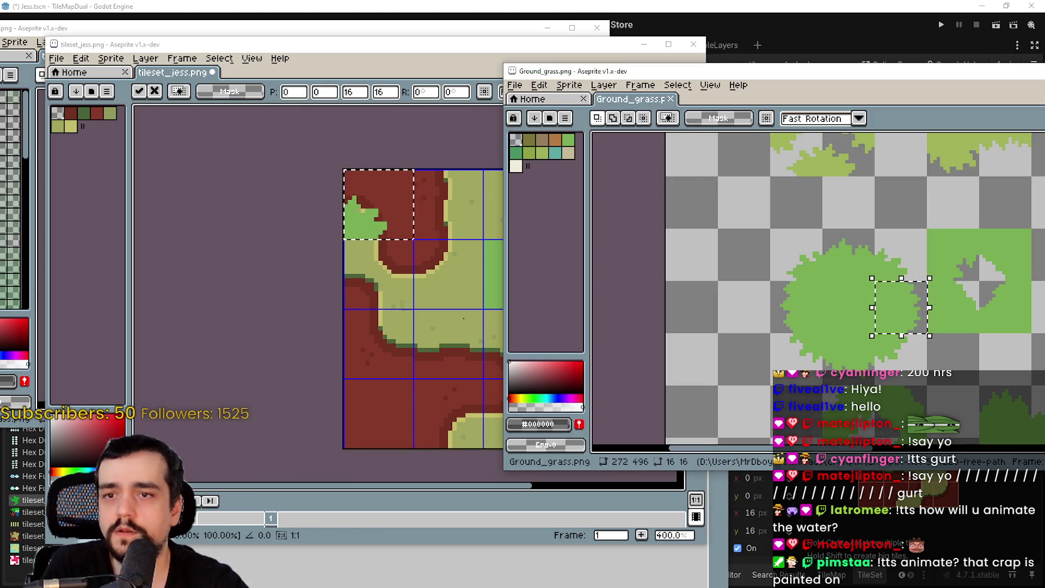
click(249, 277)
key(ctrl+v)
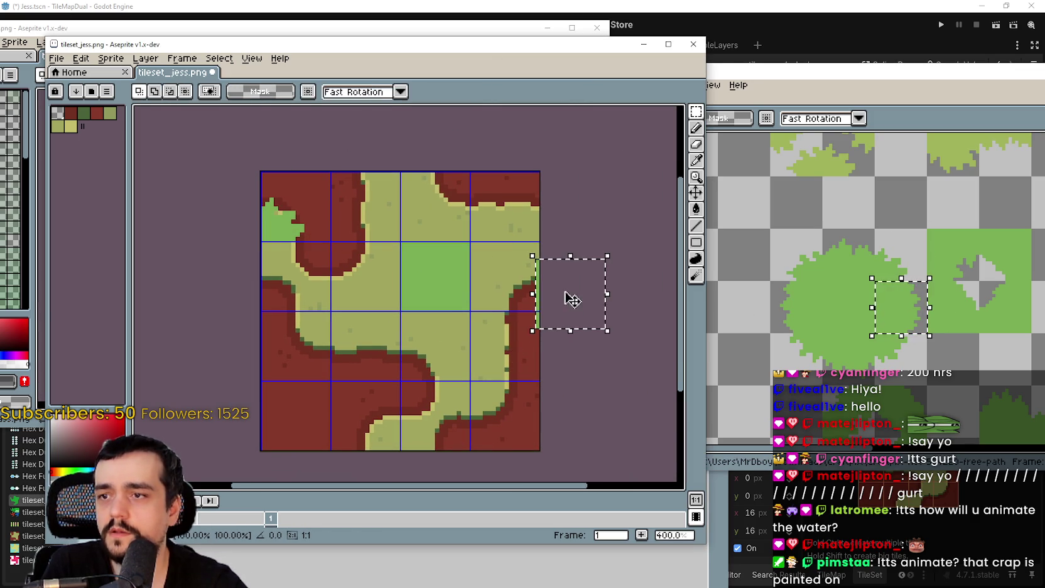
drag(566, 298, 526, 356)
key(Return)
Paste another grass edge piece into the bottom-right cell
click(900, 358)
click(373, 315)
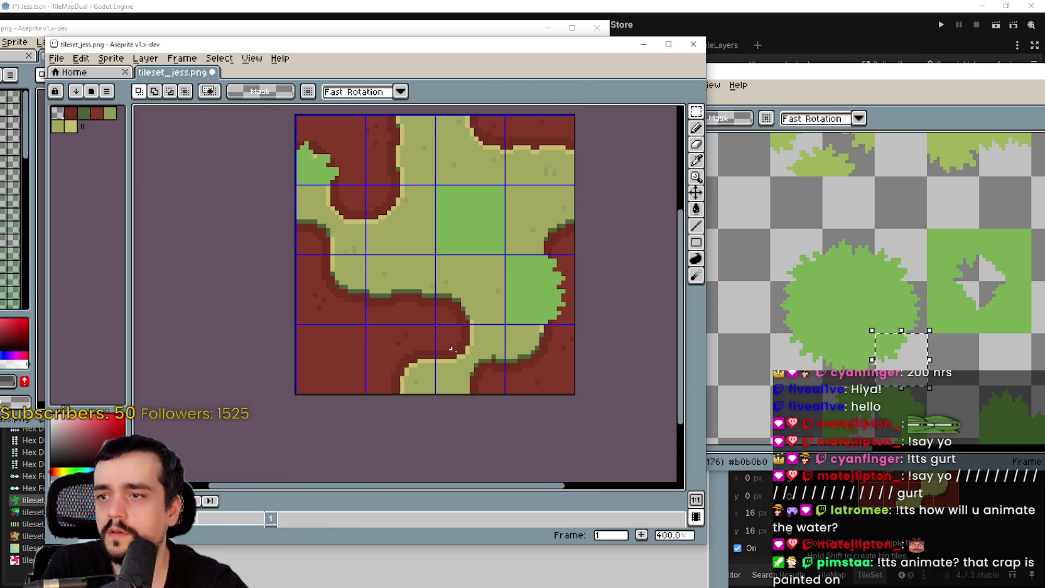
key(ctrl+v)
drag(596, 307, 526, 375)
click(891, 352)
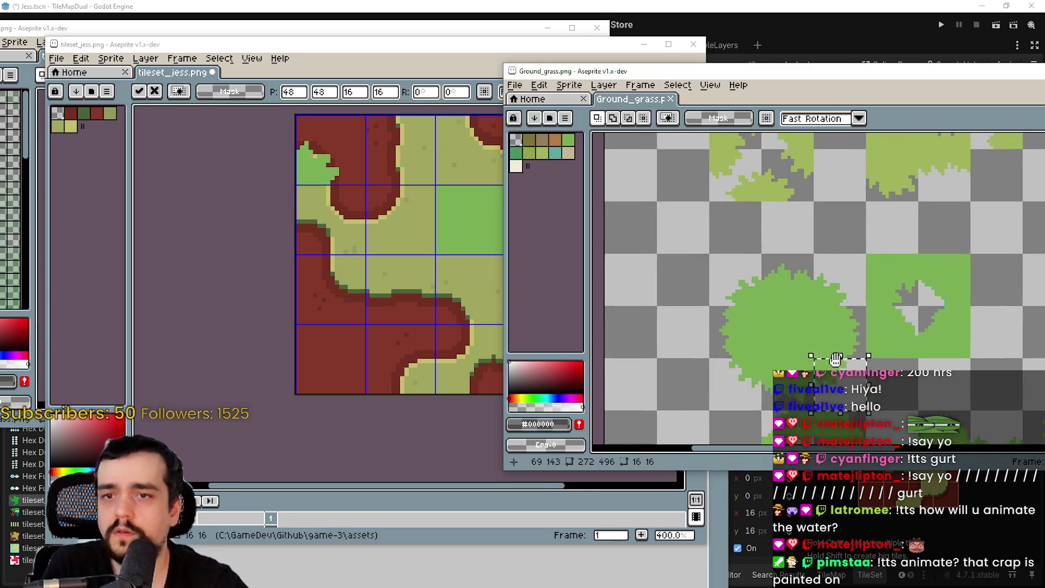
click(365, 288)
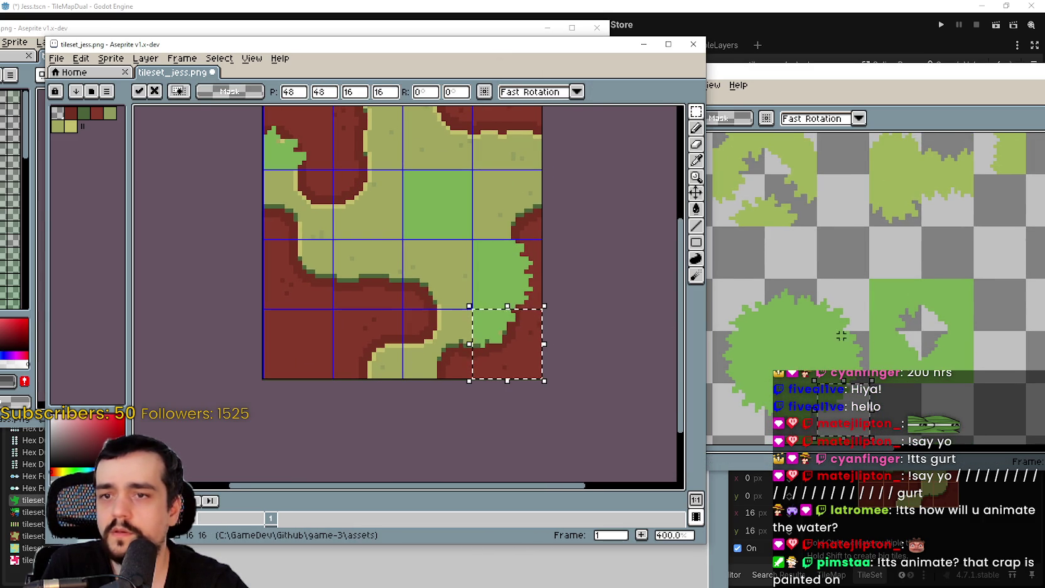
click(804, 310)
mouse_move(330, 219)
mouse_down()
mouse_move(323, 254)
mouse_move(335, 270)
mouse_up()
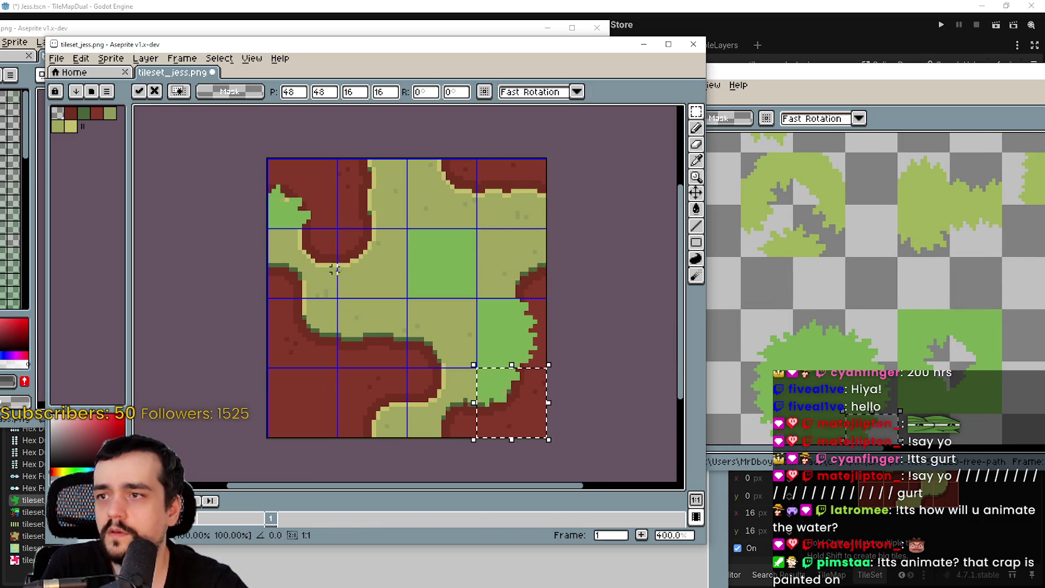
Copy bushy grass tiles into the top row, including the top-right cell
click(811, 289)
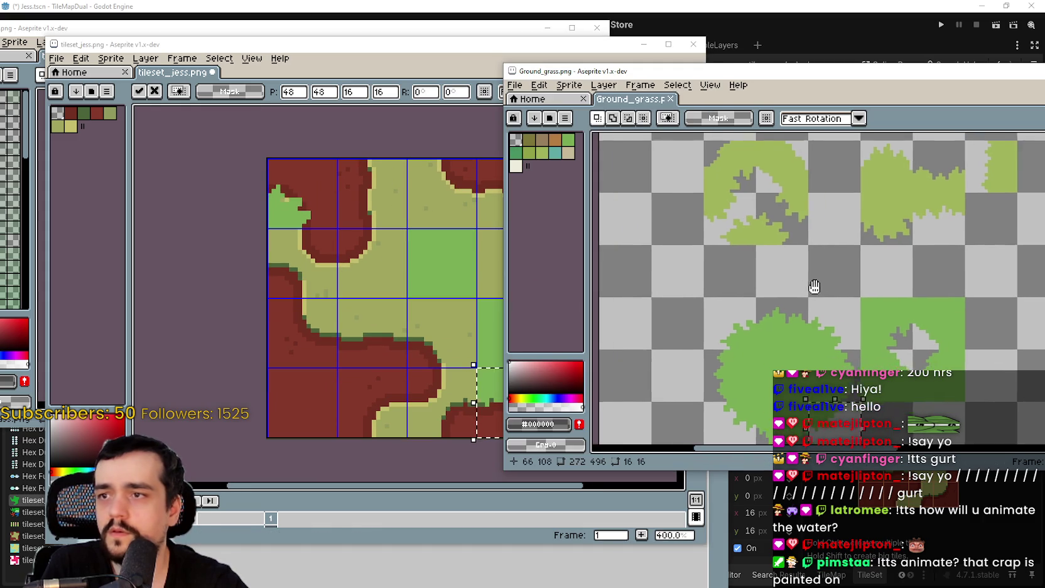
click(884, 365)
key(ctrl+c)
click(476, 206)
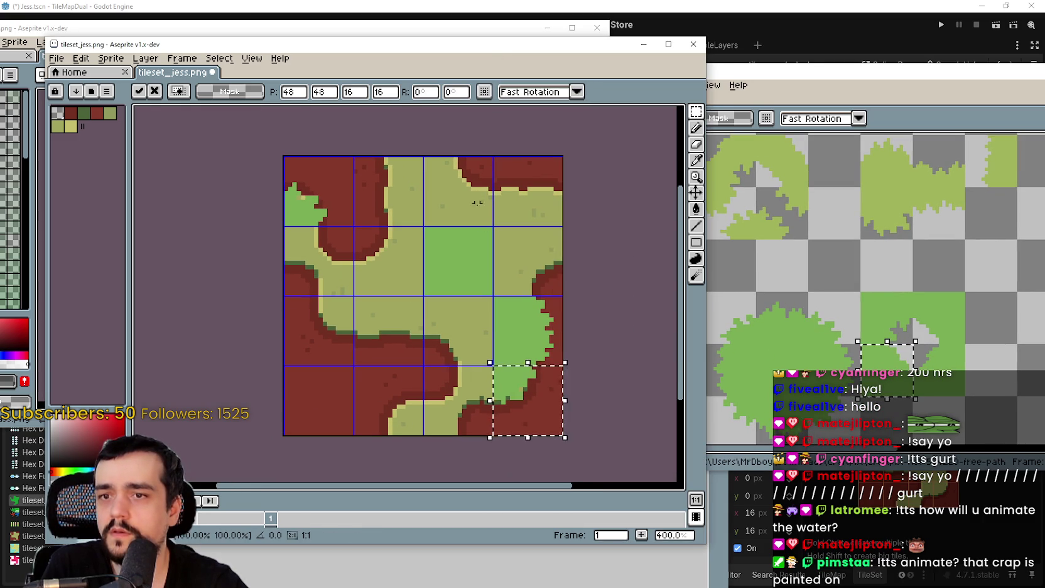
key(ctrl+v)
drag(609, 300, 476, 202)
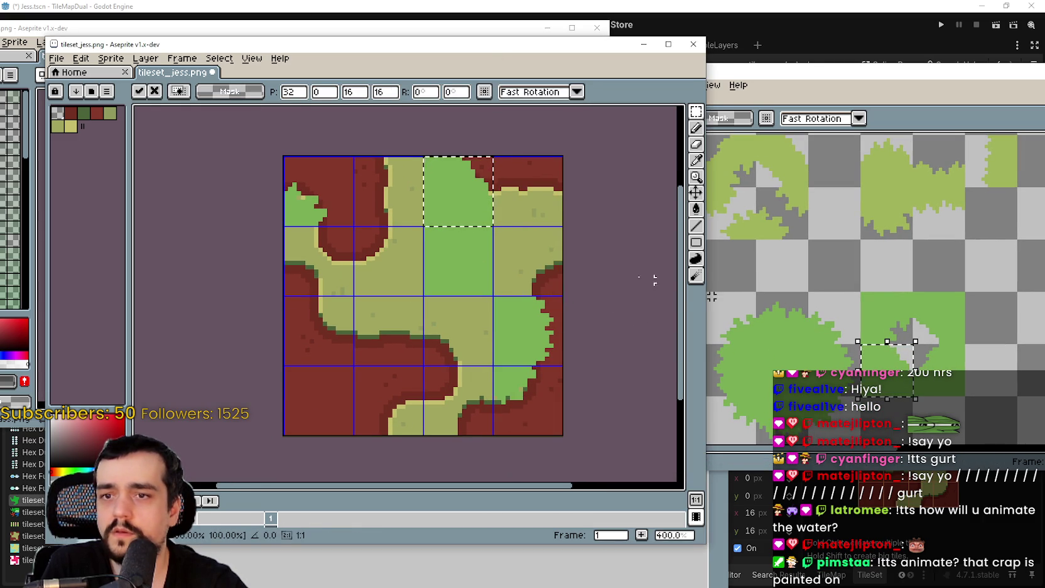
click(855, 333)
drag(855, 333, 874, 296)
click(799, 292)
mouse_move(479, 245)
mouse_down()
mouse_move(424, 259)
mouse_move(485, 284)
mouse_move(506, 192)
mouse_up()
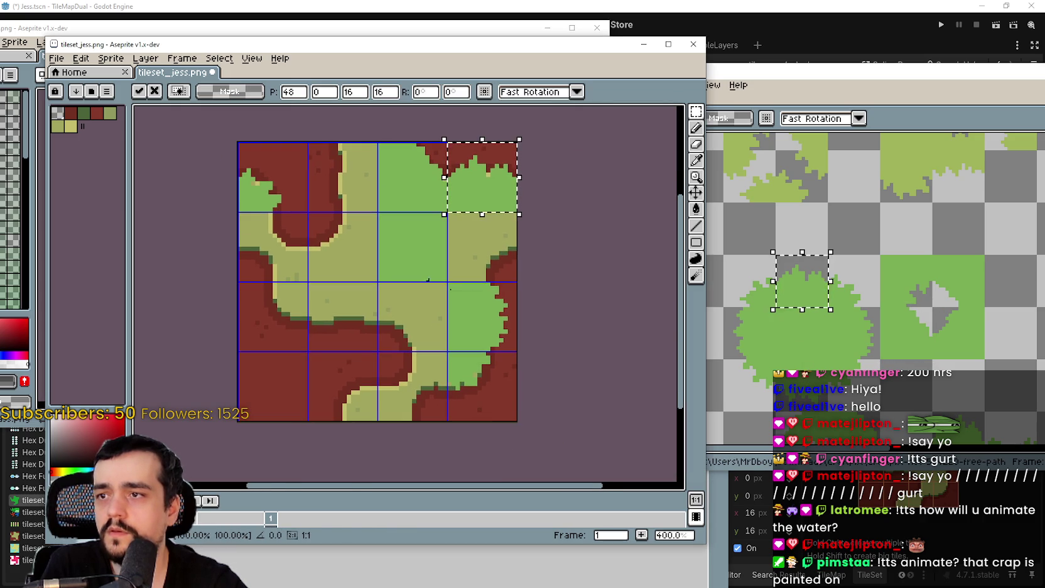
Paste the next bushy grass tile into the second top-row cell
click(804, 353)
drag(724, 307, 775, 359)
click(322, 274)
key(ctrl+v)
drag(487, 330, 420, 250)
Paste another grass tile from Ground_grass into a bottom-row cell
click(817, 370)
drag(741, 361, 768, 383)
click(415, 290)
key(ctrl+v)
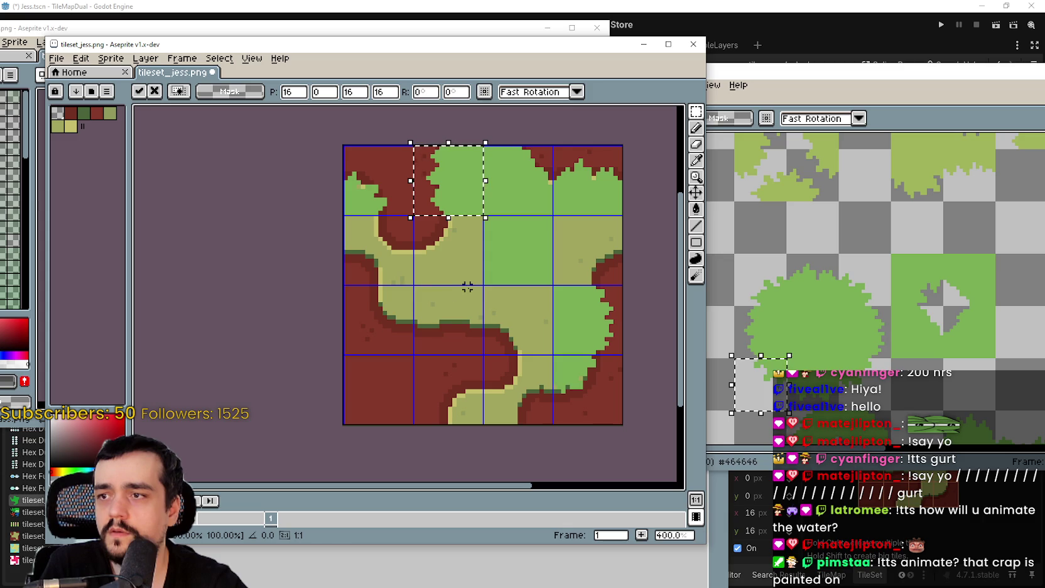
scroll(467, 301, down, 2)
click(928, 271)
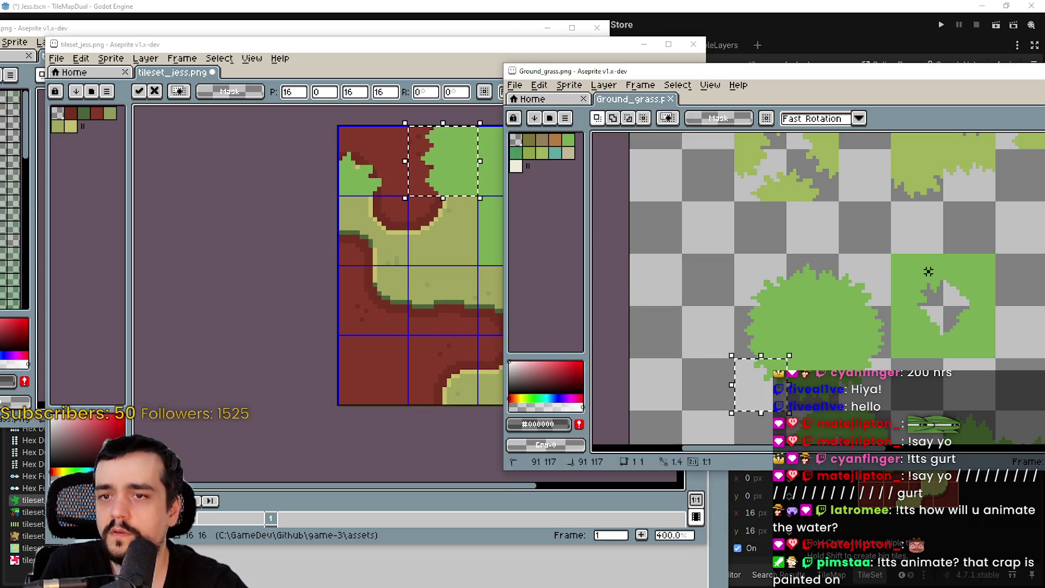
scroll(921, 303, down, 1)
drag(736, 241, 770, 261)
click(404, 352)
mouse_move(451, 172)
mouse_down()
mouse_move(518, 303)
mouse_move(474, 392)
mouse_up()
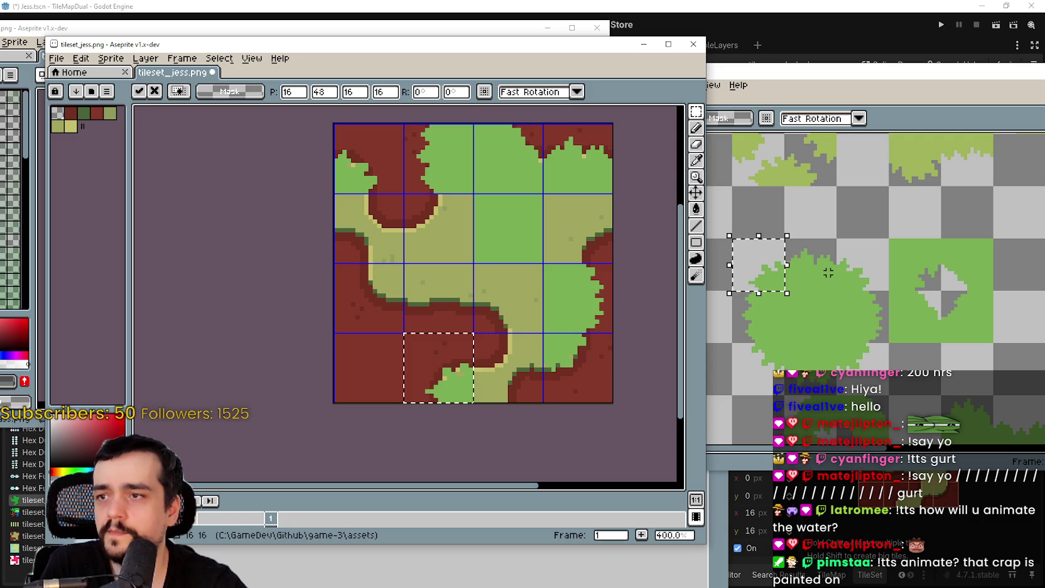
Copy Ground_grass tiles into tileset_jess.png's second-row middle and third-row left cells
drag(971, 318, 945, 295)
key(ctrl+c)
click(408, 289)
key(ctrl+v)
drag(439, 305, 477, 238)
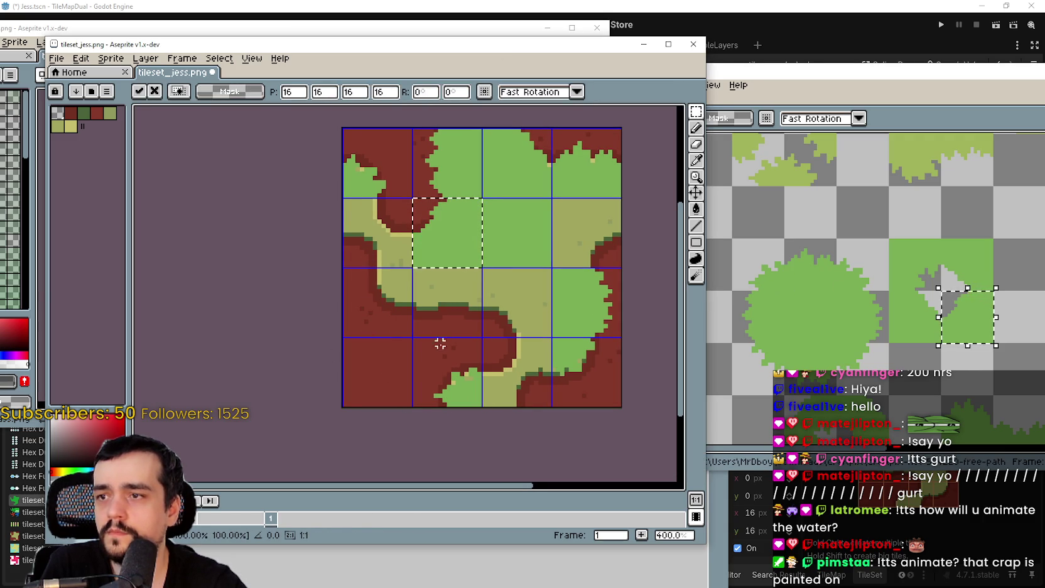
click(440, 347)
click(757, 369)
drag(728, 339, 786, 397)
key(ctrl+c)
click(500, 343)
key(ctrl+v)
drag(500, 343, 373, 315)
Fill the third row's second and third cells with a bush-edge tile and a grass tile
click(764, 380)
drag(781, 340, 839, 398)
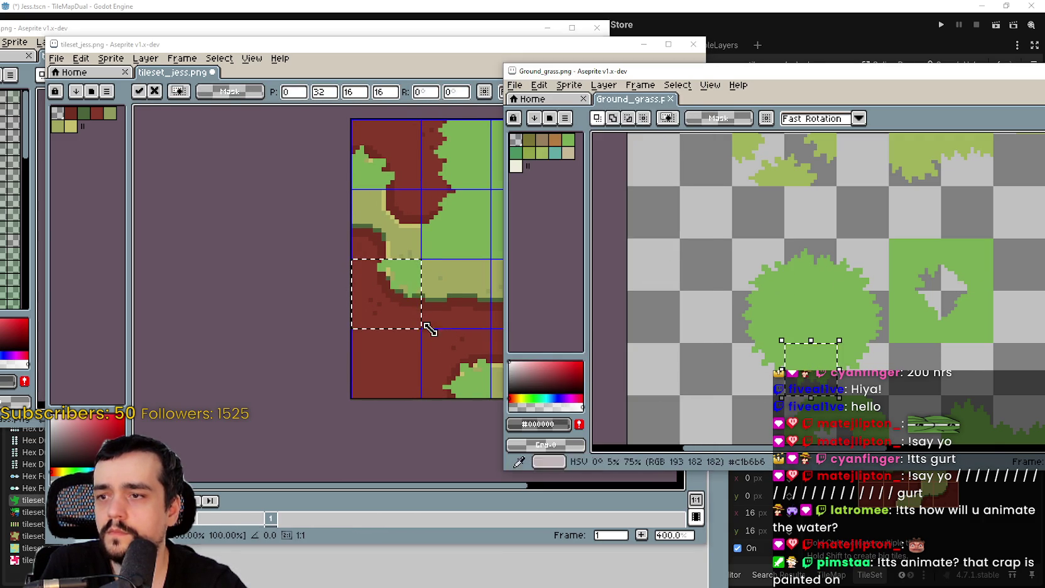
key(ctrl+c)
click(428, 335)
key(ctrl+v)
drag(602, 314, 478, 333)
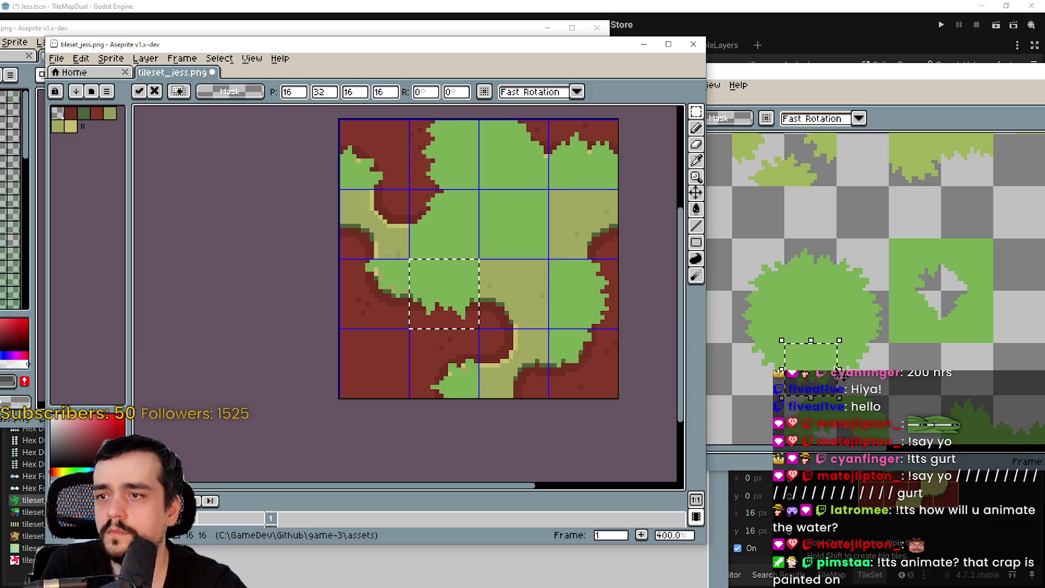
click(971, 276)
drag(938, 288, 996, 345)
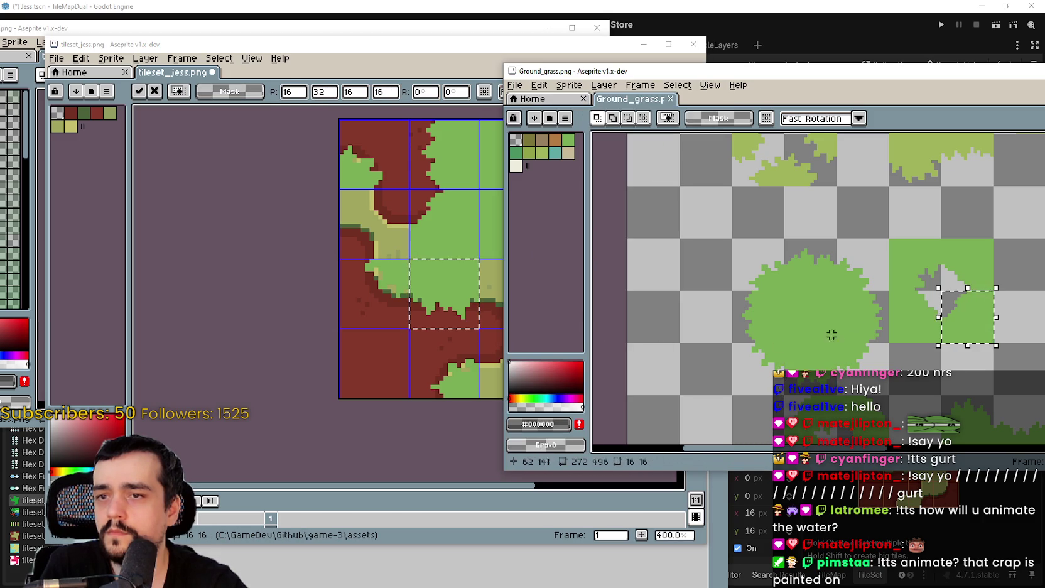
drag(937, 236, 995, 293)
key(ctrl+c)
click(408, 352)
key(ctrl+v)
drag(418, 300, 510, 292)
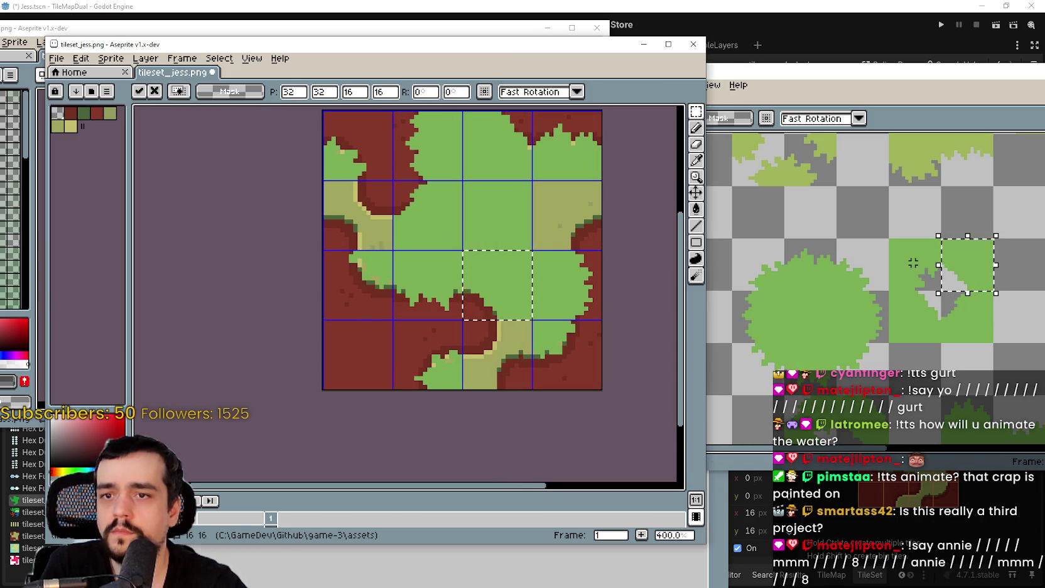
Paste a neighbouring grass tile into the tileset's second-row right cell
drag(945, 280, 917, 270)
key(ctrl+c)
click(366, 205)
key(ctrl+v)
drag(594, 295, 526, 226)
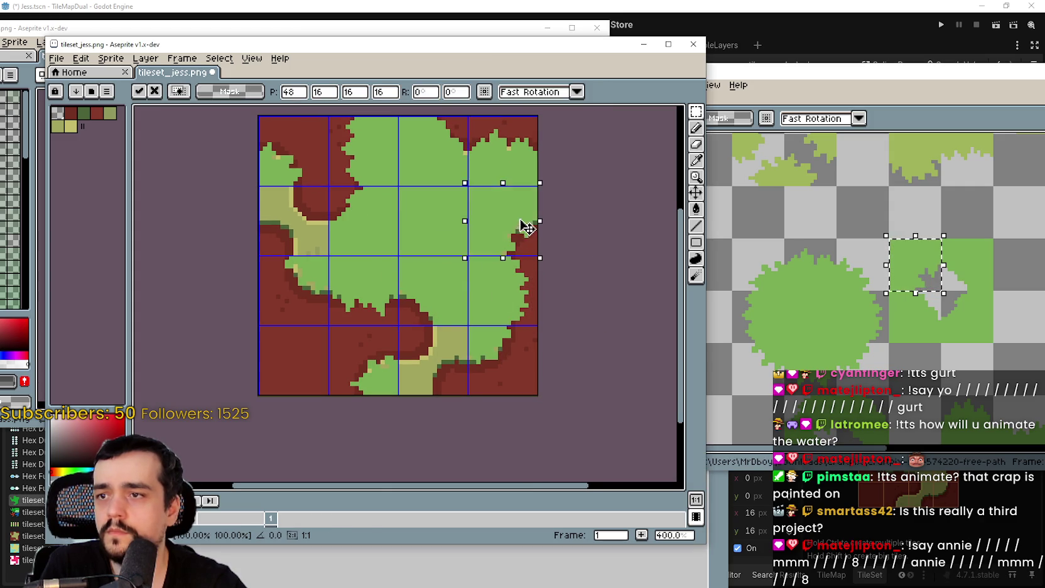
key(ctrl+v)
Place another Ground_grass tile into the second-row left cell and commit it
drag(933, 283, 910, 193)
drag(779, 346, 797, 342)
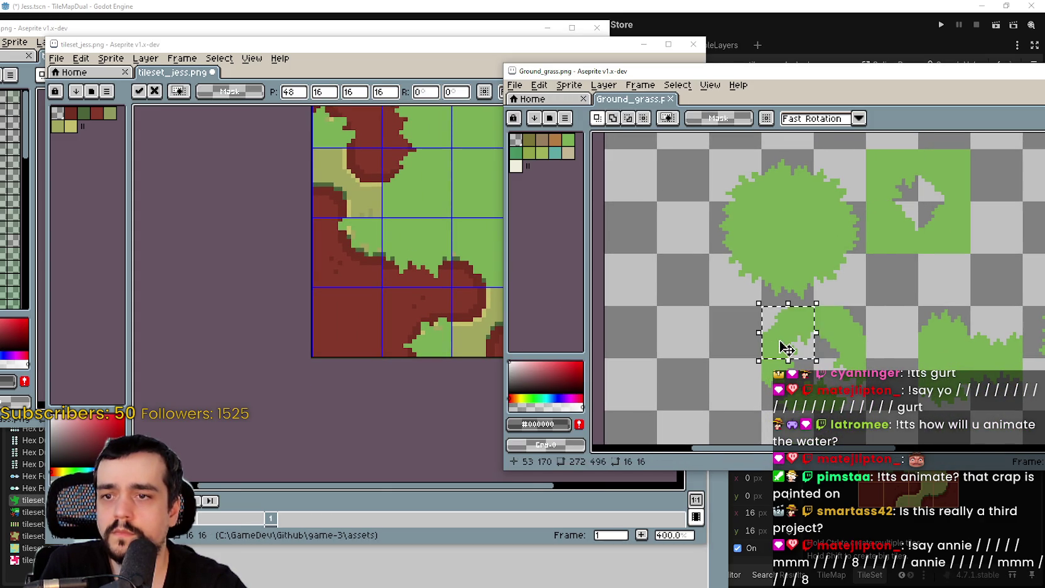
key(ctrl+c)
click(396, 216)
key(ctrl+v)
click(816, 389)
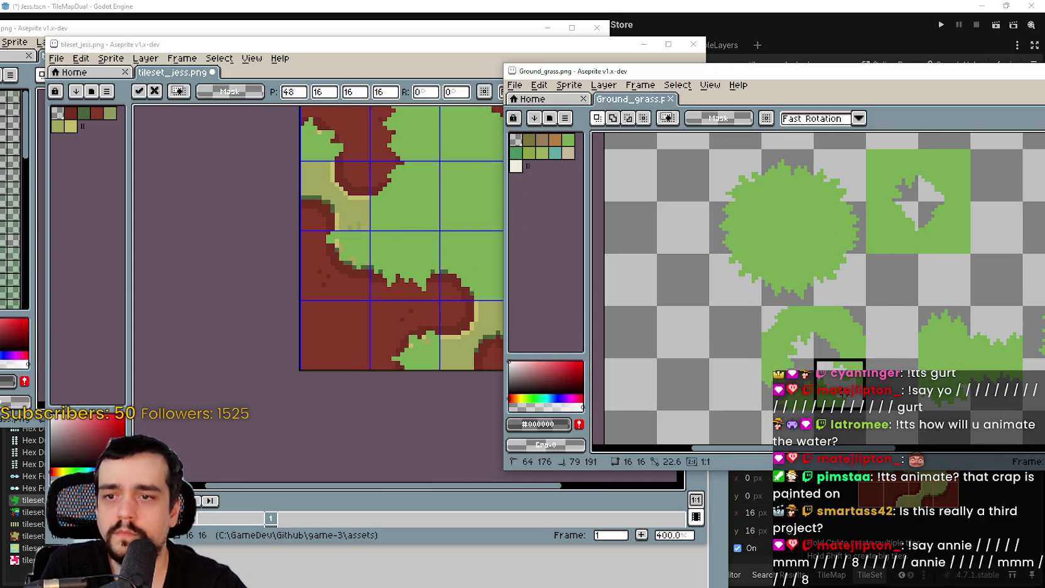
drag(849, 381, 849, 329)
click(373, 292)
key(ctrl+v)
mouse_move(578, 270)
mouse_down()
mouse_move(638, 327)
mouse_move(415, 271)
mouse_move(363, 295)
mouse_up()
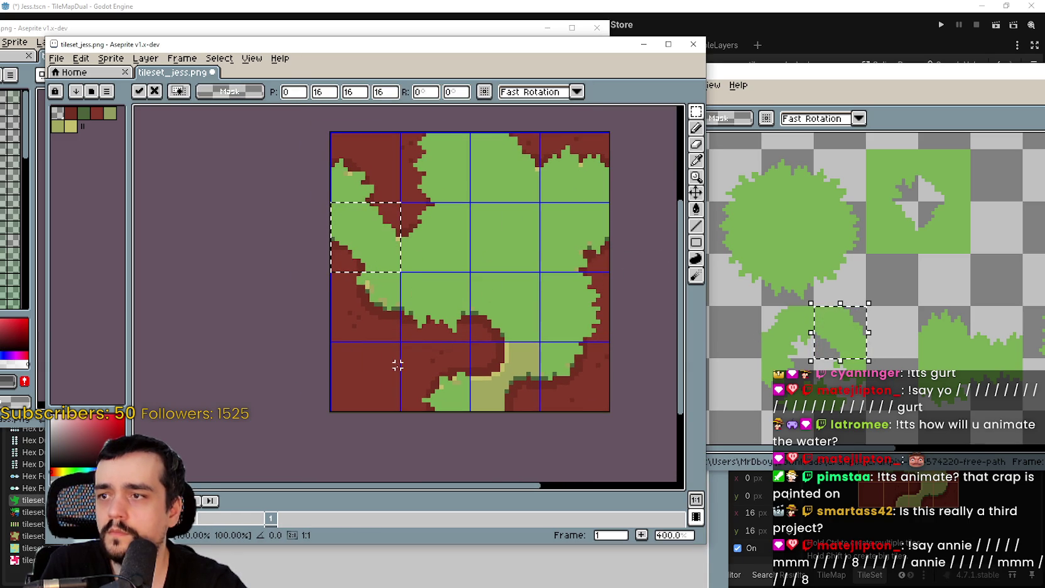
key(Return)
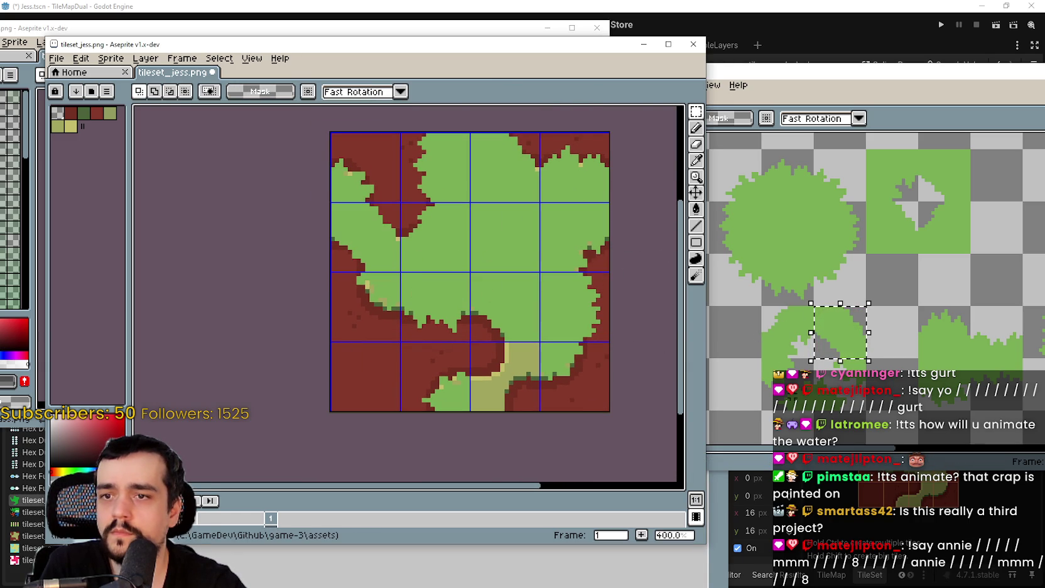
Paste one last grass tile into the lower cells, commit, deselect, and expand the layers timeline
click(766, 362)
drag(761, 358, 826, 413)
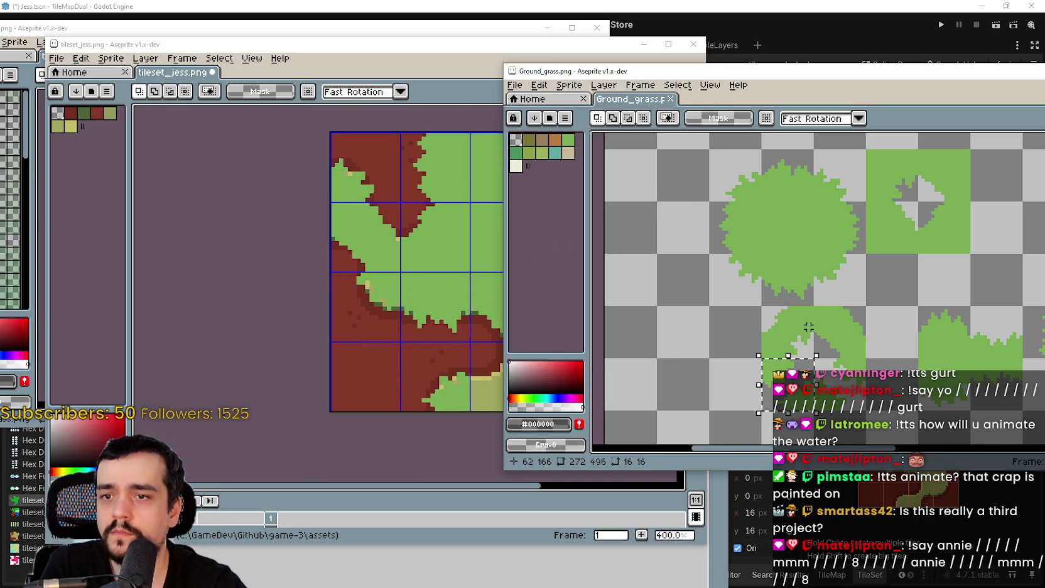
click(380, 341)
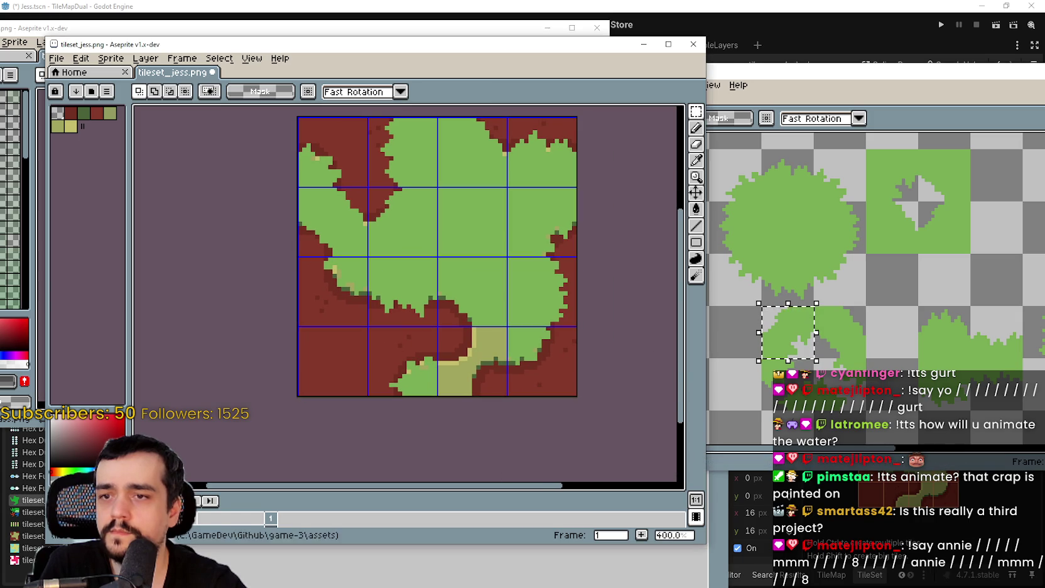
click(807, 360)
key(ctrl+c)
click(411, 315)
key(ctrl+v)
drag(534, 297, 464, 349)
key(Return)
key(ctrl+d)
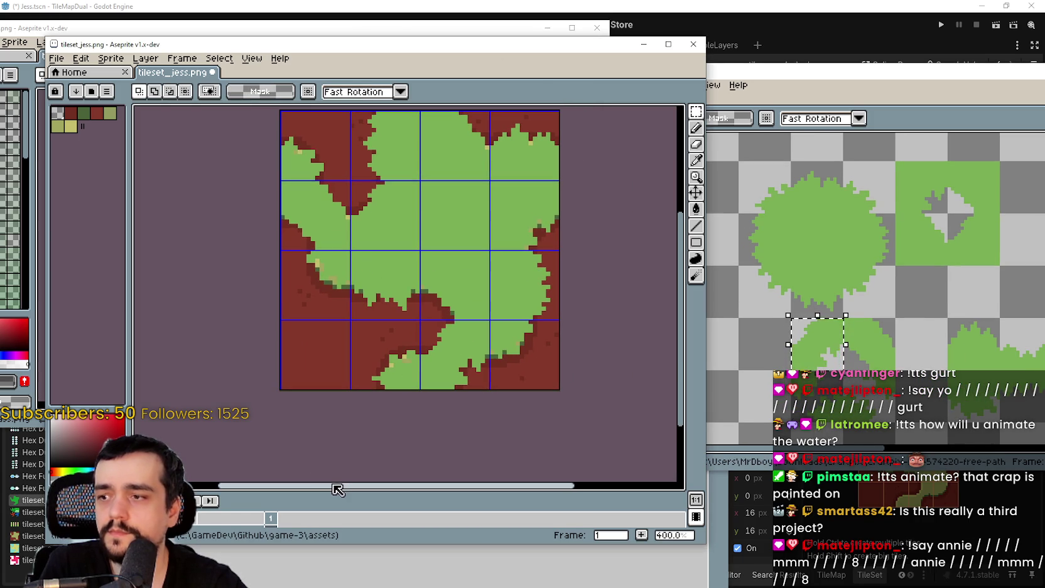
drag(338, 491, 264, 380)
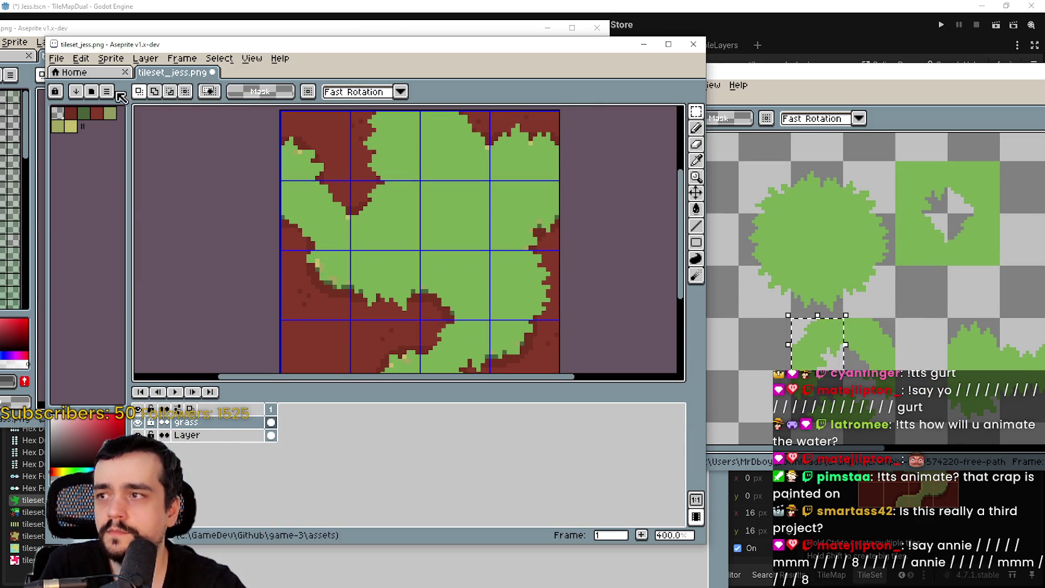
Add a new layer named dirt and move it below the grass layer
click(146, 57)
mouse_move(179, 125)
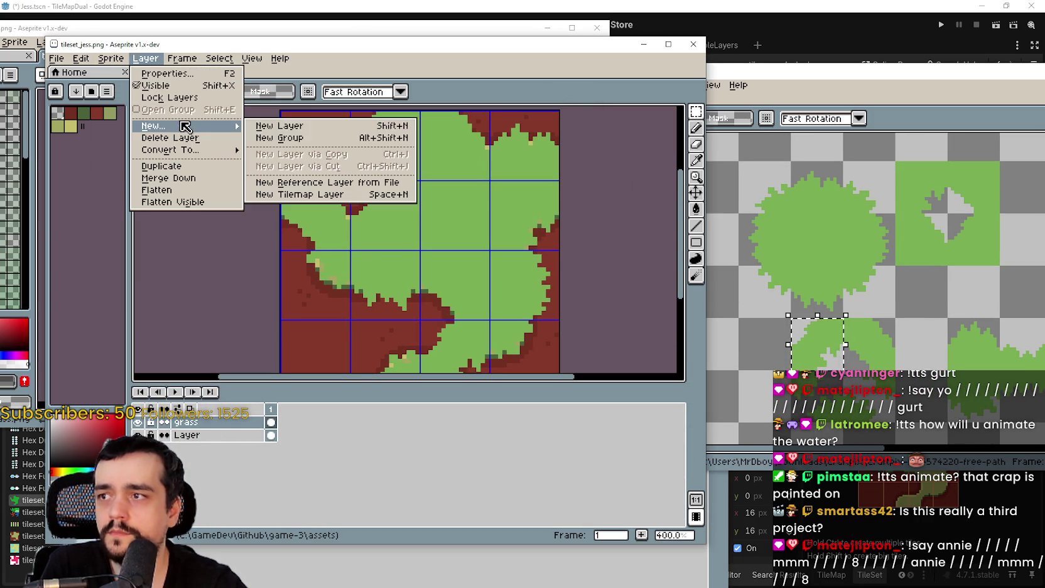
click(291, 128)
double_click(198, 422)
text(dir)
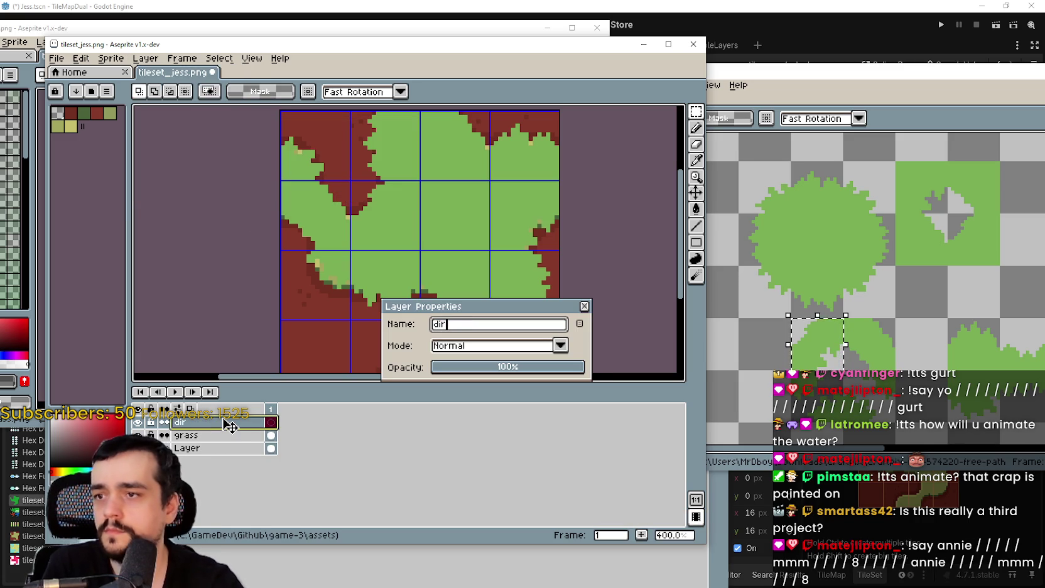
text(t)
key(Return)
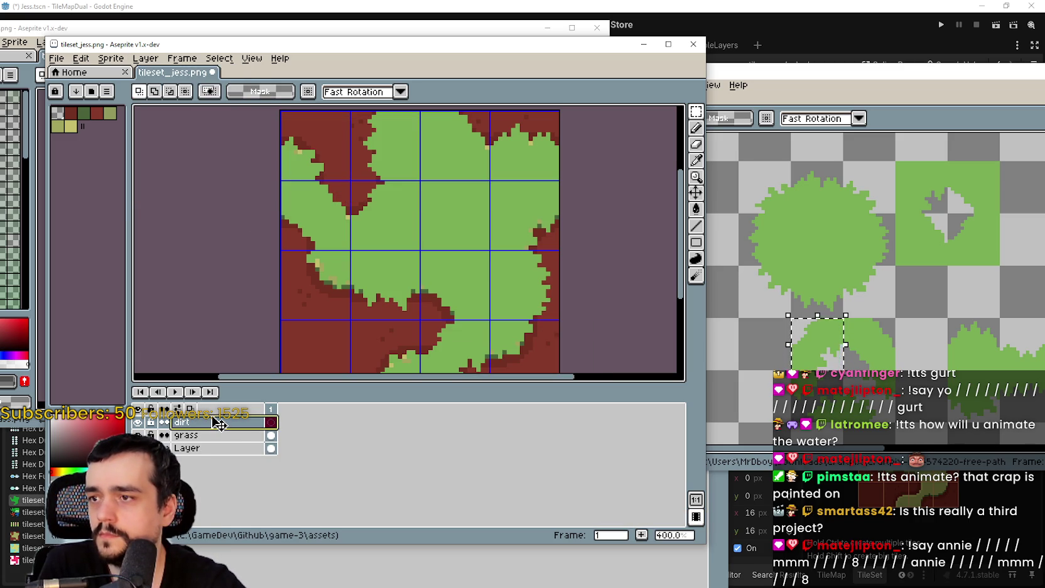
drag(218, 424, 211, 442)
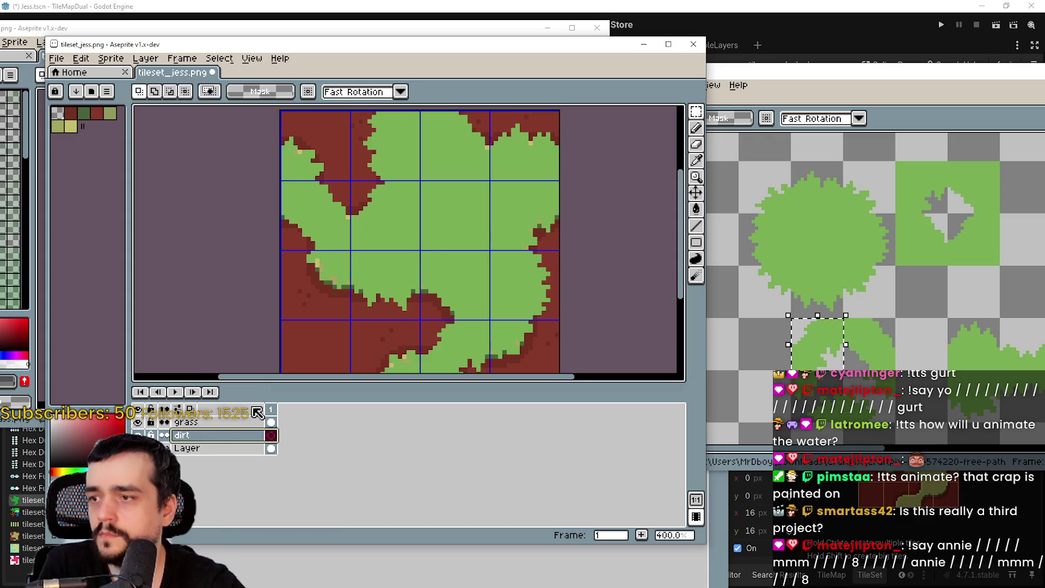
Paste the copied orange dirt tile into the tileset's bottom-left cell
drag(584, 246, 571, 249)
scroll(879, 282, down, 2)
click(835, 310)
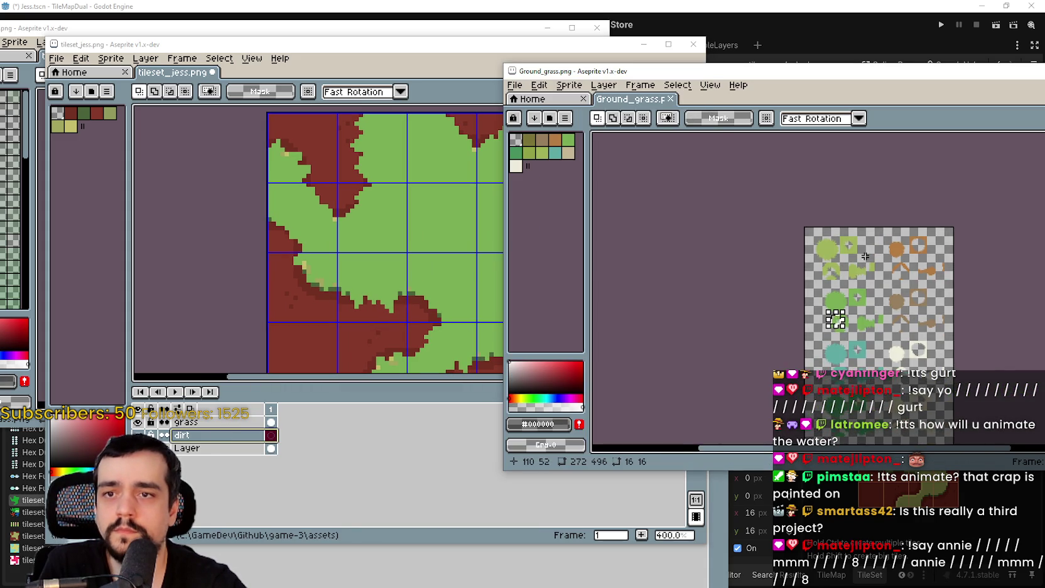
scroll(971, 240, up, 2)
scroll(971, 240, right, 2)
click(424, 195)
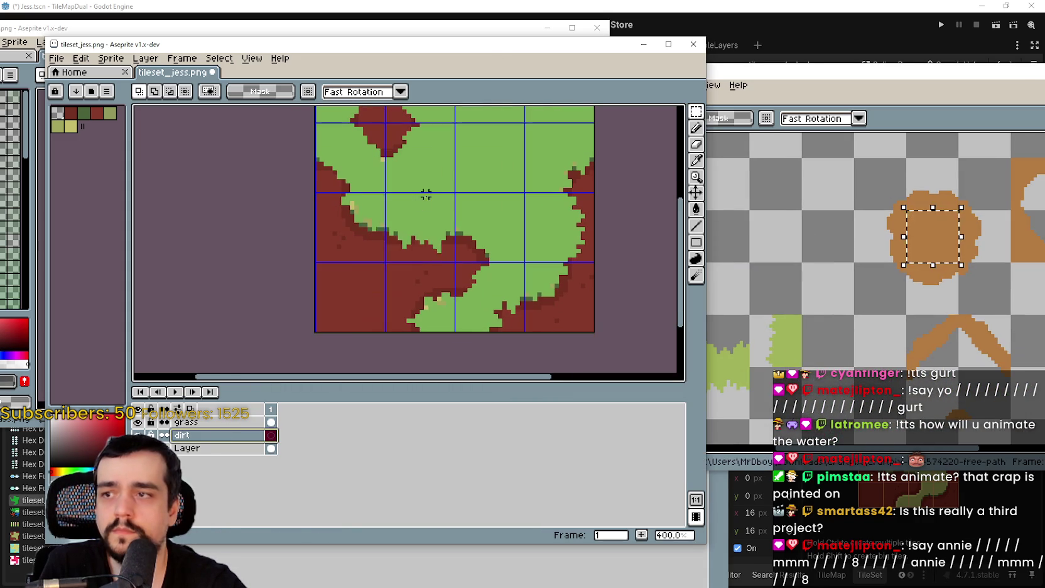
key(ctrl+v)
drag(424, 196, 377, 301)
key(Return)
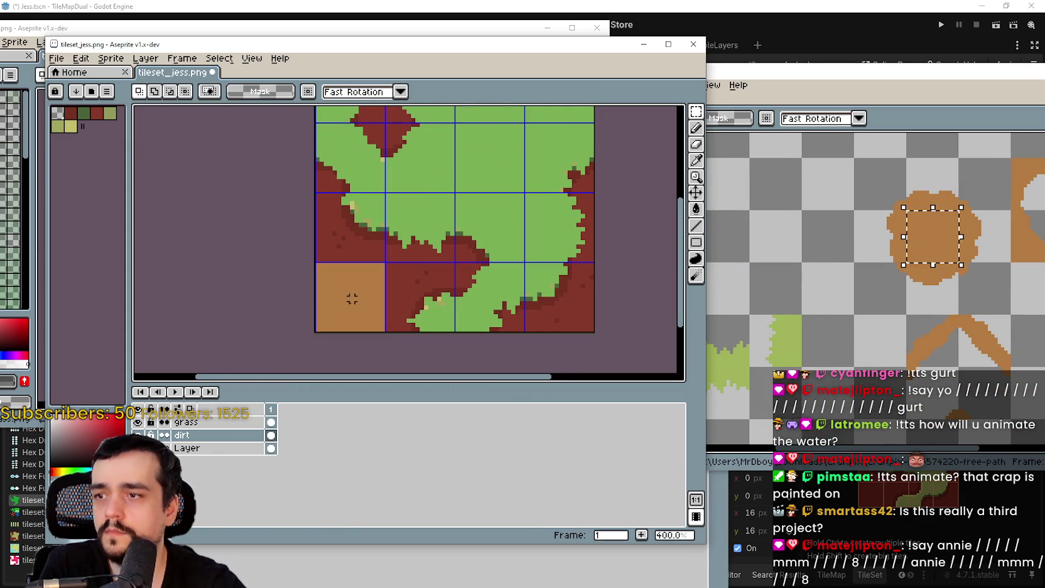
Pick the orange colour and bucket-fill the dark red dirt areas with it
click(695, 160)
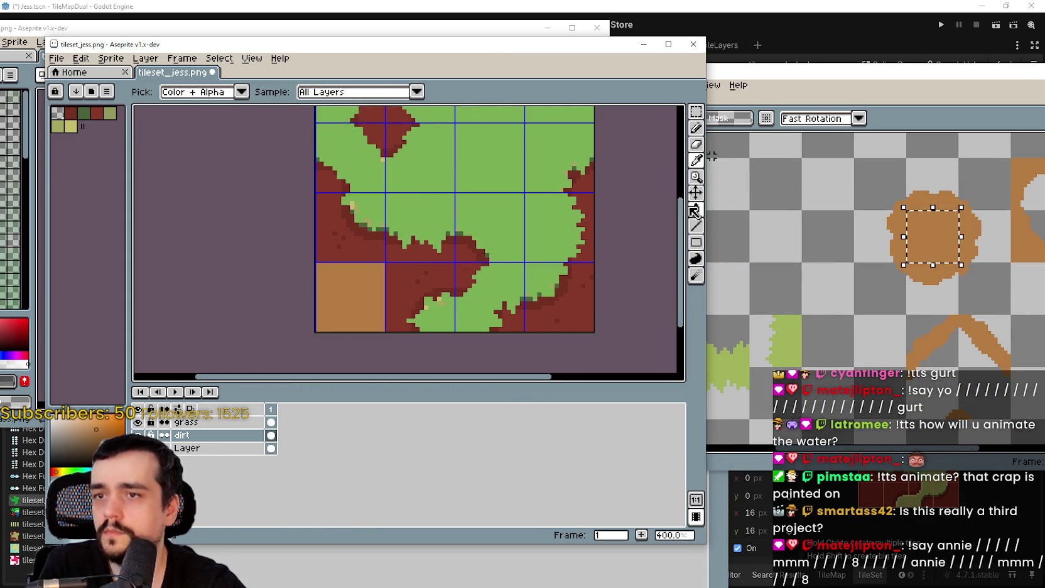
click(694, 209)
click(387, 288)
scroll(392, 320, down, 2)
scroll(411, 263, up, 2)
mouse_move(411, 263)
mouse_down()
mouse_move(433, 217)
mouse_move(436, 196)
mouse_move(421, 197)
mouse_up()
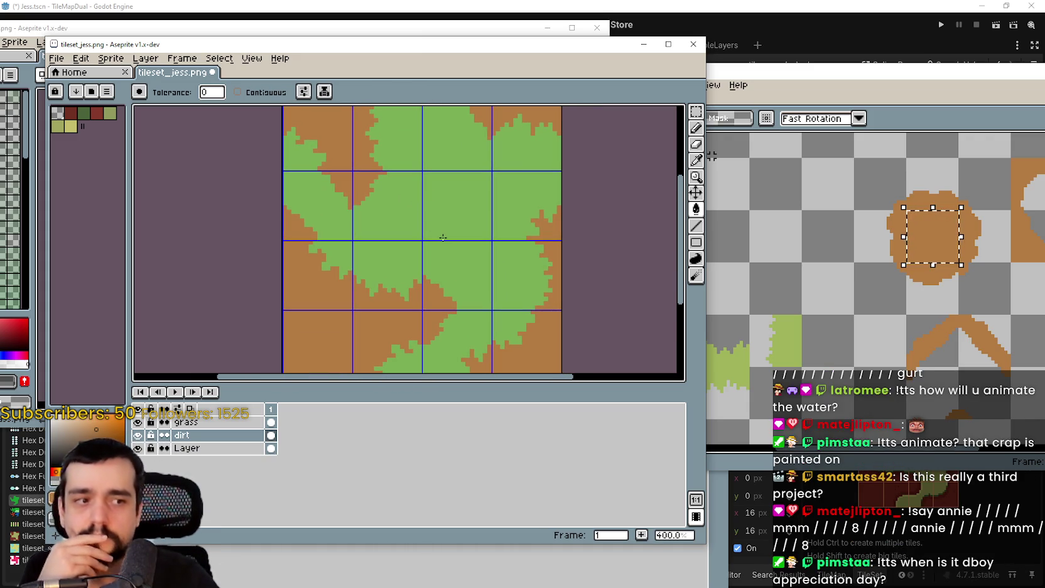
scroll(252, 287, down, 1)
drag(379, 291, 403, 282)
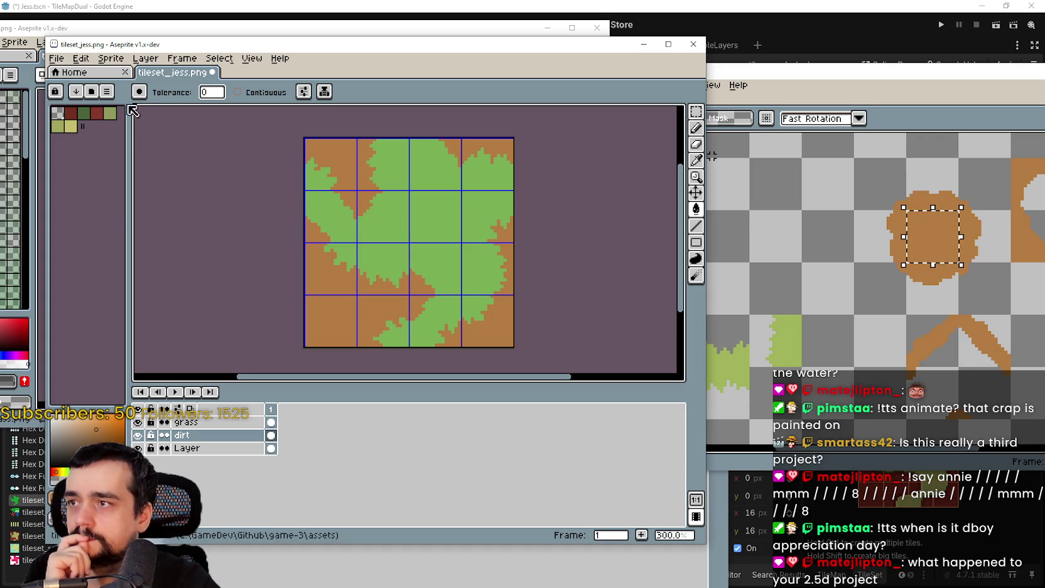
Save the grass-and-dirt tileset as dirt_grass.png in the assets folder with Save As
click(57, 59)
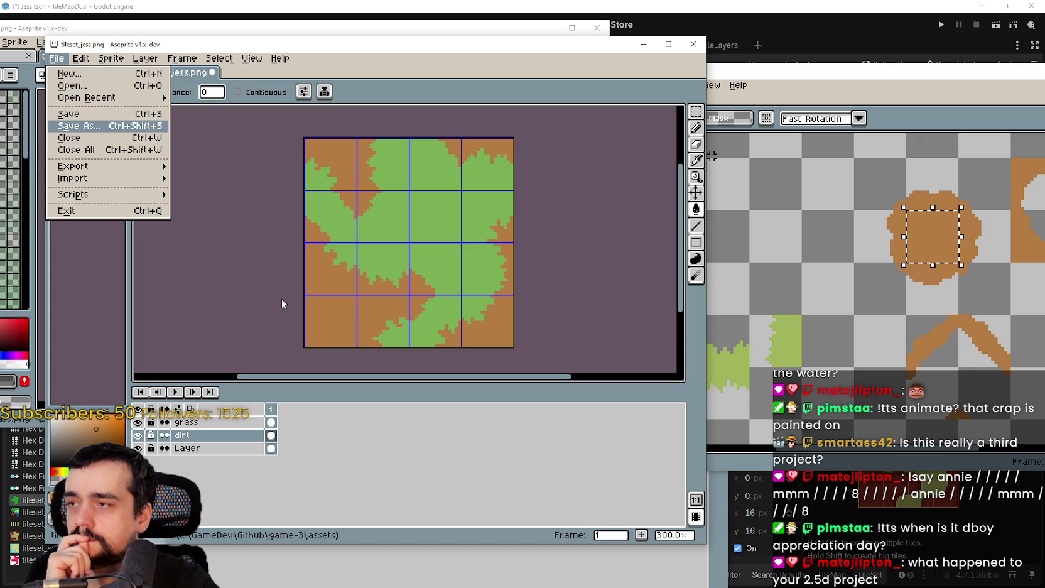
key(Return)
text(dirt_grass.png)
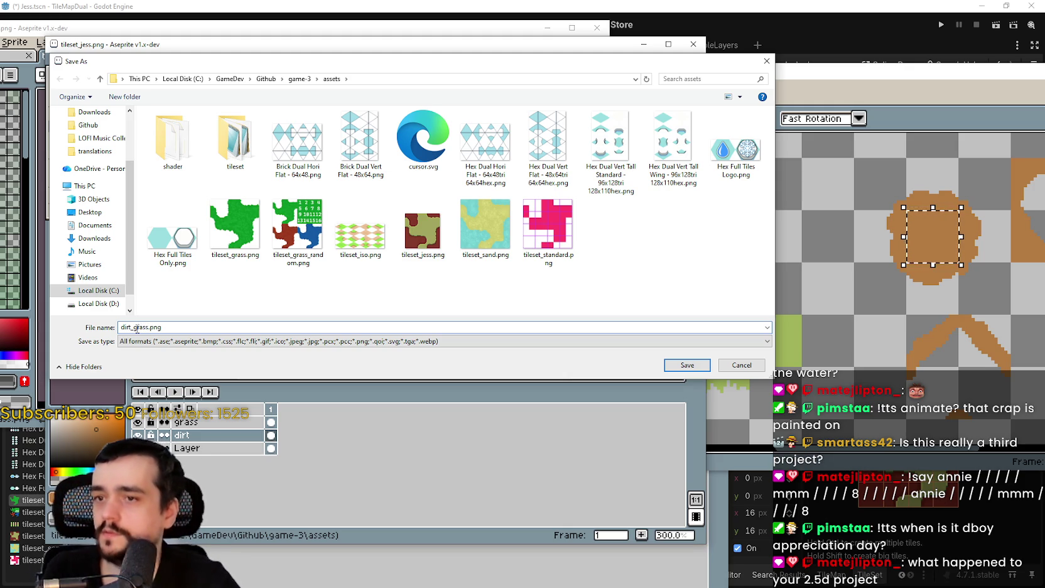
key(Return)
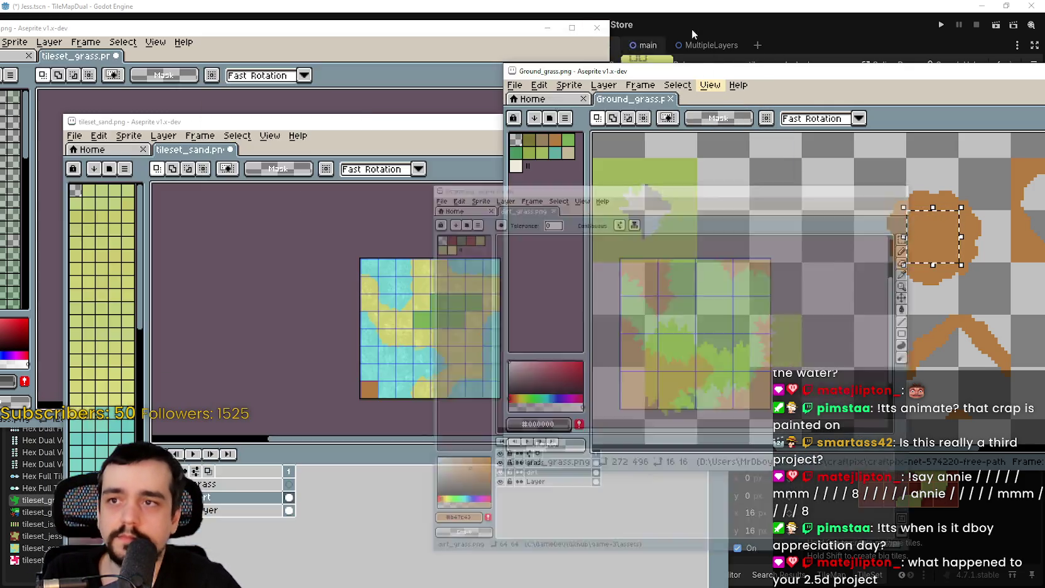
click(691, 28)
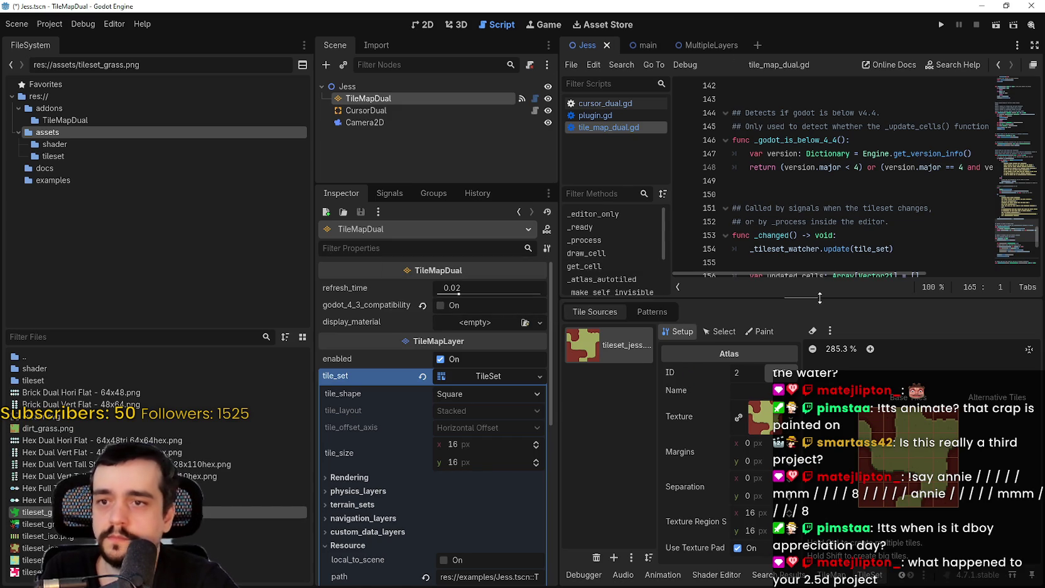
In the main scene, give the TileMapDual node a new empty TileSet
drag(819, 298, 819, 449)
click(711, 44)
click(631, 45)
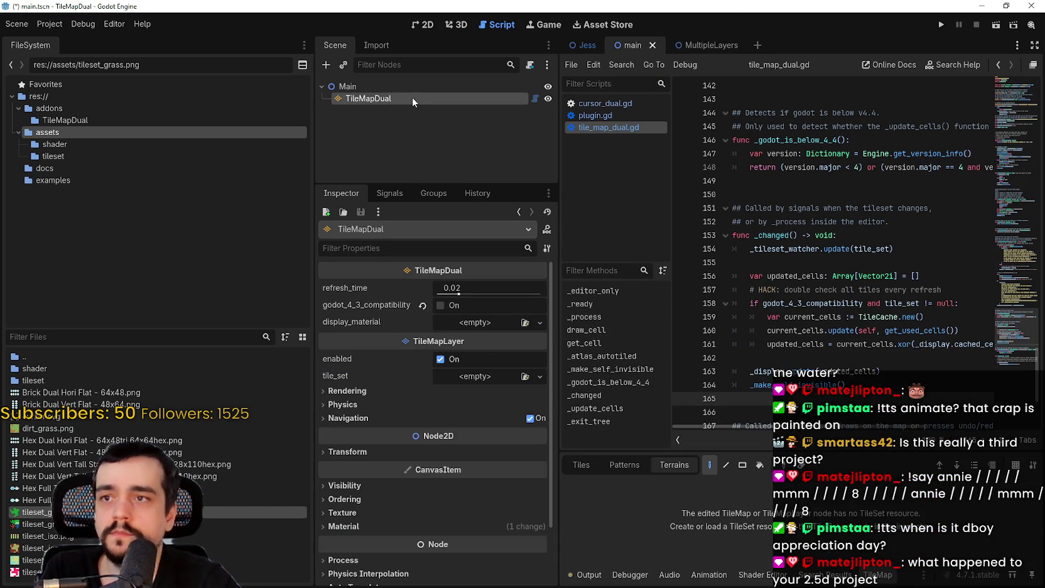
click(590, 464)
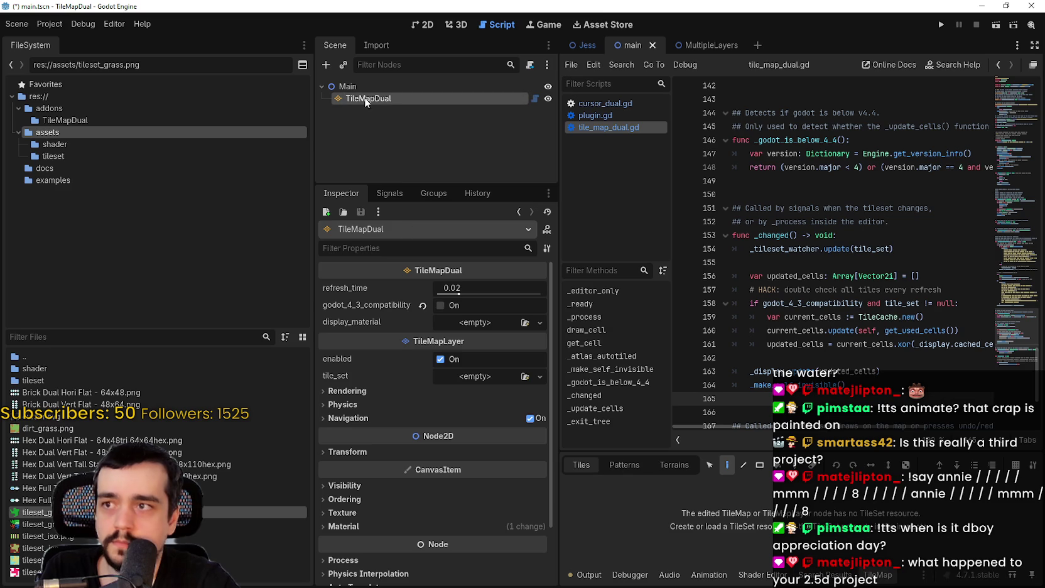
click(471, 380)
click(472, 391)
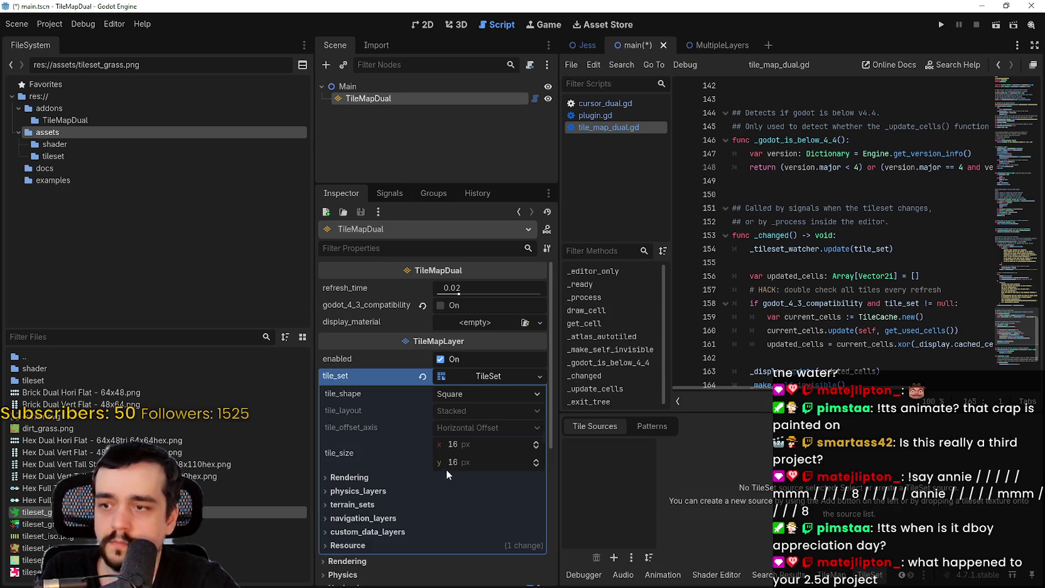
Add assets/dirt_grass.png as an atlas source with auto-created tiles and save the scene
scroll(445, 469, down, 3)
click(612, 558)
click(624, 560)
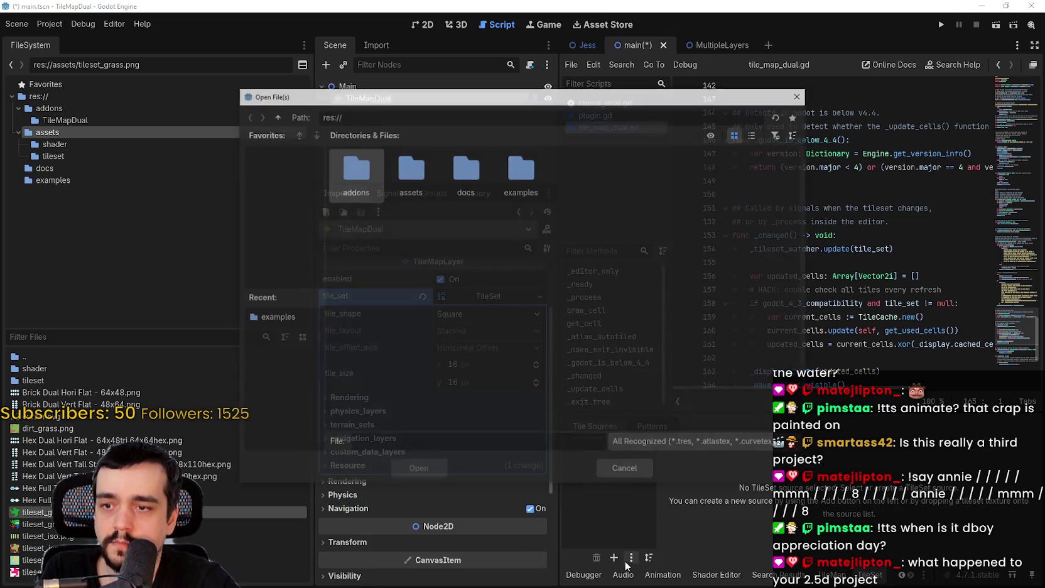
double_click(414, 185)
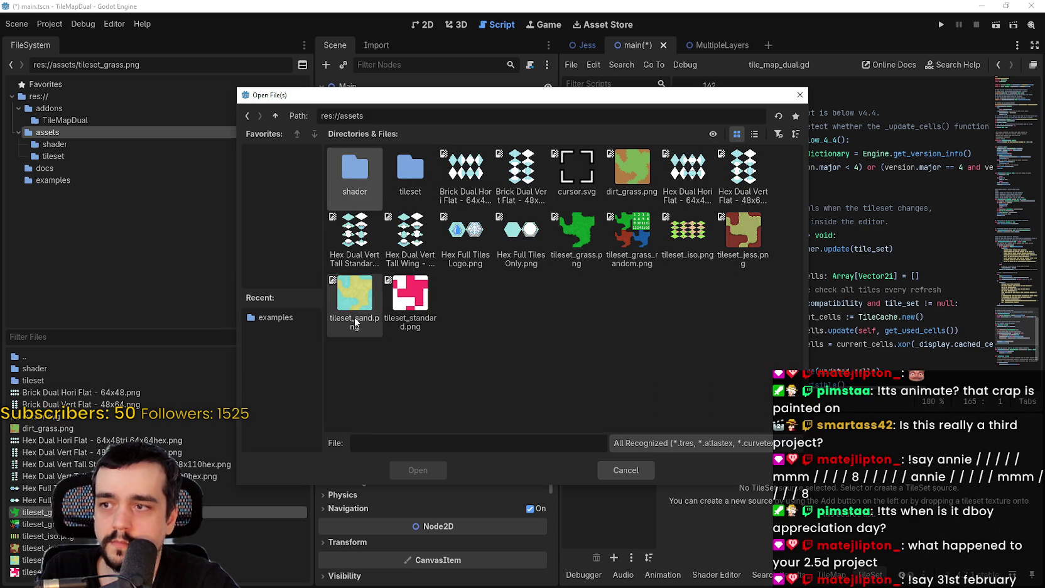
click(632, 170)
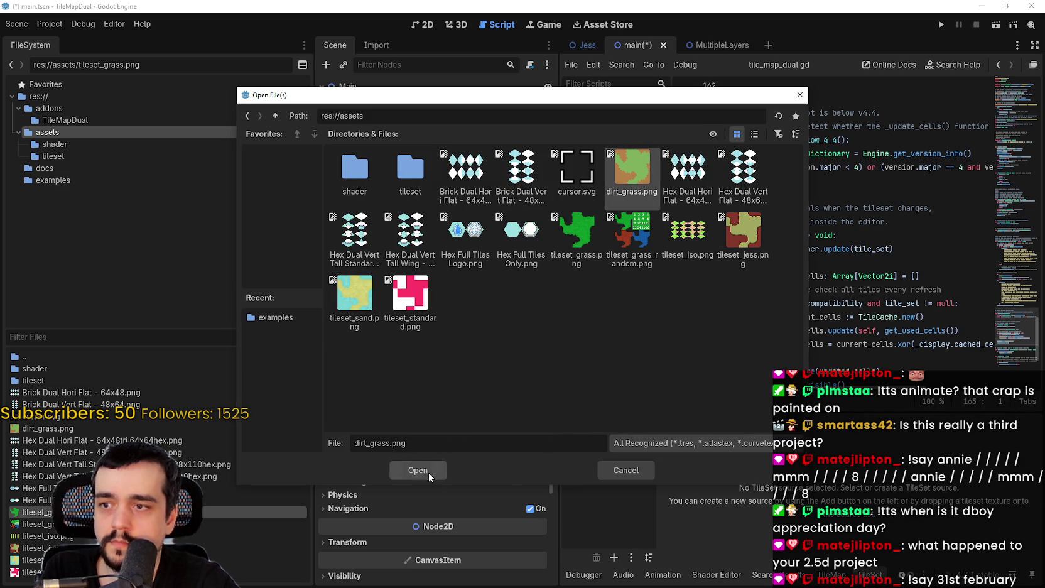
click(428, 473)
click(481, 310)
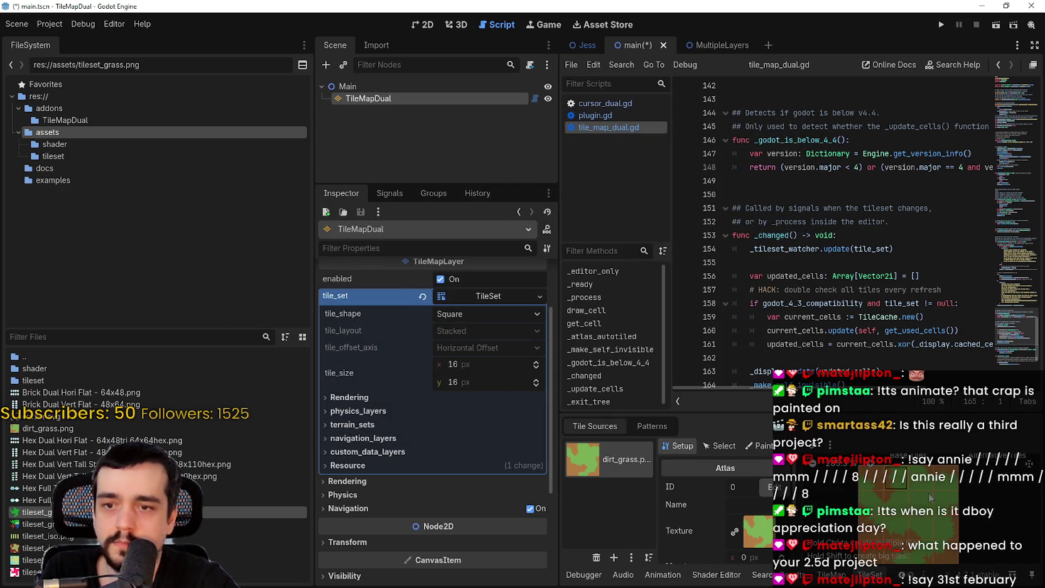
drag(873, 413, 873, 290)
key(ctrl+s)
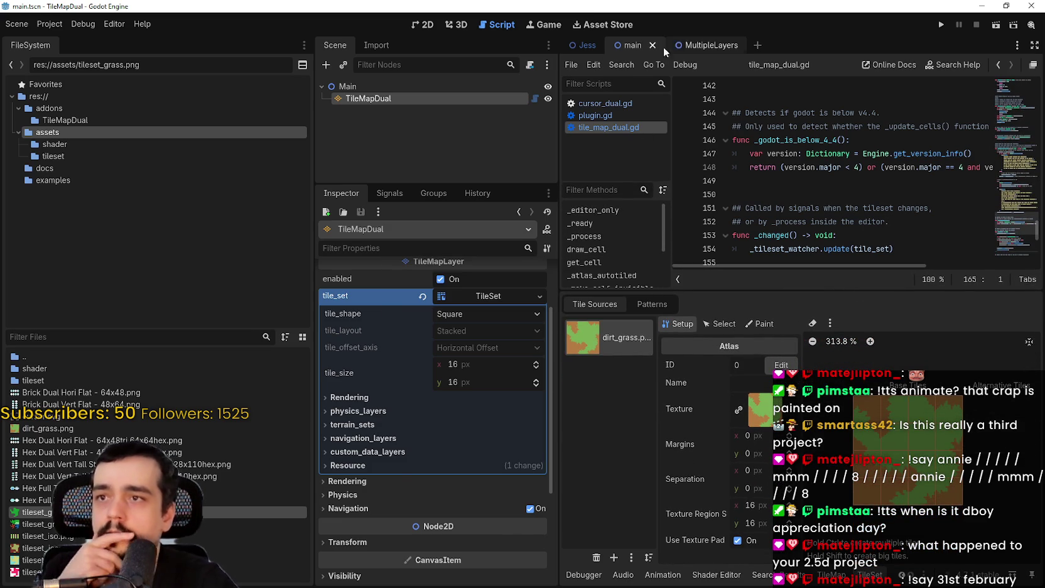
Switch to the Jess scene and look over its tile map's tiles, patterns and terrains
click(577, 46)
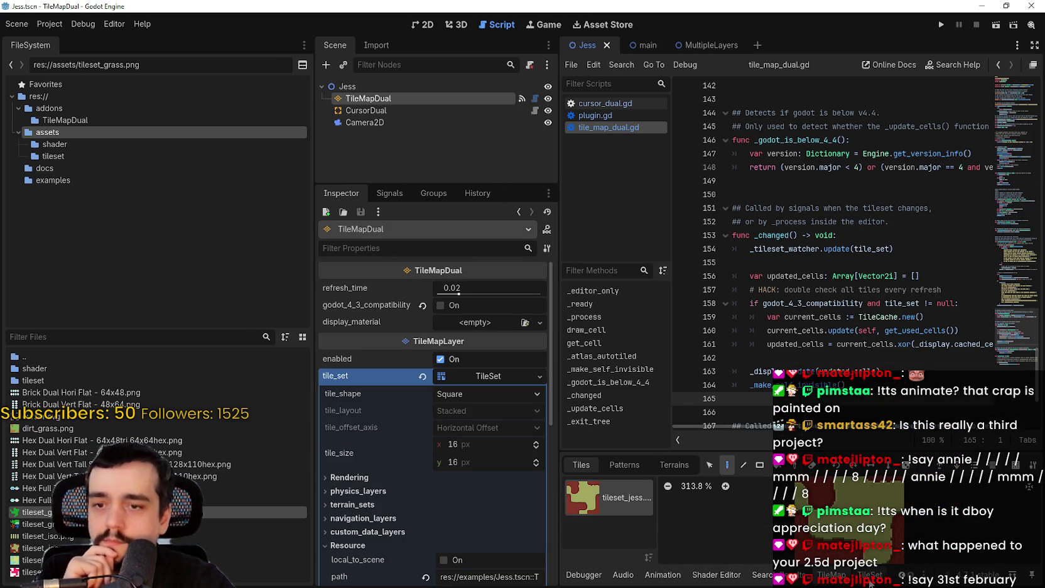
click(870, 581)
click(831, 574)
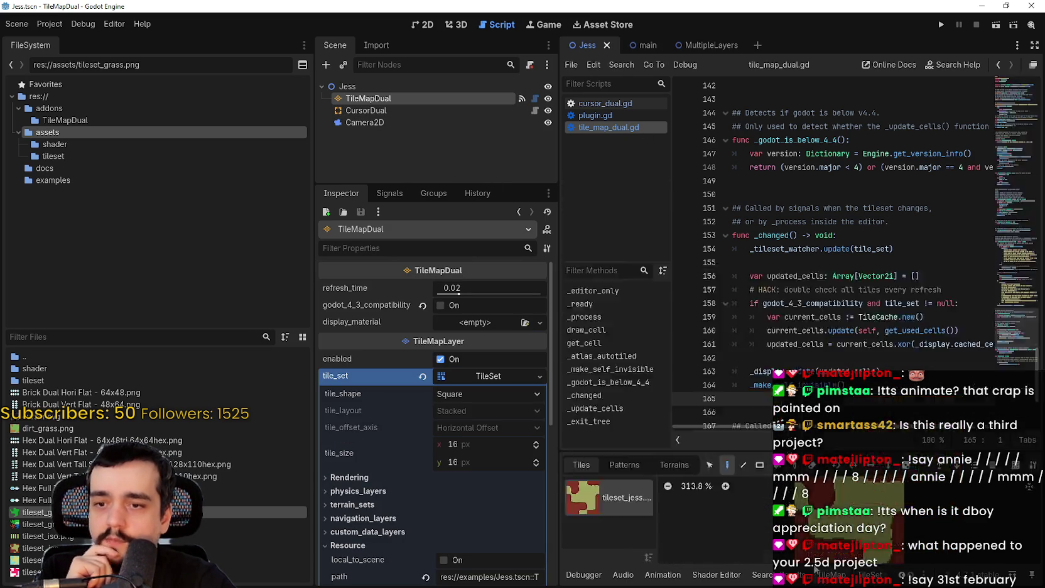
click(634, 464)
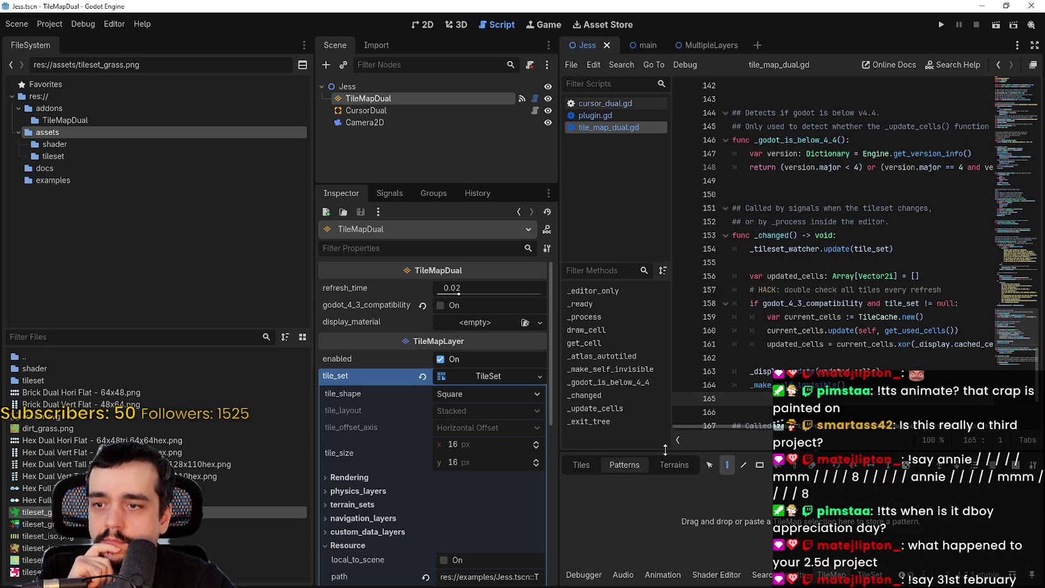
drag(664, 447, 628, 254)
click(581, 269)
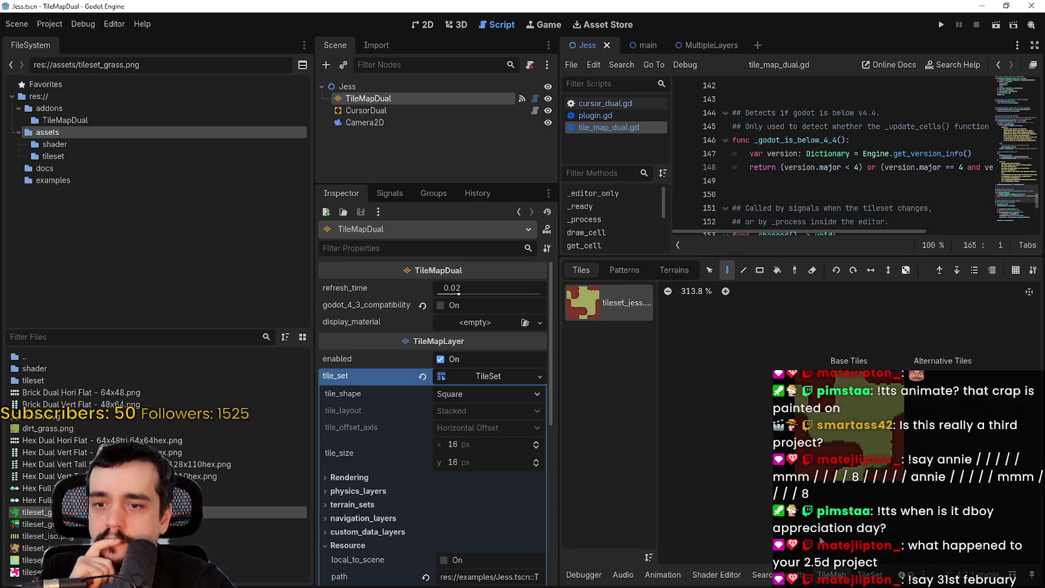
click(665, 274)
click(581, 270)
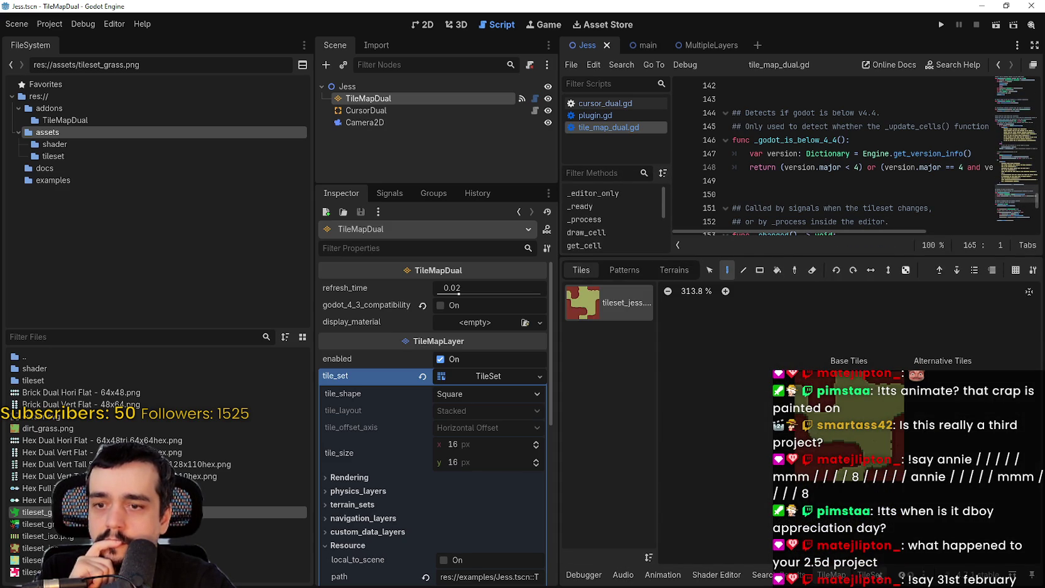
Select a Jess atlas tile and expand terrain_sets to view Match Corners with <any> and FG
double_click(609, 302)
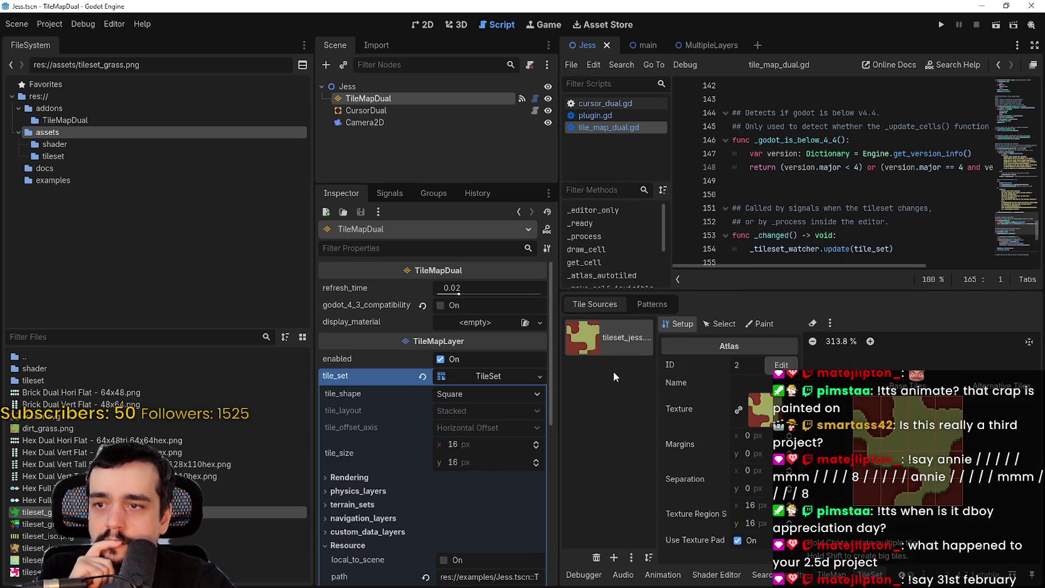
click(725, 324)
click(893, 408)
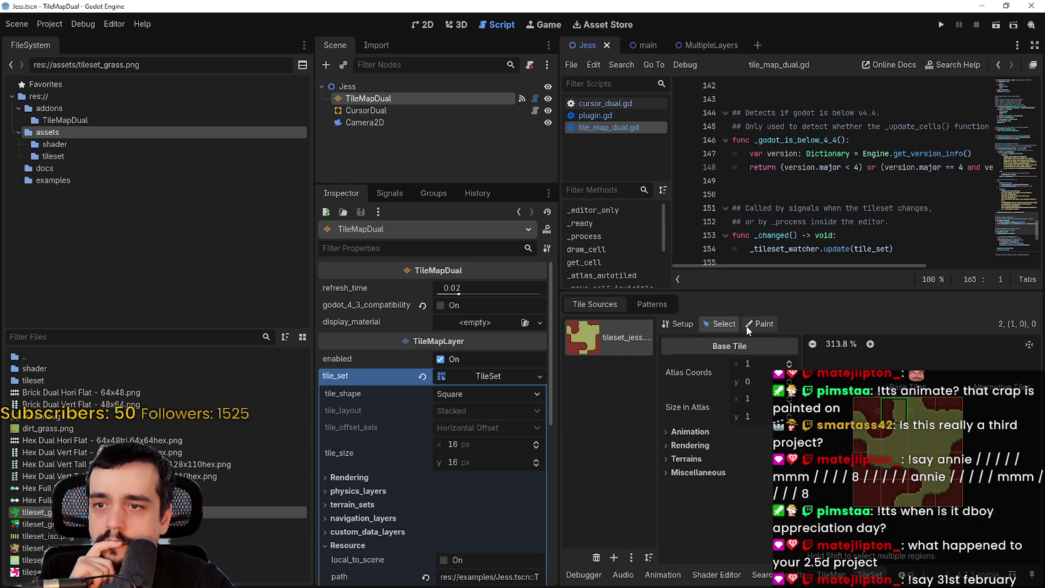
scroll(352, 444, down, 3)
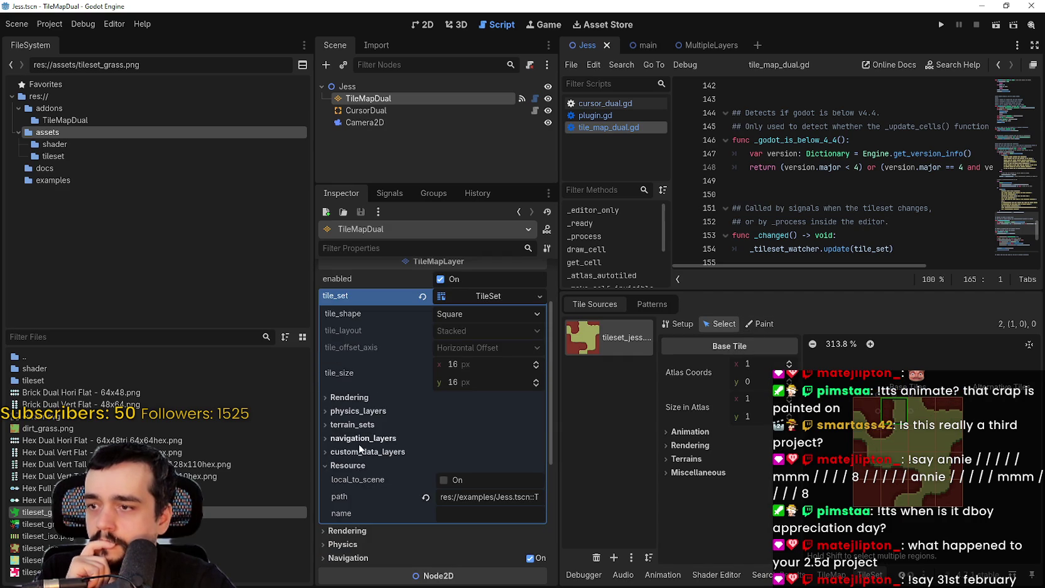
click(353, 424)
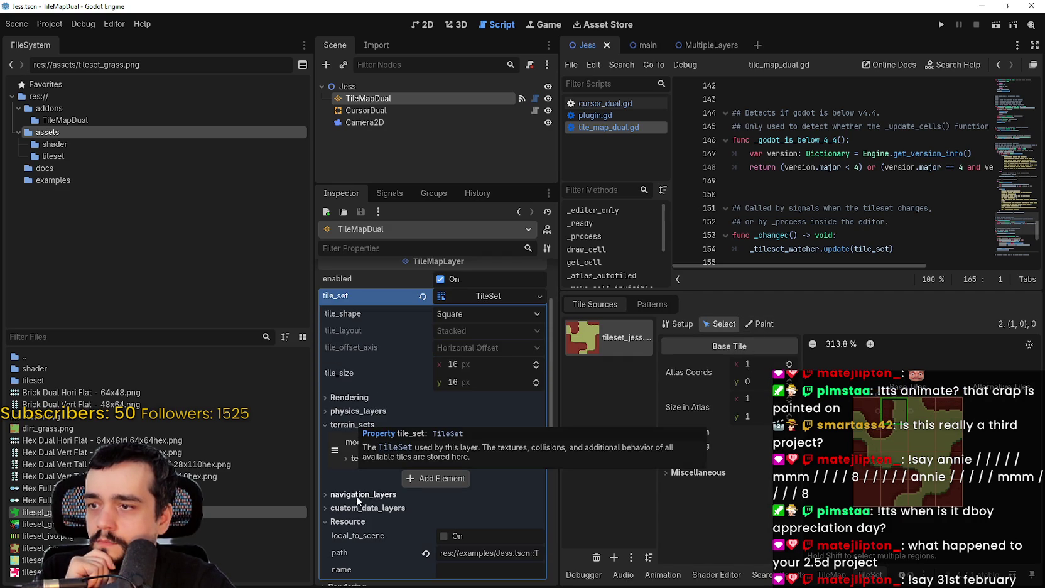
click(367, 459)
scroll(379, 561, down, 2)
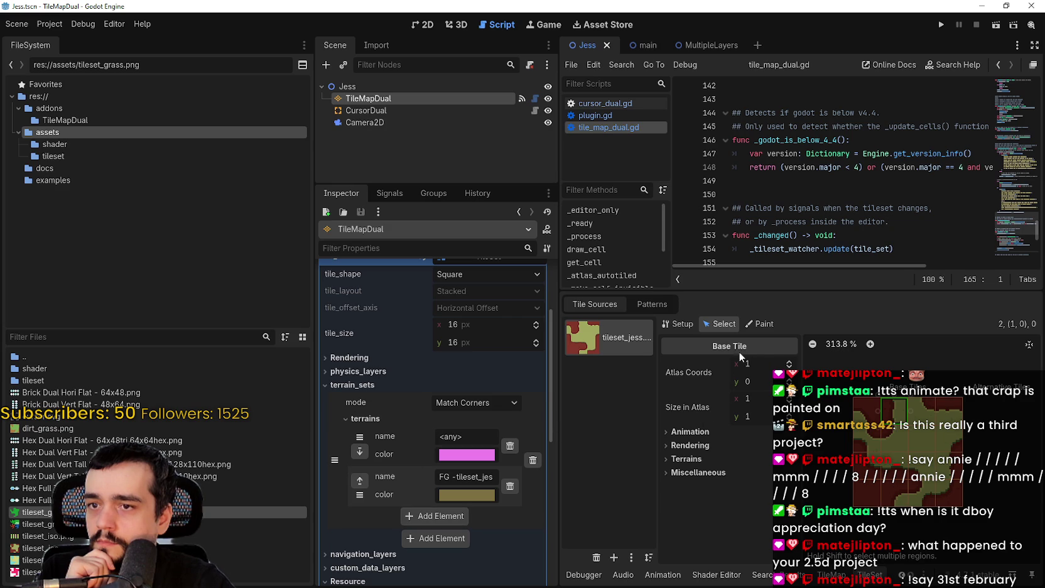
click(700, 465)
scroll(700, 461, down, 1)
click(686, 445)
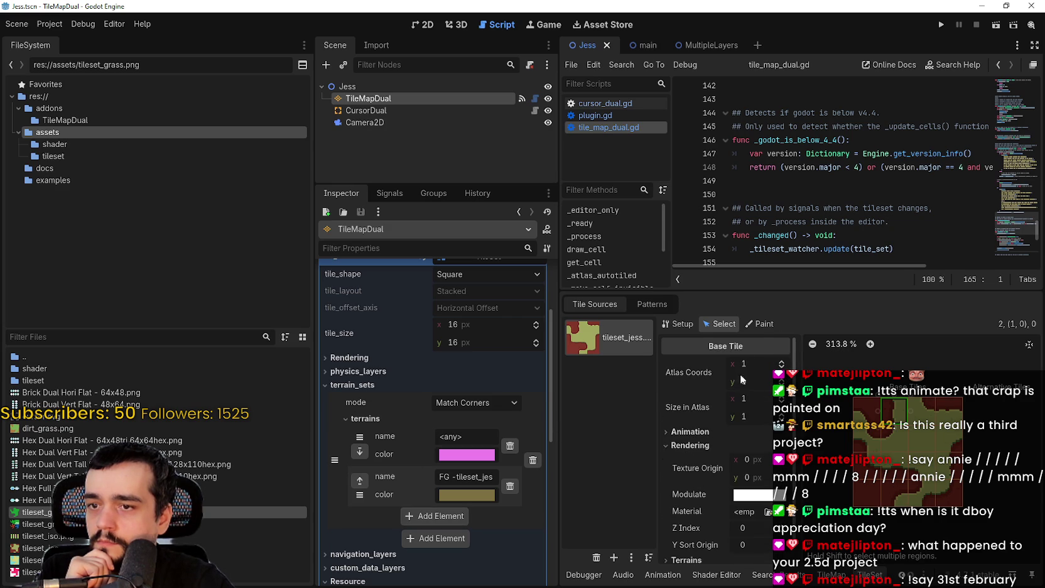
click(757, 325)
Set the tile painting mode to Terrains, Terrain Set 0, trying <any> then FG terrain
click(746, 362)
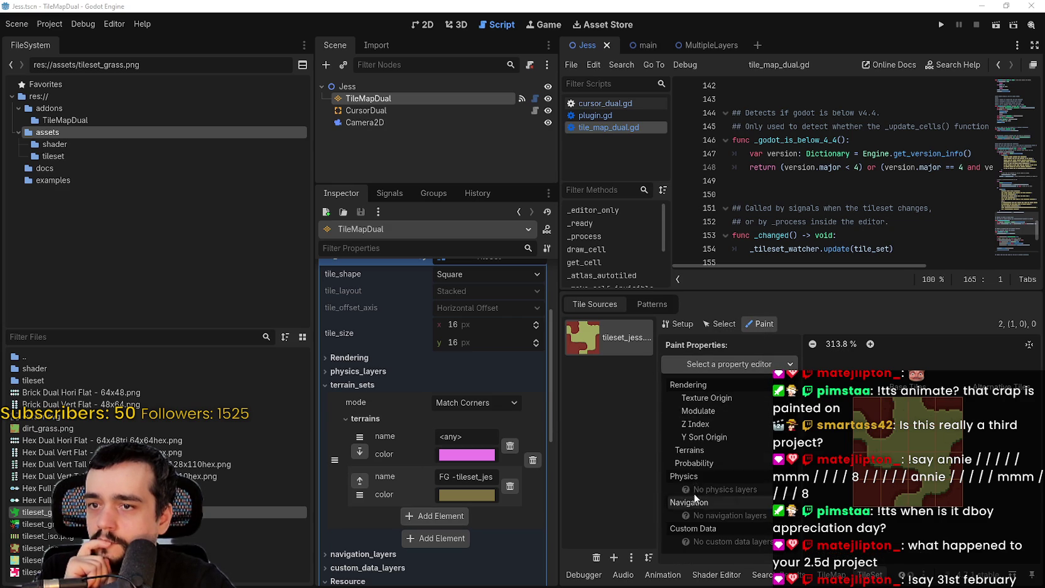
click(702, 450)
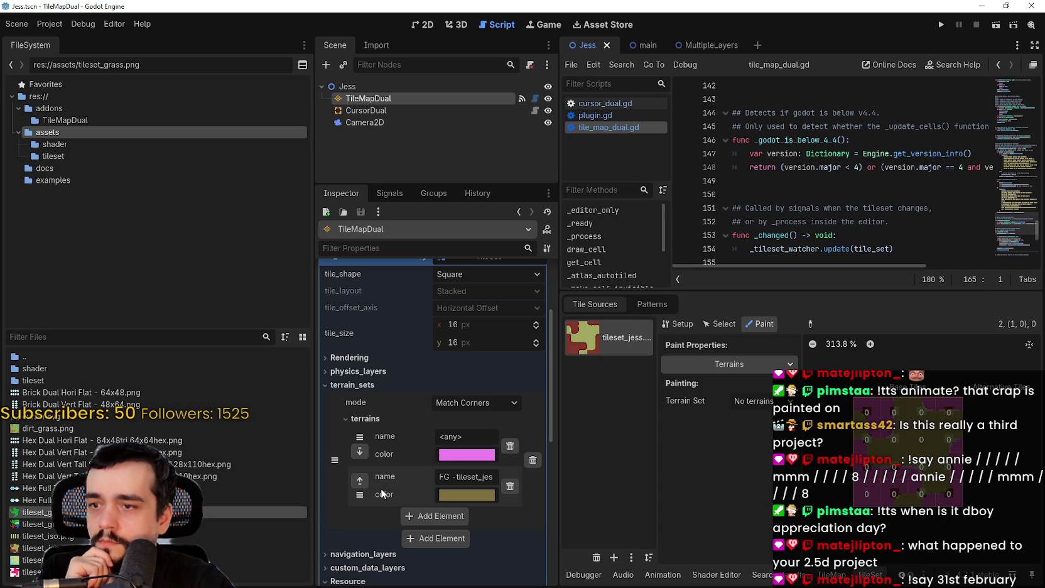
scroll(926, 465, up, 2)
scroll(932, 425, up, 3)
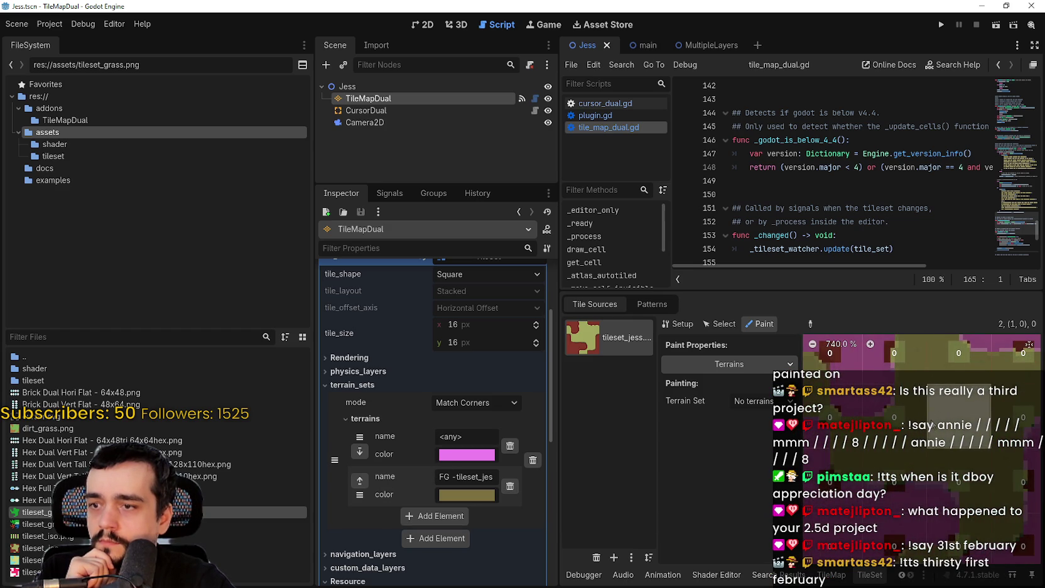
drag(932, 425, 862, 451)
click(753, 402)
click(757, 435)
scroll(947, 437, down, 2)
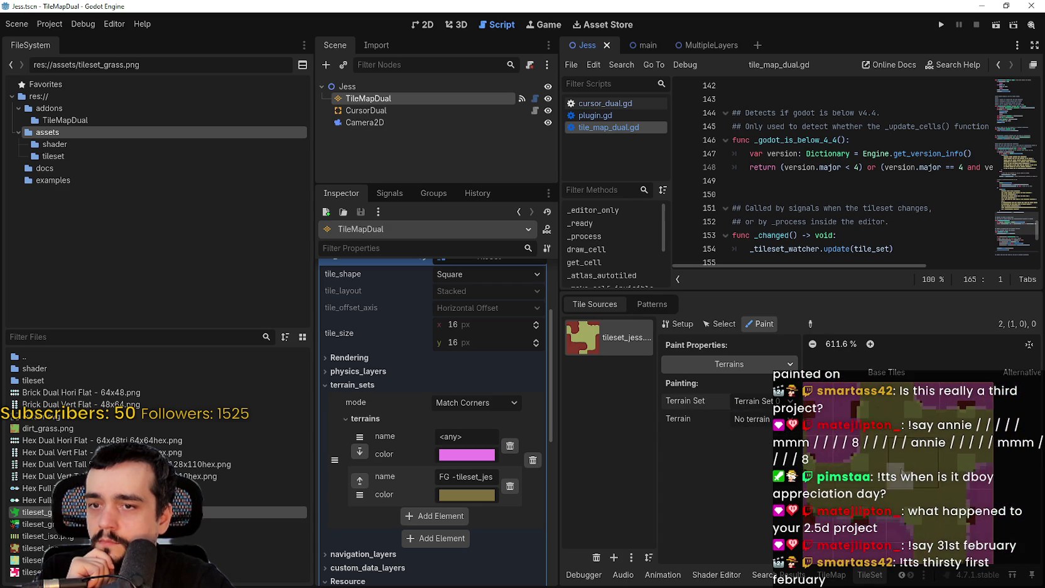
scroll(947, 438, down, 1)
click(751, 419)
click(765, 452)
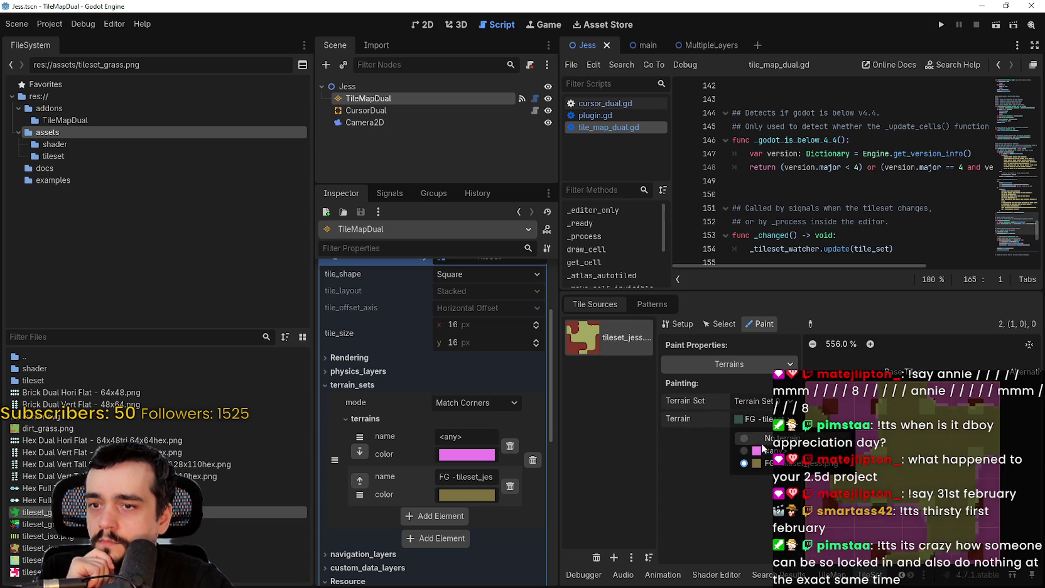
scroll(928, 466, down, 1)
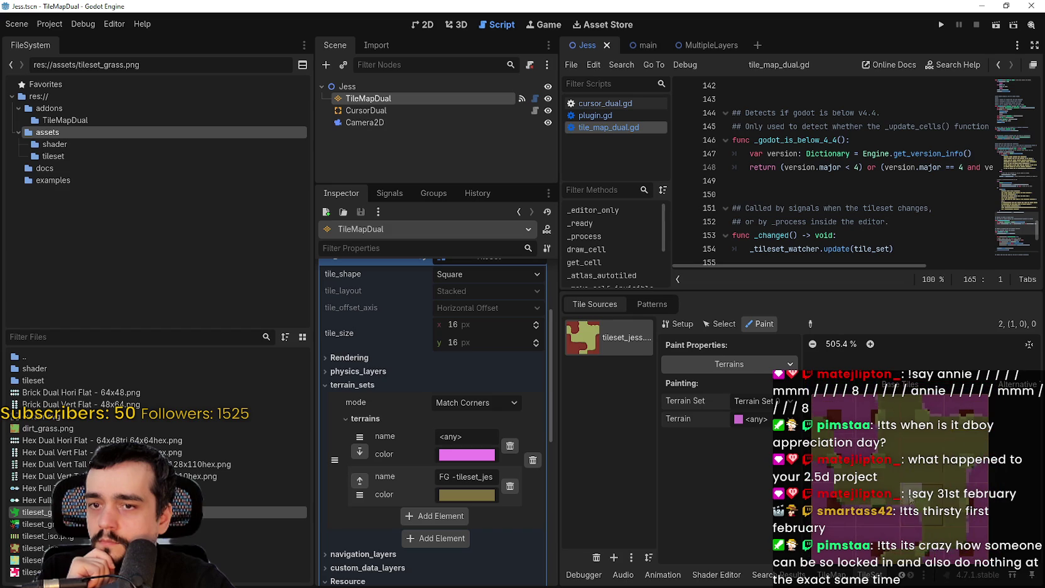
click(747, 419)
click(762, 459)
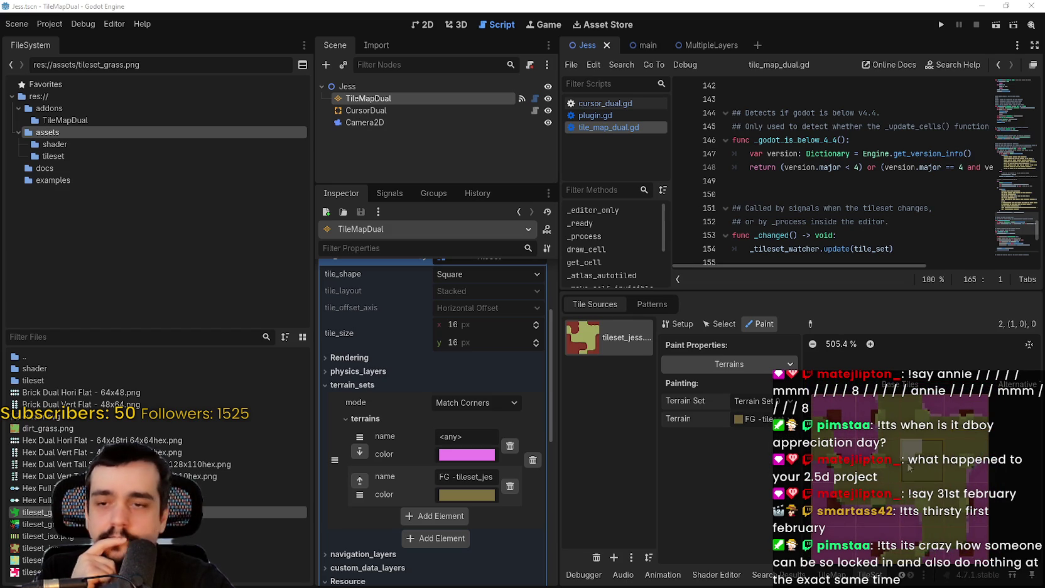
Collapse the tile_set resource in the Inspector and save the Jess scene
scroll(817, 446, up, 2)
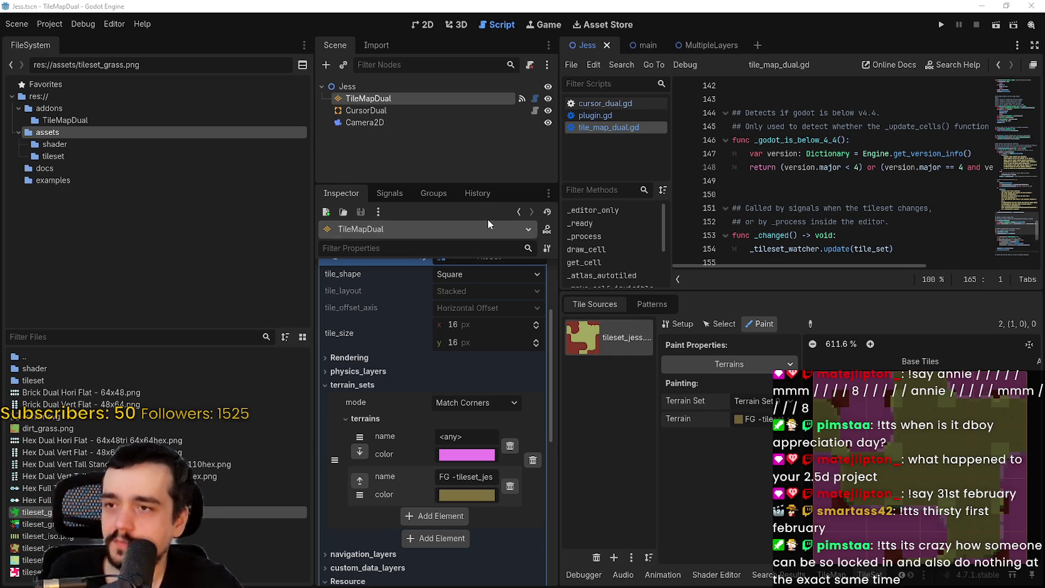
scroll(500, 355, up, 3)
click(495, 340)
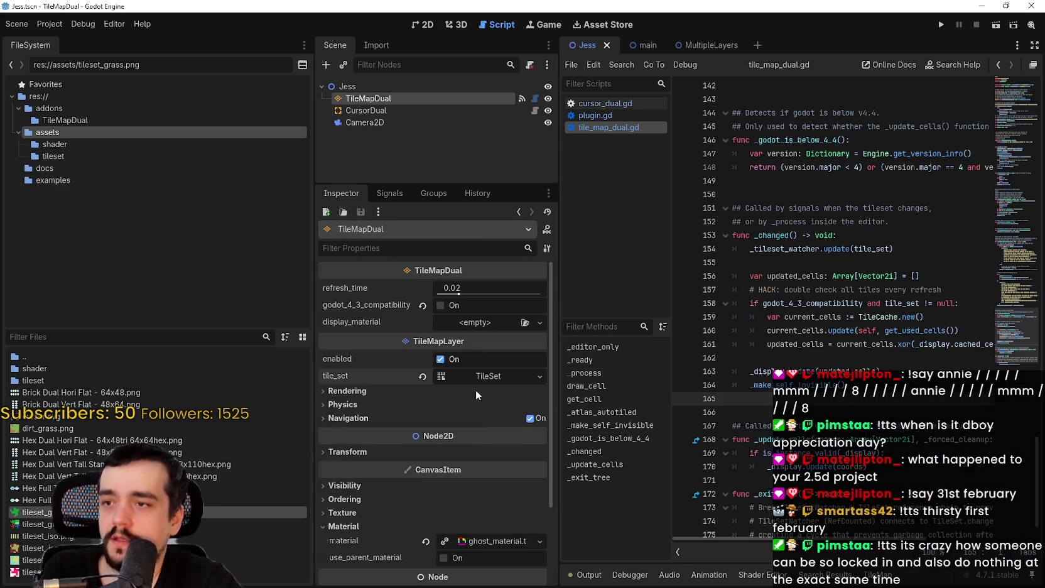
key(ctrl+s)
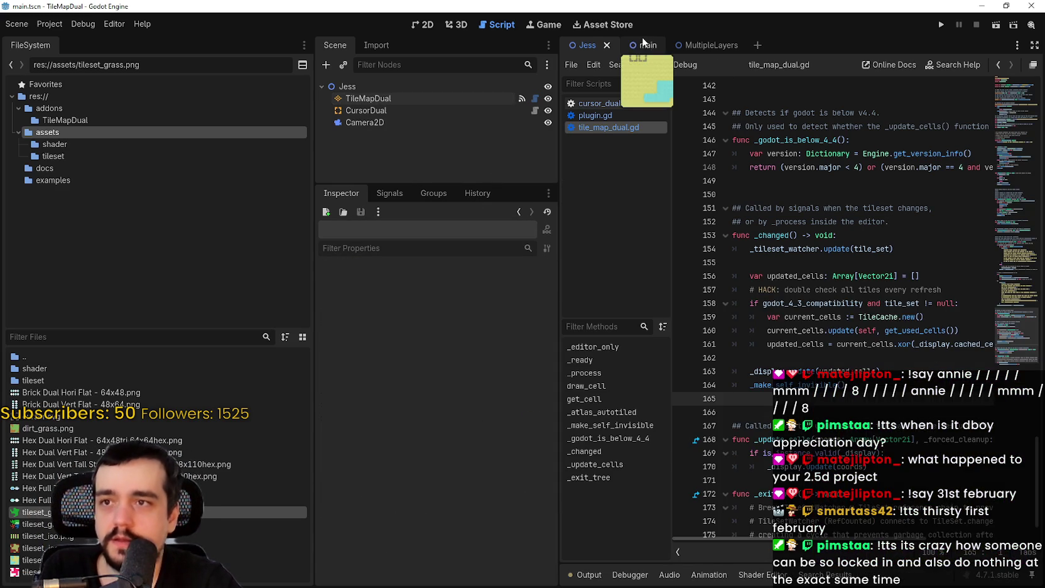
In main.tscn, expand the TileSet's terrain sets, then add a second set and delete it again
click(642, 45)
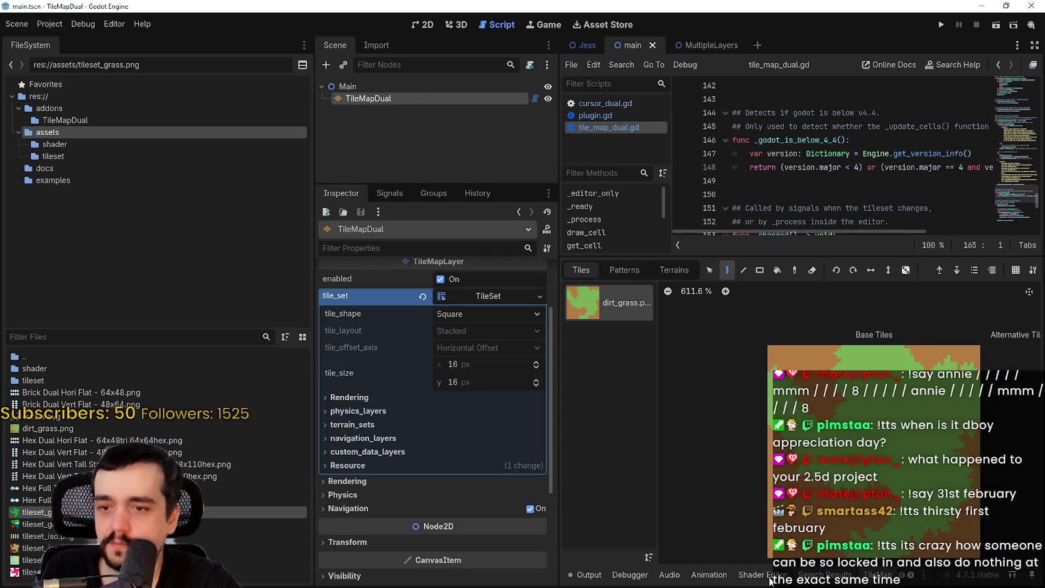
click(352, 424)
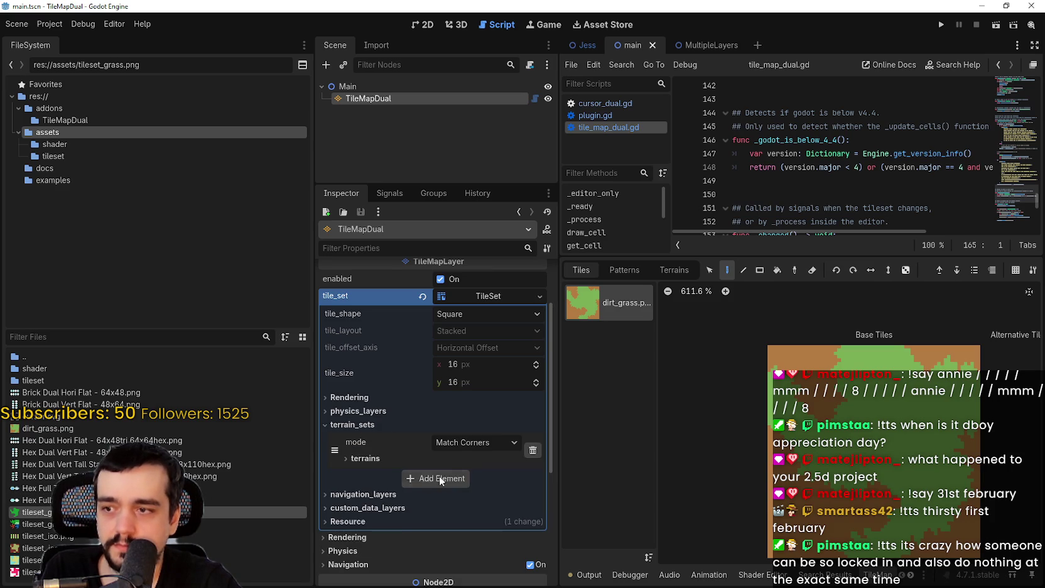
click(443, 479)
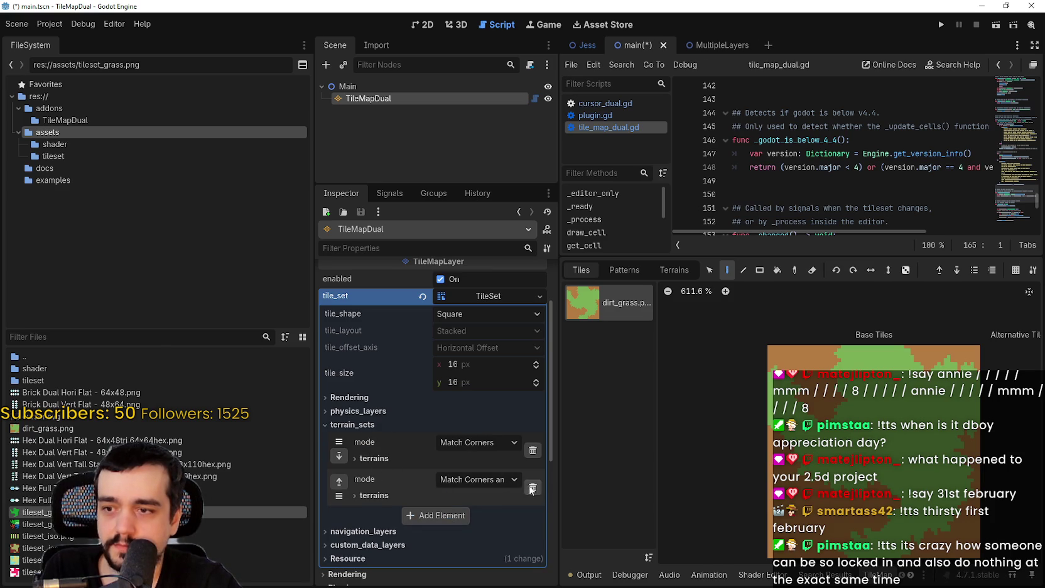
click(531, 488)
click(371, 458)
Choose the <any> terrain for painting, save main.tscn, and switch to the MultipleLayers scene
scroll(487, 483, down, 2)
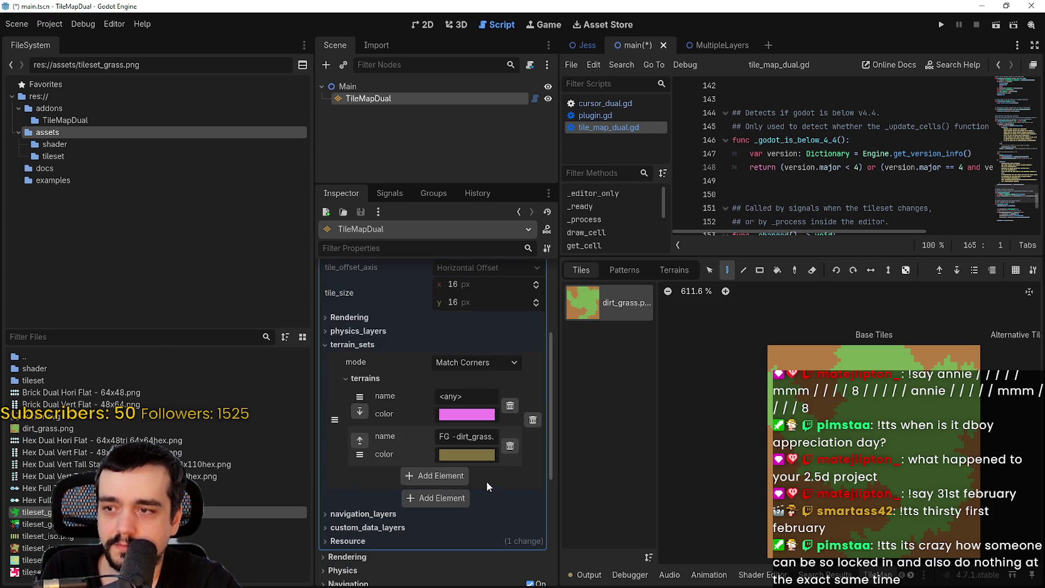
click(660, 270)
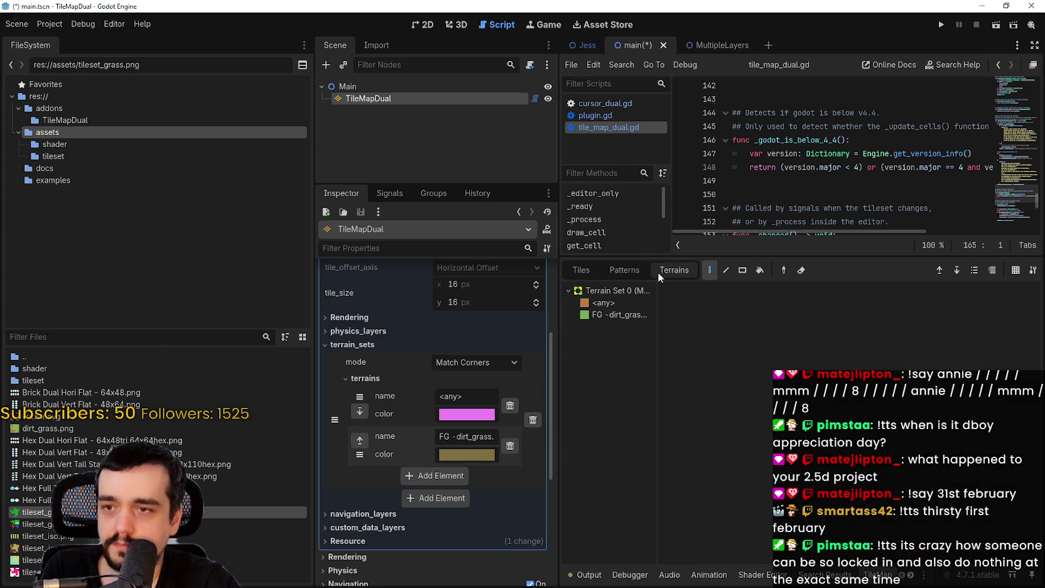
click(604, 312)
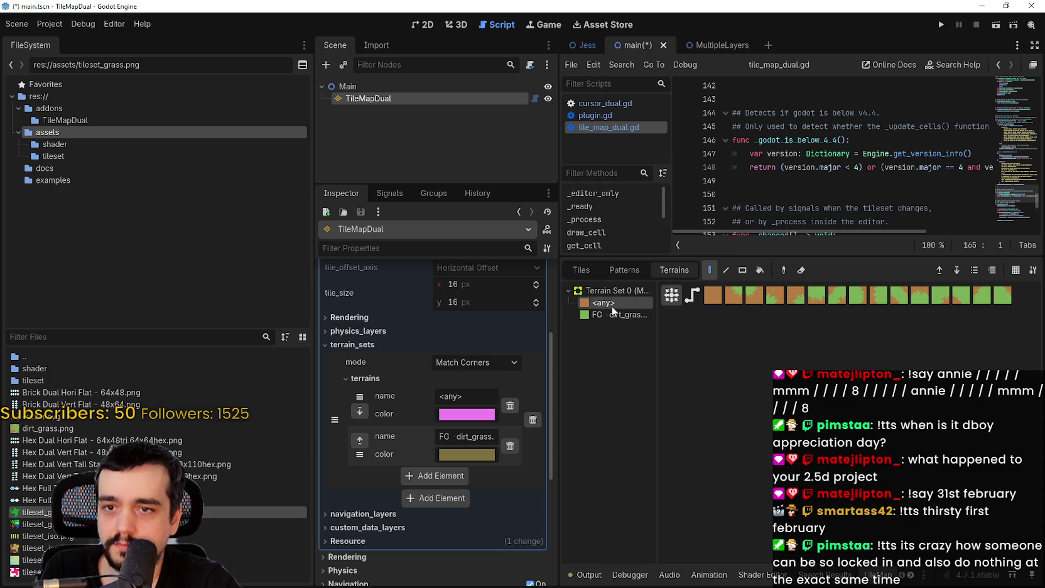
click(614, 302)
key(ctrl+s)
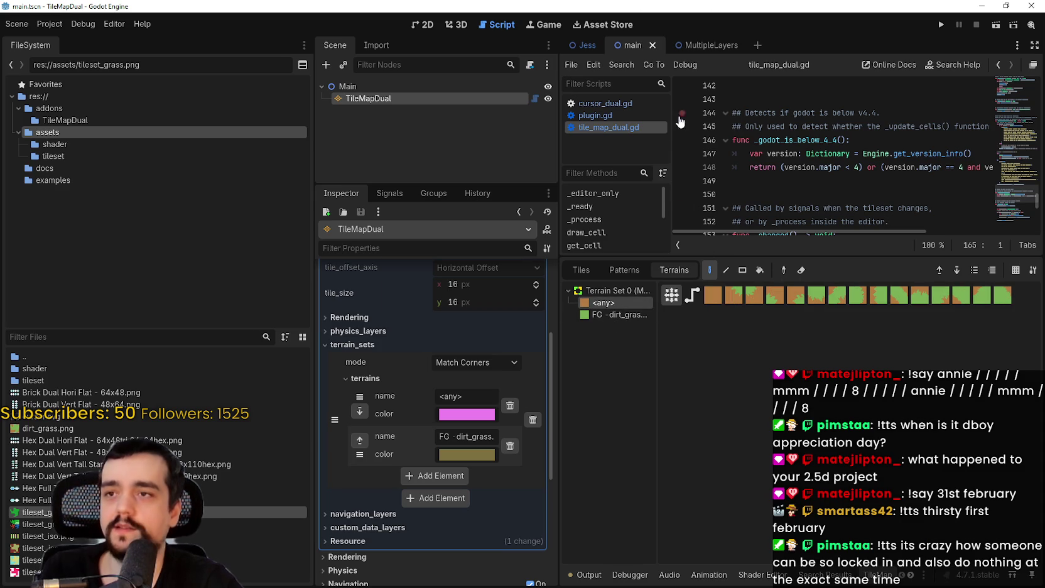
click(682, 47)
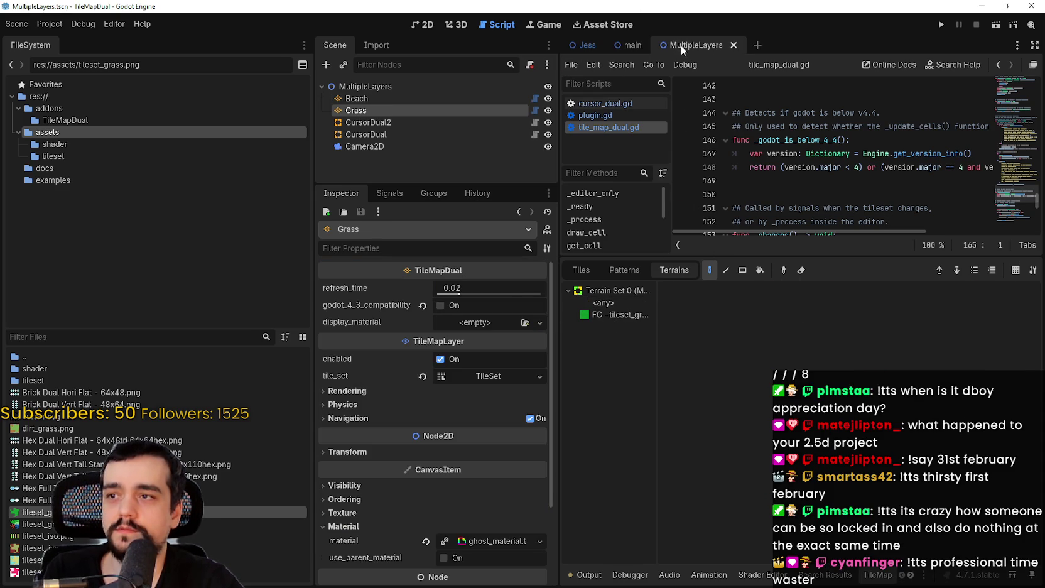
Add a CursorDual child under Main, set its tilemap to TileMapDual, and save the scene
click(620, 46)
right_click(339, 86)
click(411, 98)
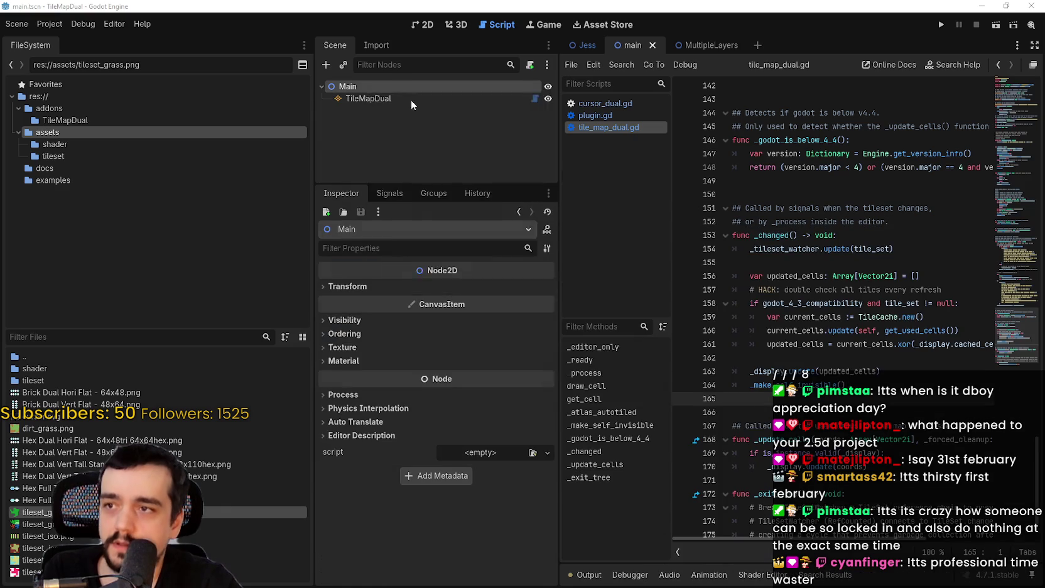
text(cursor)
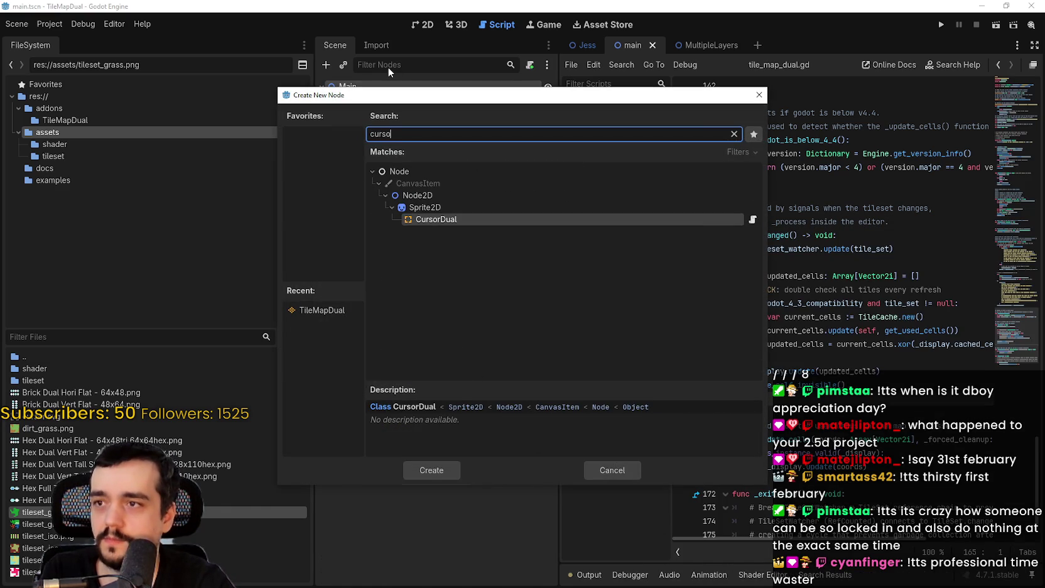
key(Return)
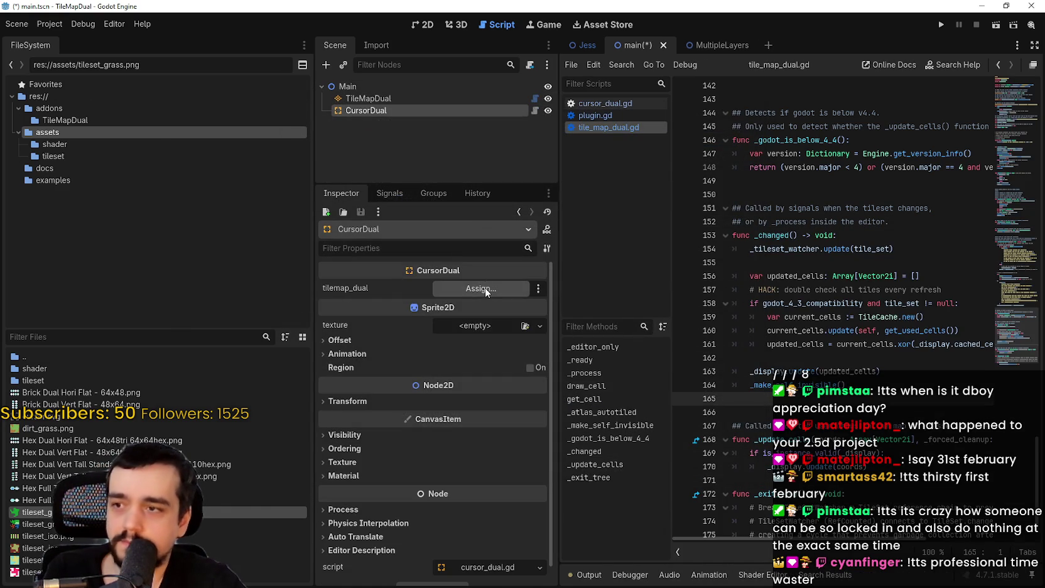
click(485, 287)
double_click(477, 169)
key(ctrl+s)
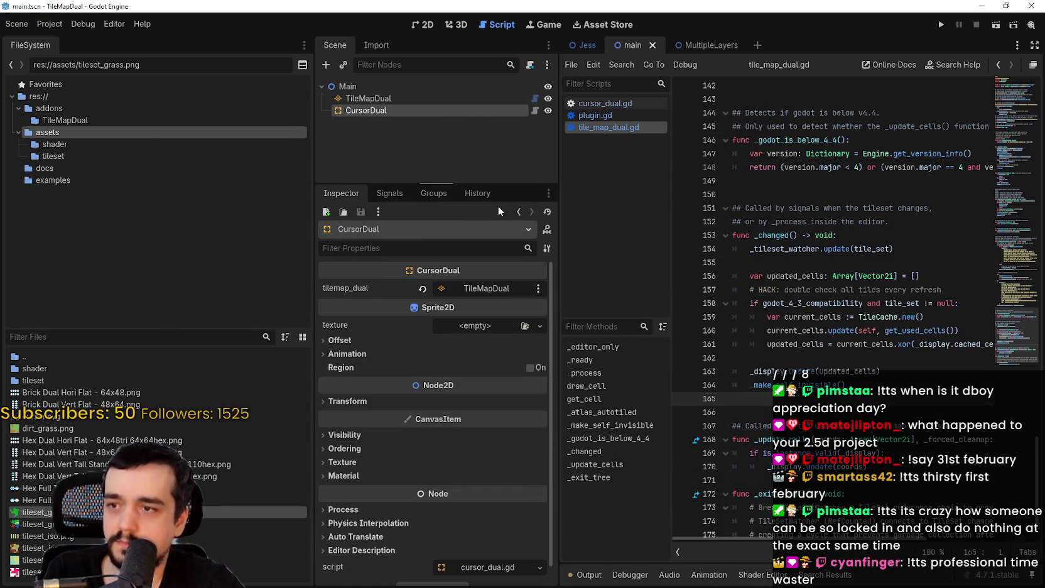
In the 2D view, select TileMapDual and paint a dirt strip and a looped patch with <any>
click(423, 24)
scroll(681, 252, up, 2)
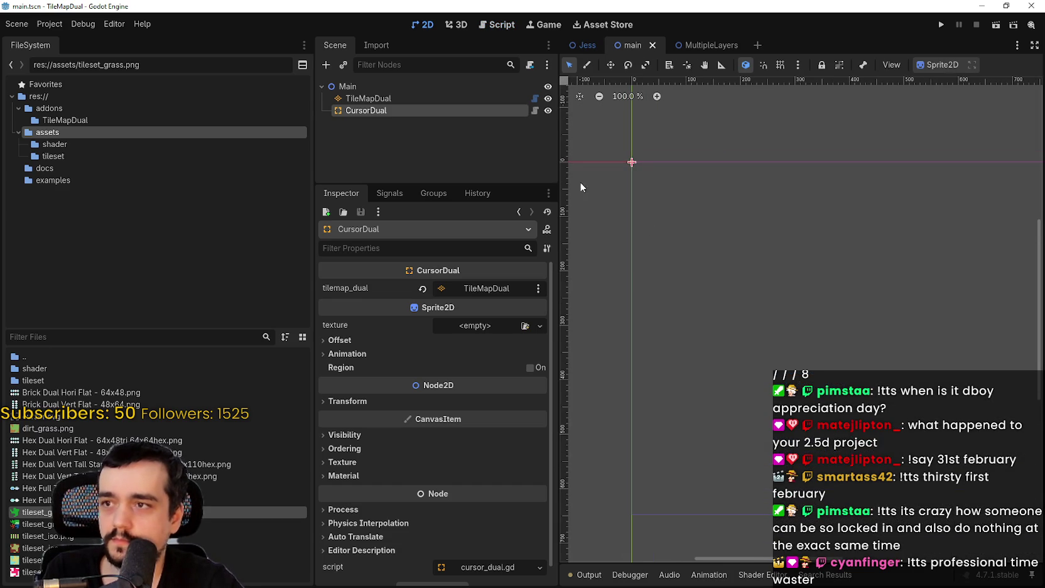
click(414, 91)
click(414, 94)
click(602, 302)
scroll(682, 148, down, 2)
drag(737, 256, 737, 384)
scroll(663, 206, left, 1)
mouse_move(663, 206)
mouse_down()
mouse_move(792, 258)
mouse_move(806, 206)
mouse_move(780, 295)
mouse_up()
scroll(774, 258, right, 2)
scroll(773, 258, up, 1)
Fill a rectangle of dirt over the patch with the terrain rectangle tool, then open the Project menu
click(742, 400)
drag(854, 204, 682, 296)
scroll(759, 317, down, 5)
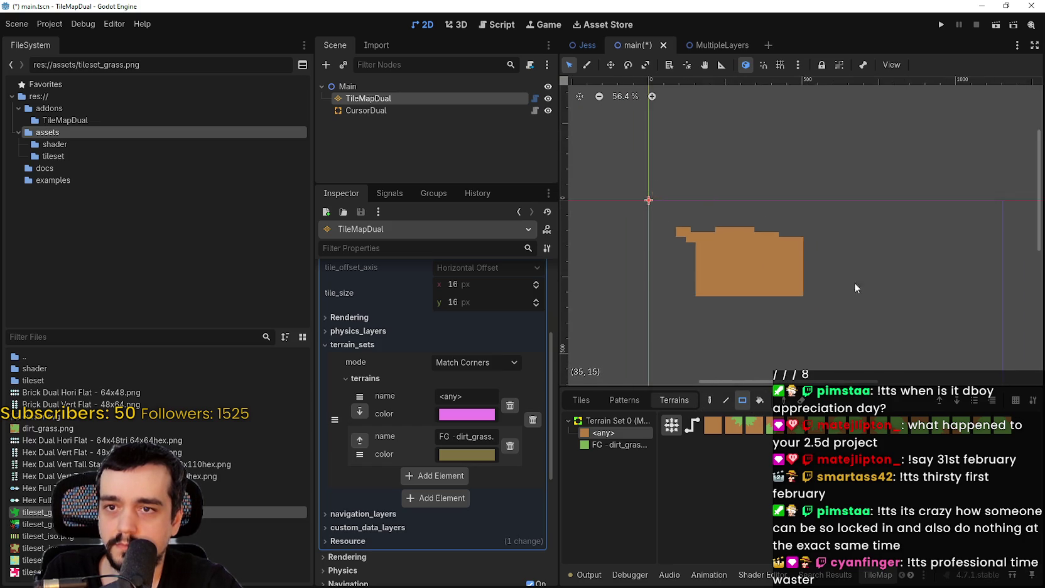
scroll(850, 281, right, 2)
scroll(906, 170, up, 4)
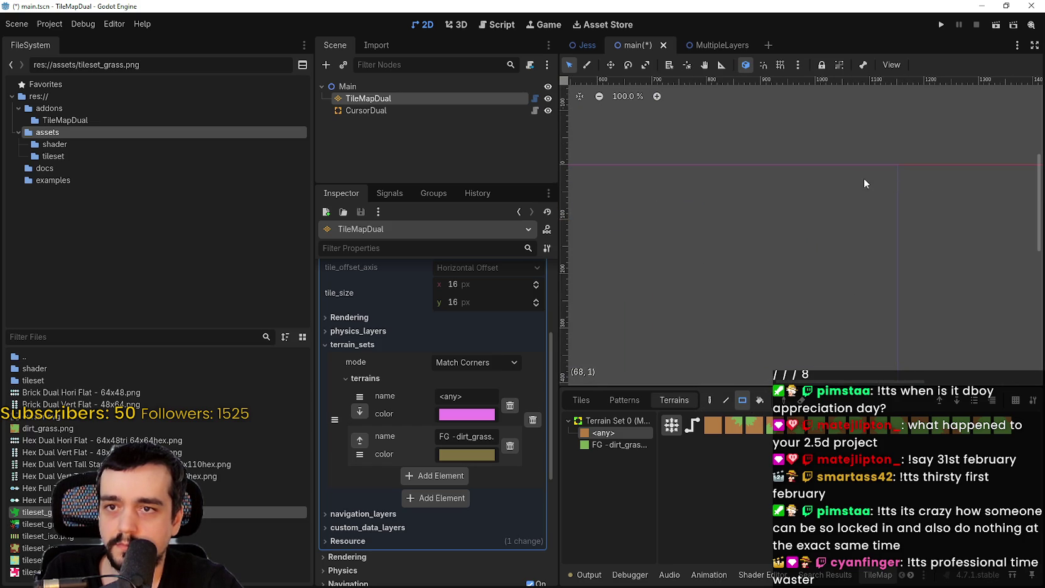
scroll(863, 183, down, 1)
click(50, 24)
Open Project Settings and navigate to the General Display > Window section
click(59, 36)
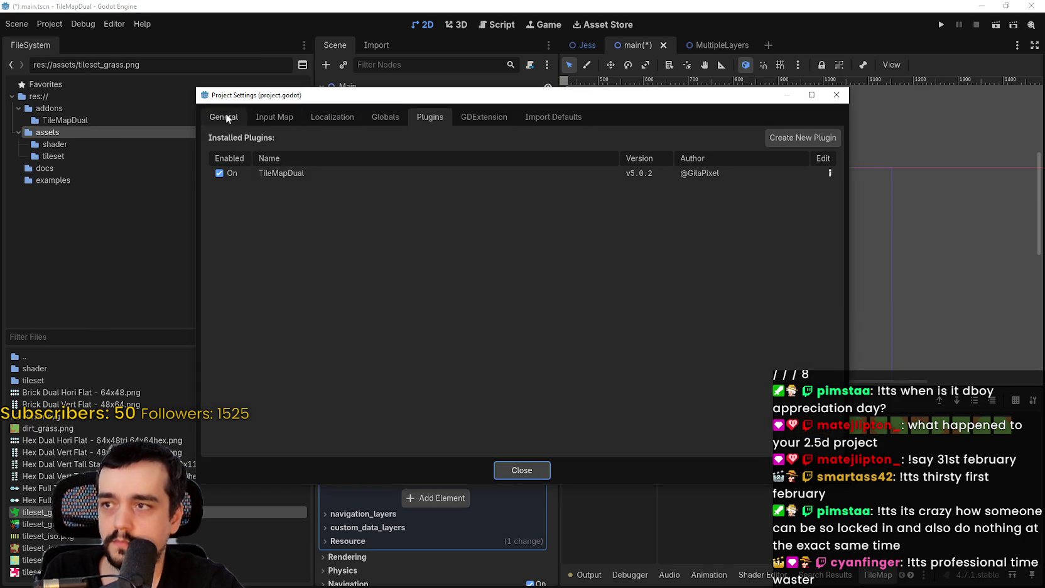
click(226, 118)
click(272, 117)
click(225, 117)
scroll(247, 237, down, 1)
scroll(247, 237, up, 1)
click(247, 214)
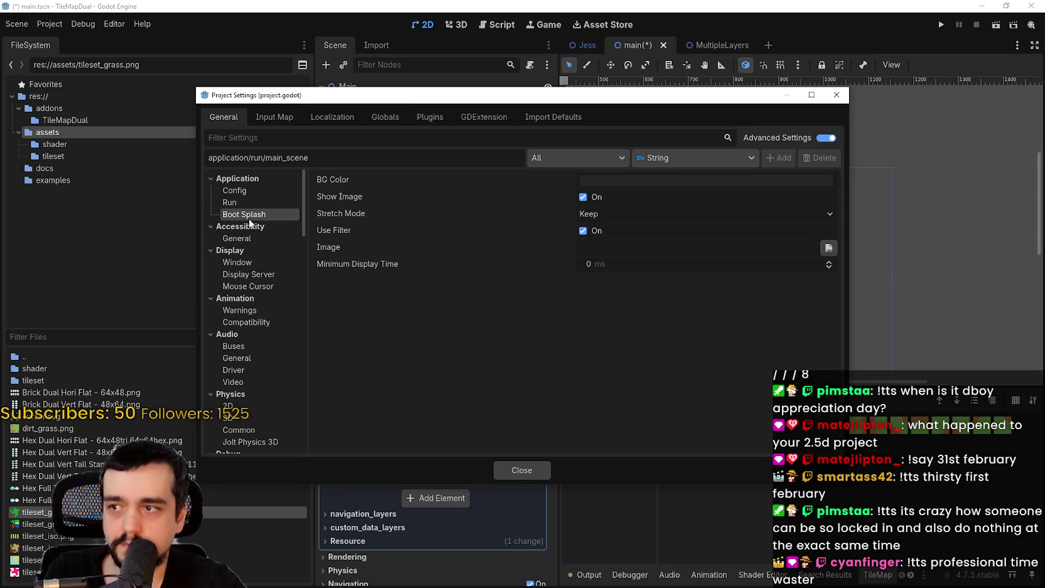
click(251, 263)
Set the viewport width and height to 1280 and 720
click(643, 199)
text(1280)
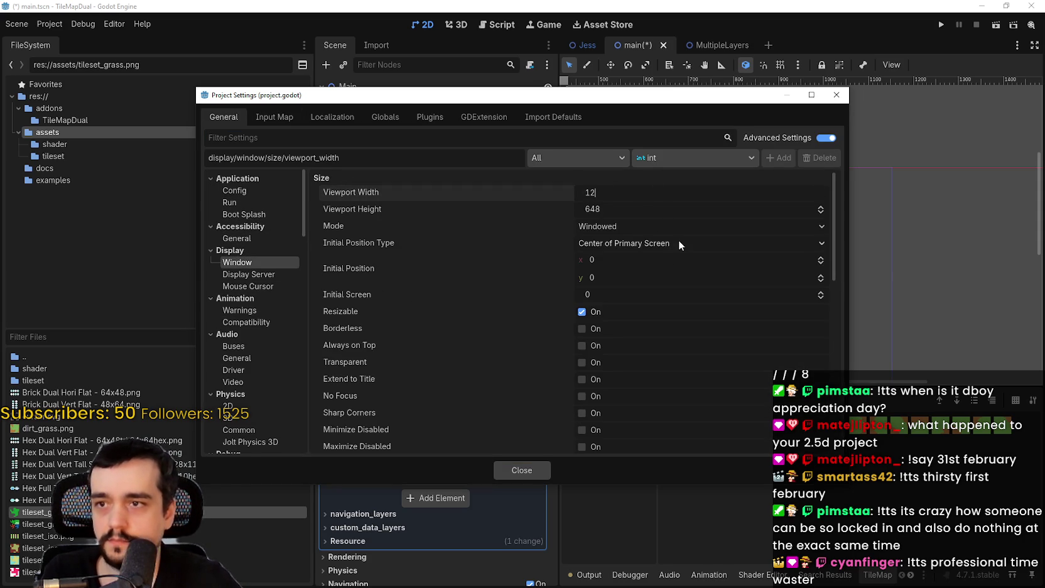
key(Return)
click(691, 210)
text(720)
key(Return)
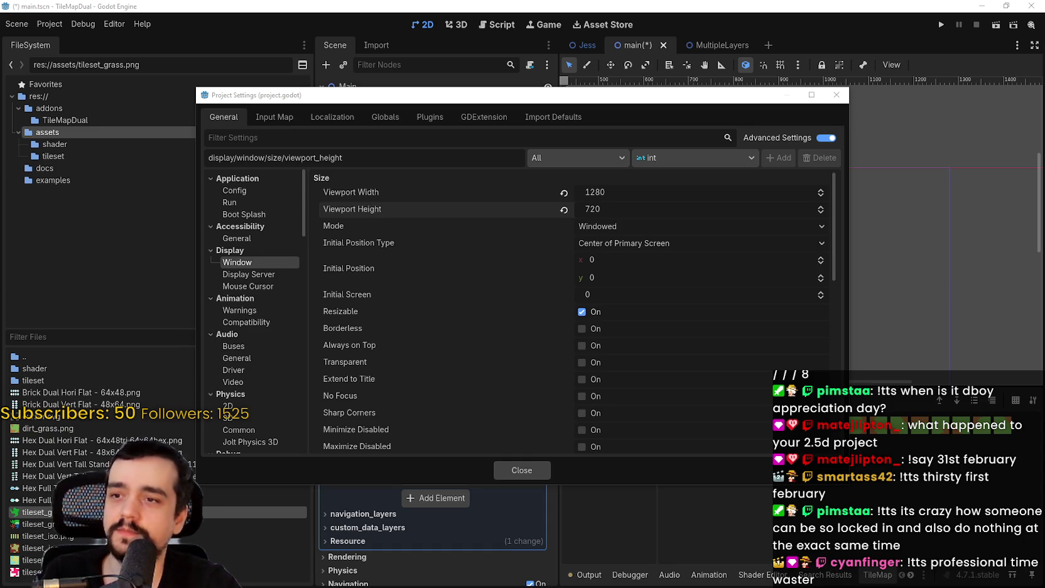
Set the window width and height overrides to 1280 and 720
scroll(500, 310, down, 15)
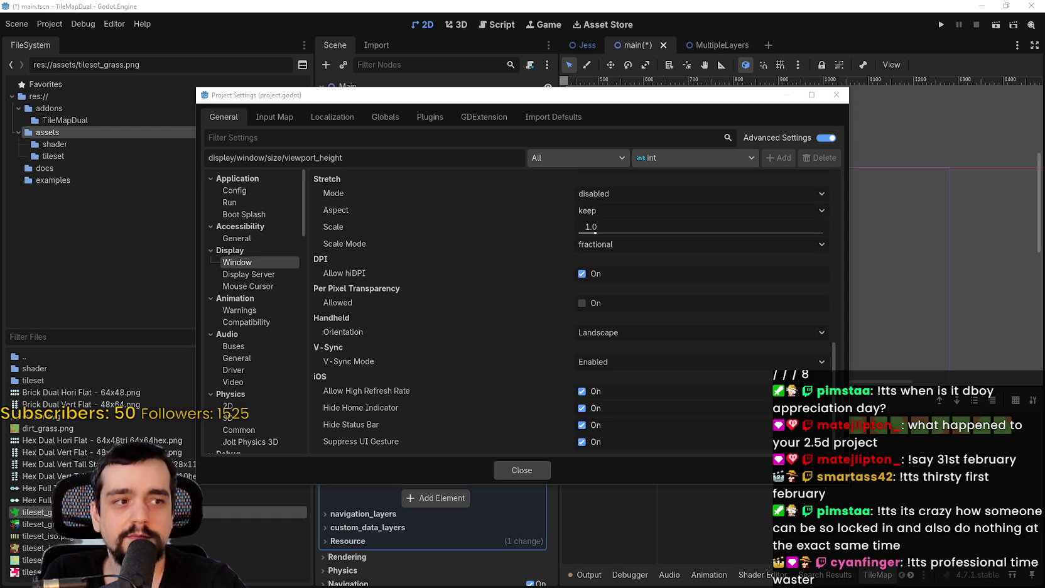
scroll(657, 339, up, 10)
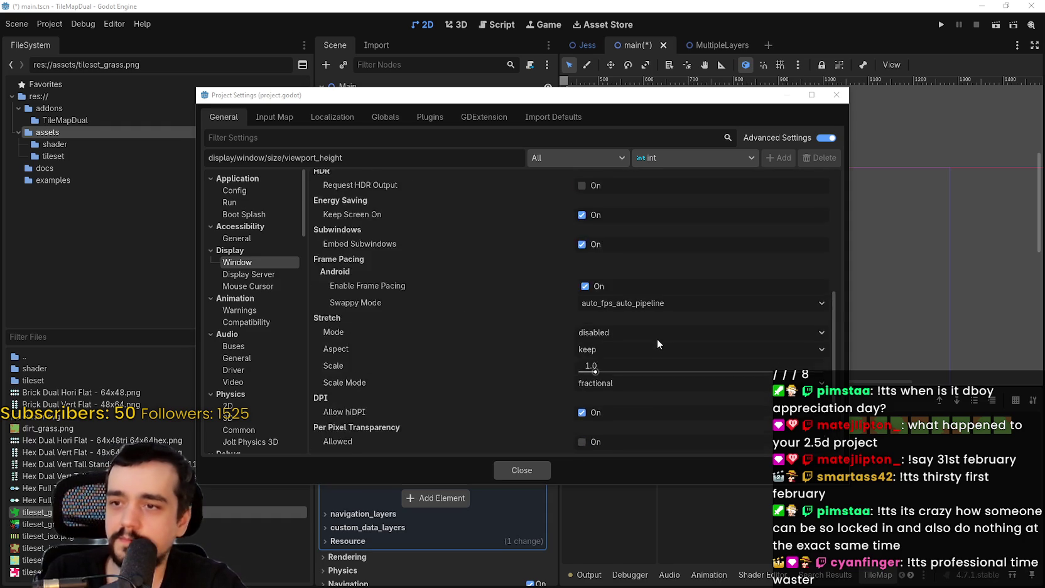
click(629, 347)
scroll(630, 347, up, 1)
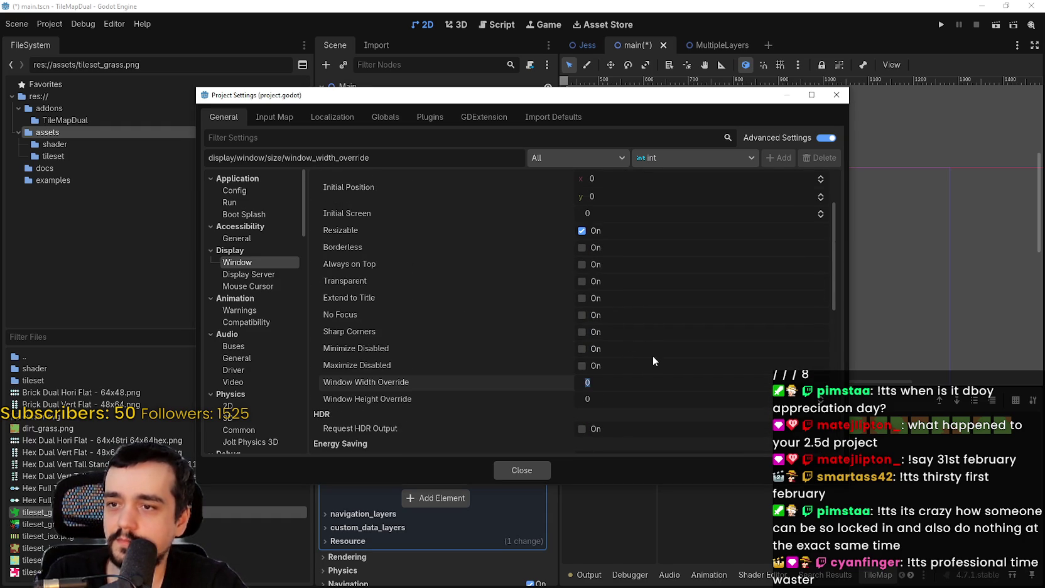
text(1280)
key(Return)
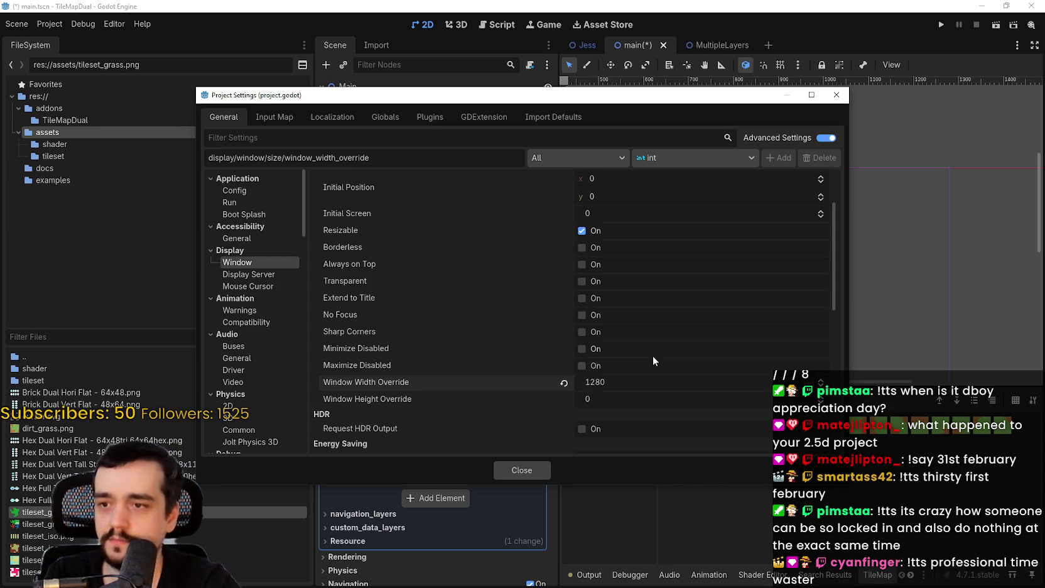
click(630, 399)
text(6)
key(BackSpace)
text(720)
key(Return)
Halve the viewport size to 640×360 and close Project Settings
scroll(653, 375, up, 3)
click(643, 193)
click(642, 193)
key(Return)
click(606, 212)
click(629, 214)
text(2)
key(Return)
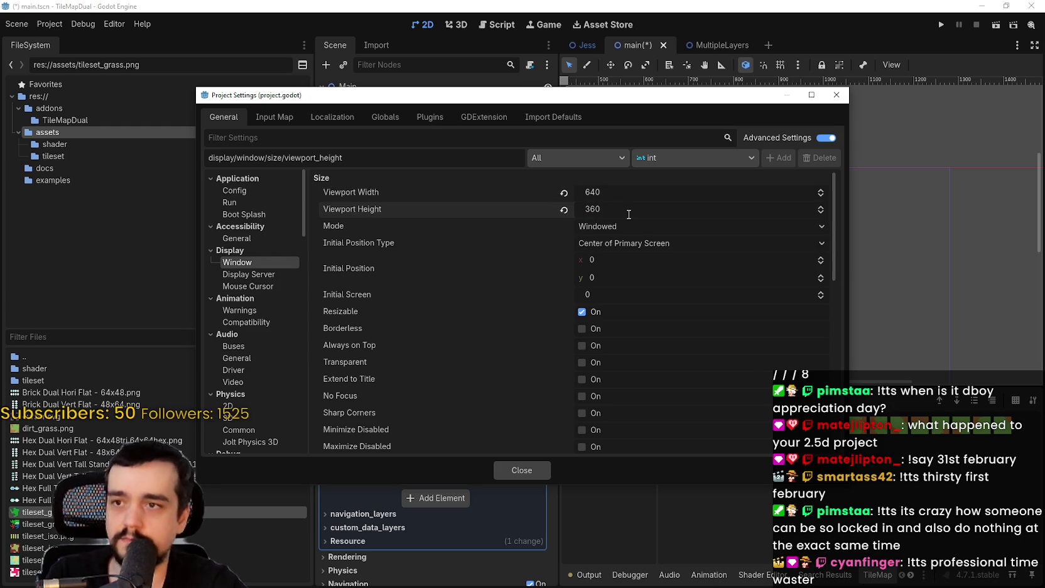
click(527, 470)
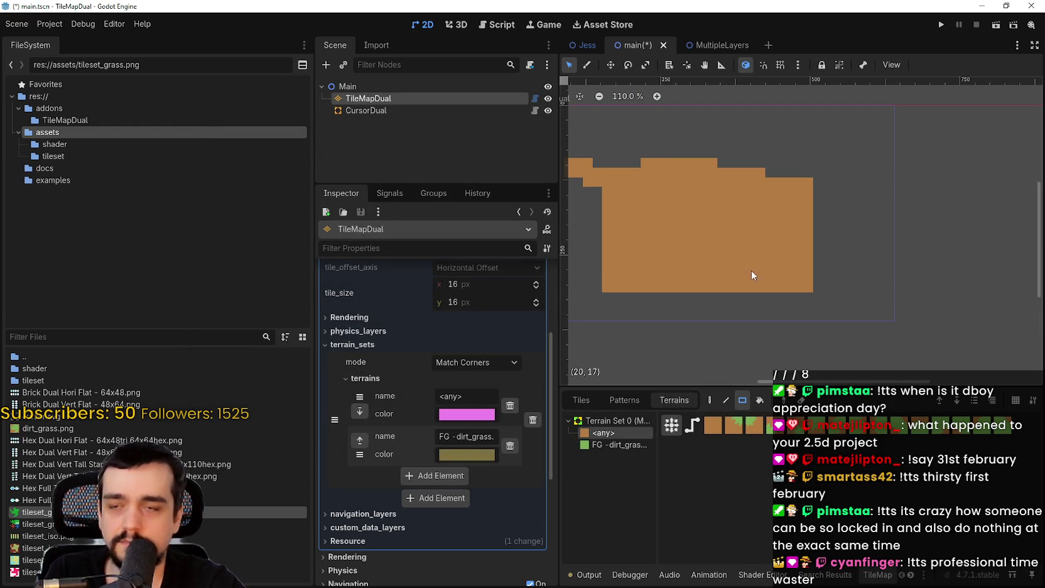
Zoom in and paint a dirt rectangle at the upper right; a chat window then covers the editor
scroll(836, 273, up, 4)
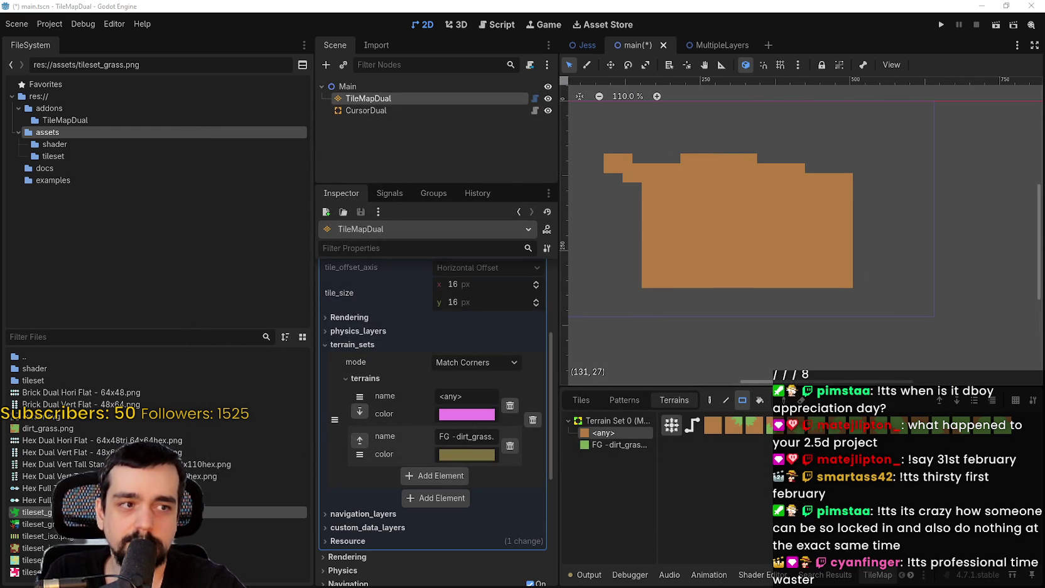
scroll(857, 288, up, 1)
scroll(926, 131, up, 3)
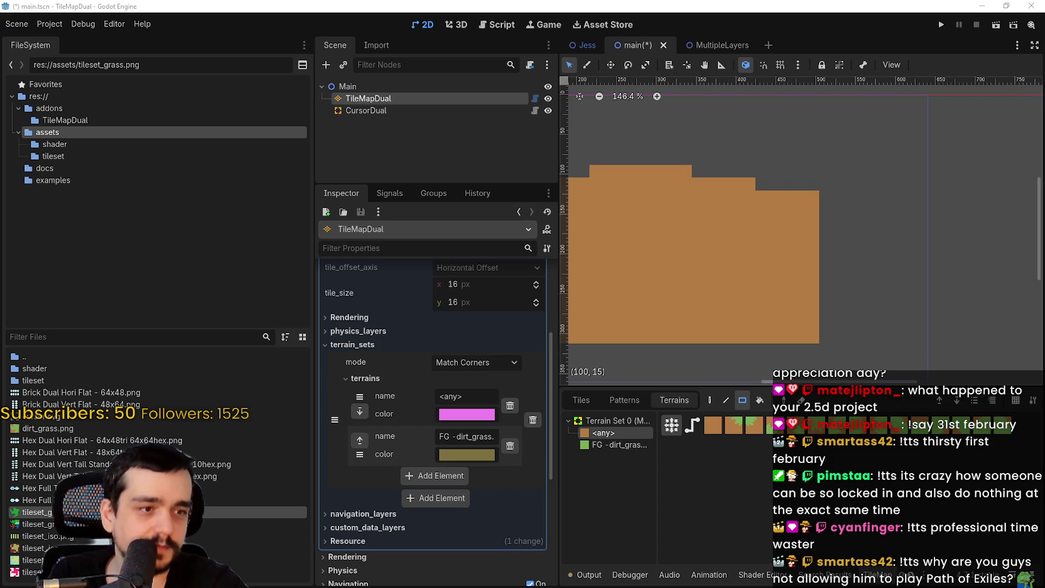
scroll(913, 176, up, 5)
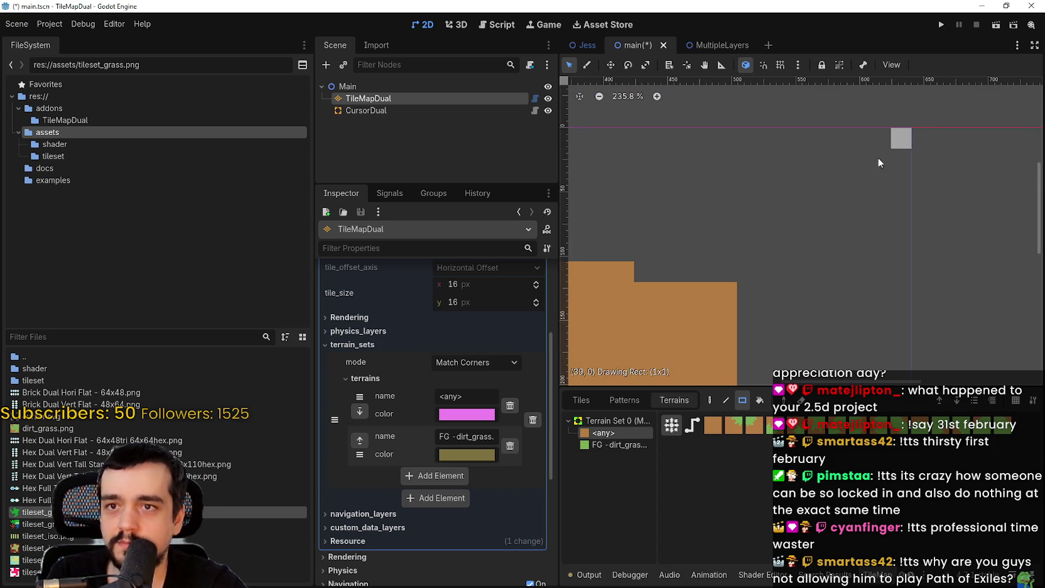
drag(902, 137, 686, 313)
scroll(816, 293, down, 4)
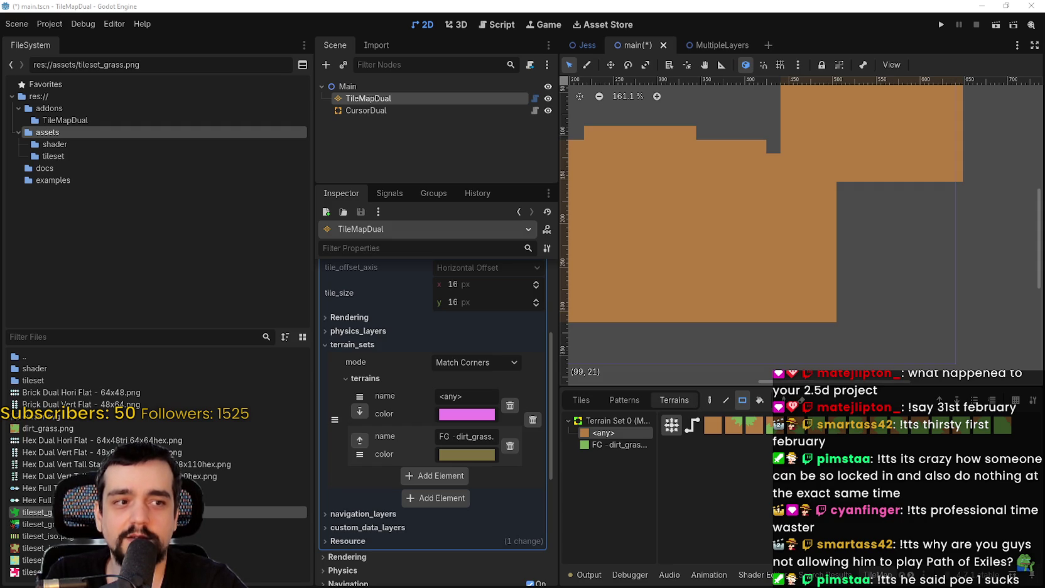
drag(1044, 87, 542, 82)
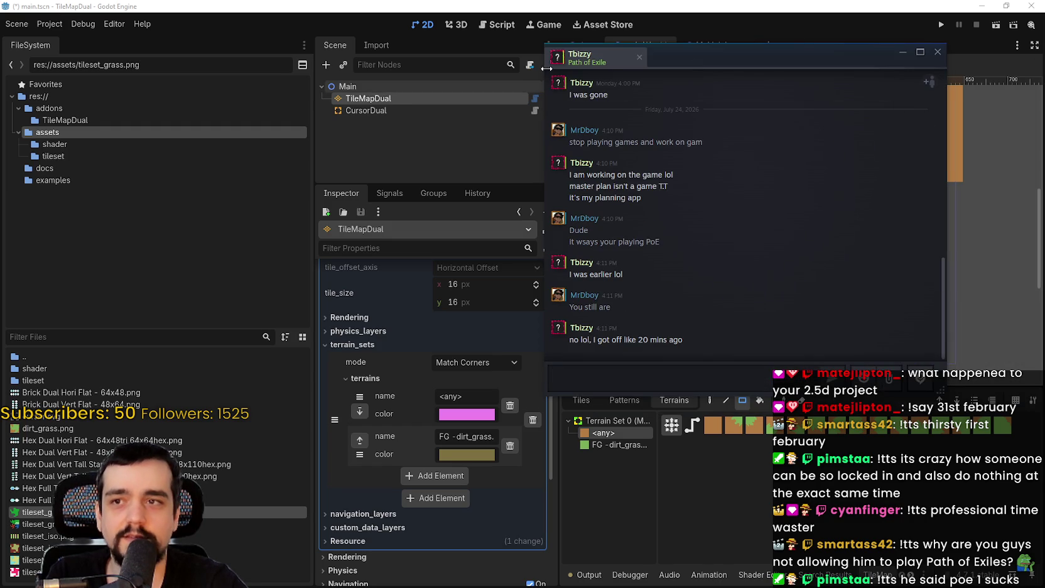
Drag the Steam chat window off the right screen edge to reveal the Godot 2D view
mouse_move(570, 60)
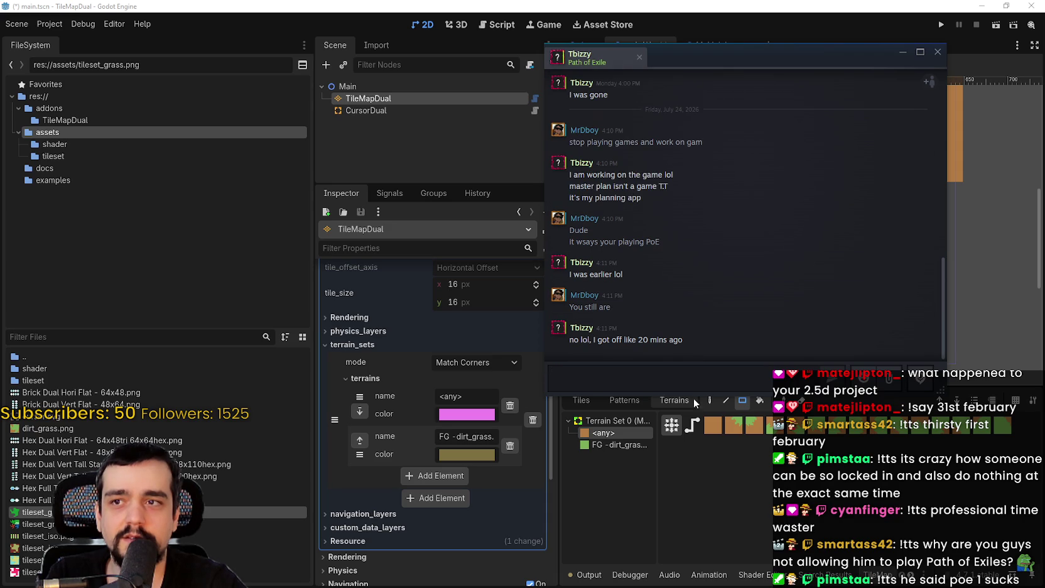
drag(767, 49, 1044, 50)
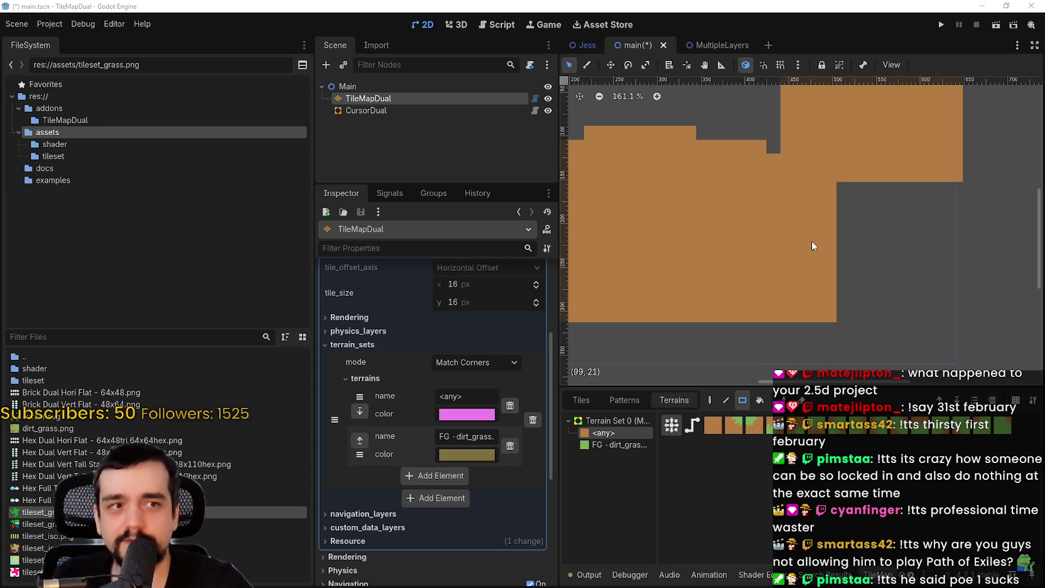
Paint a large dirt rectangle and another dirt rectangle up and to its left
mouse_move(957, 271)
mouse_down()
mouse_move(869, 282)
mouse_move(843, 332)
mouse_up()
mouse_move(858, 147)
mouse_down()
mouse_move(697, 234)
mouse_move(663, 322)
mouse_up()
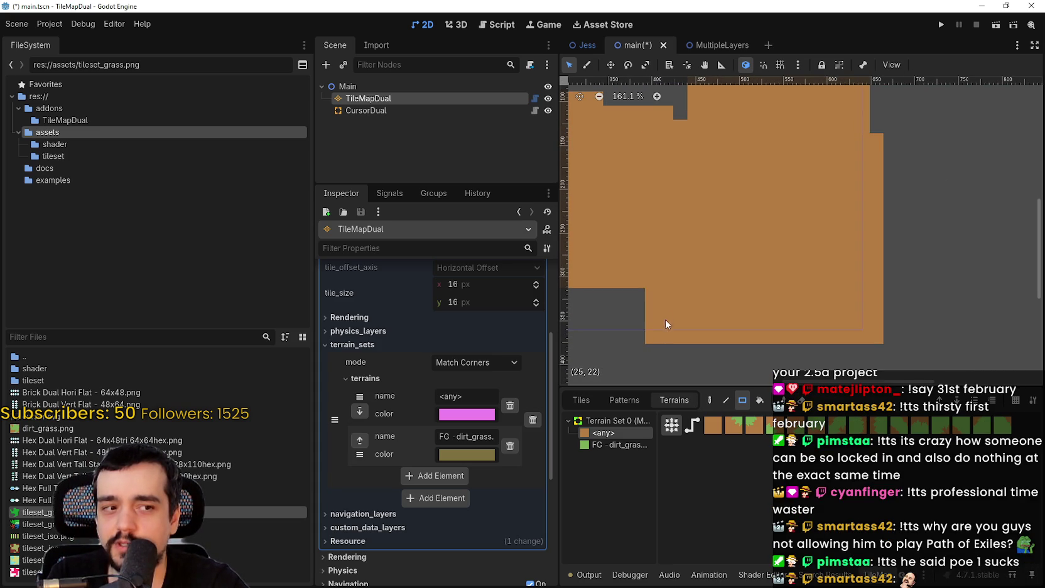
scroll(816, 319, down, 1)
mouse_move(816, 319)
mouse_down()
mouse_move(737, 233)
mouse_move(662, 230)
mouse_move(841, 268)
mouse_move(841, 312)
mouse_move(779, 195)
mouse_move(738, 156)
mouse_up()
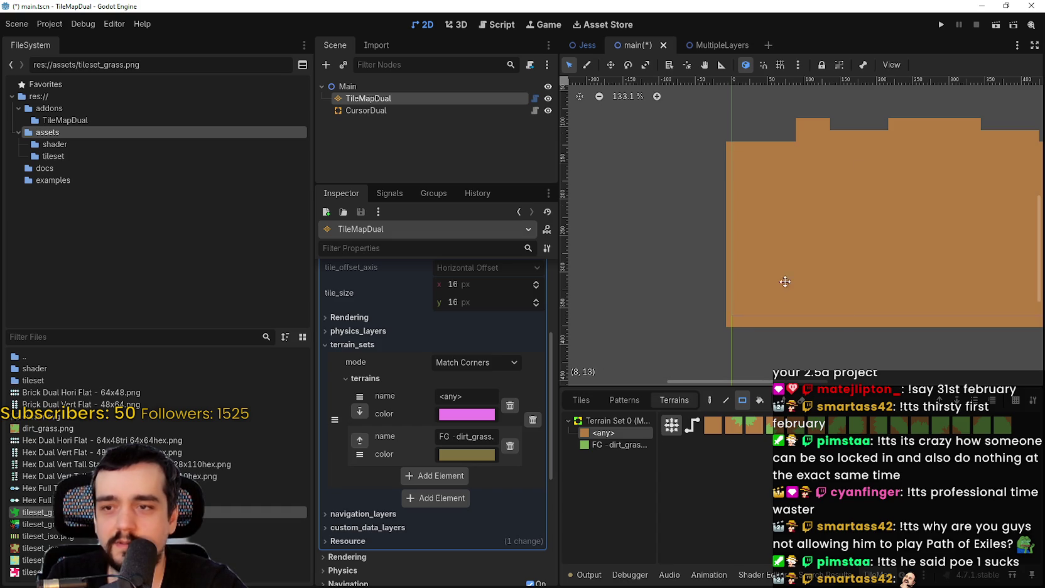
Fill dirt from the tilemap origin, add a 32x2 top strip and a 5x16 left strip, and save
drag(797, 256, 735, 351)
mouse_move(670, 151)
mouse_down()
mouse_move(938, 270)
mouse_move(1012, 284)
mouse_move(996, 277)
mouse_up()
drag(654, 131, 1017, 148)
drag(603, 150, 660, 331)
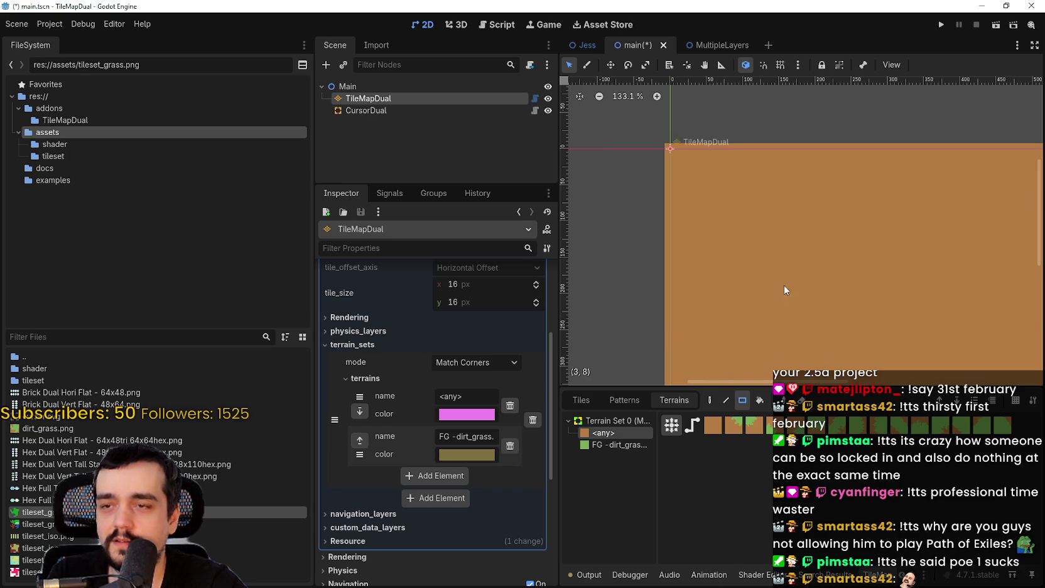
scroll(776, 270, down, 3)
key(ctrl+s)
Paint a 5x20 dirt strip on the right edge and dirt rectangles along the bottom, then save
mouse_move(998, 197)
mouse_down()
mouse_move(935, 374)
mouse_move(964, 372)
mouse_move(961, 361)
mouse_up()
scroll(776, 202, up, 3)
scroll(786, 238, down, 2)
mouse_move(1001, 328)
mouse_down()
mouse_move(583, 308)
mouse_move(575, 294)
mouse_move(670, 290)
mouse_move(612, 290)
mouse_up()
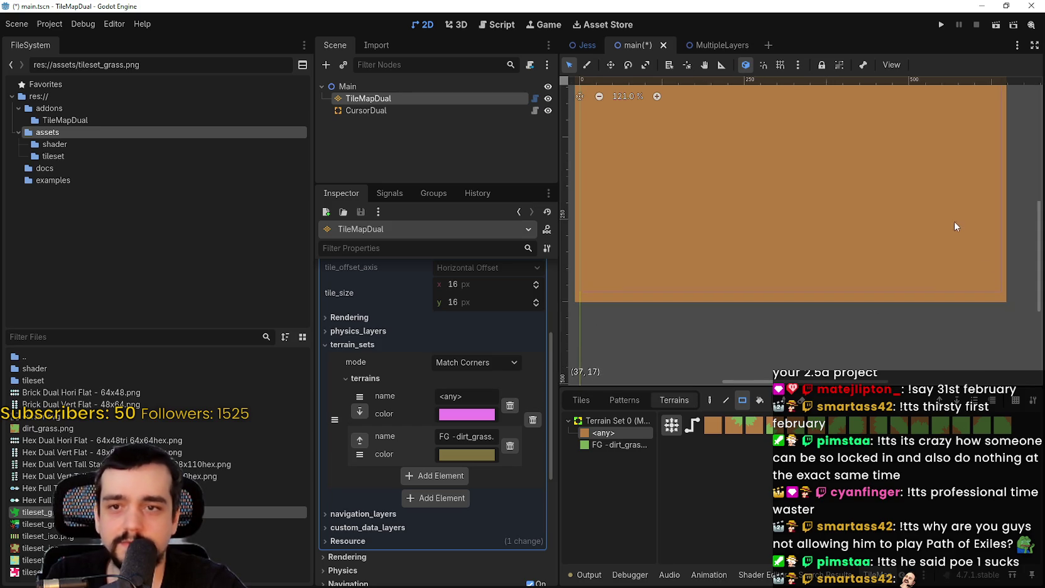
scroll(887, 299, up, 3)
key(ctrl+s)
scroll(786, 174, up, 2)
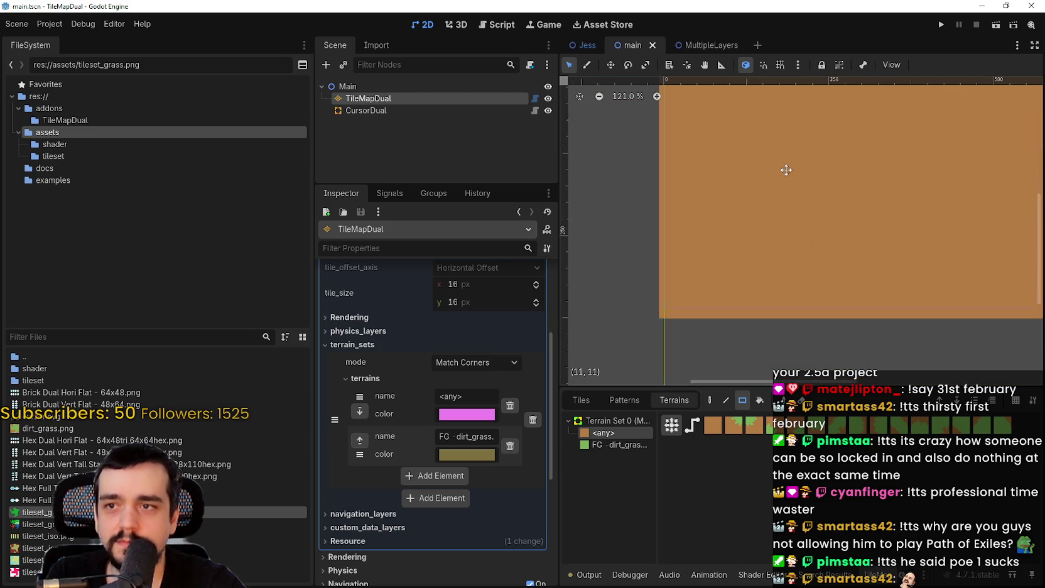
scroll(704, 284, up, 3)
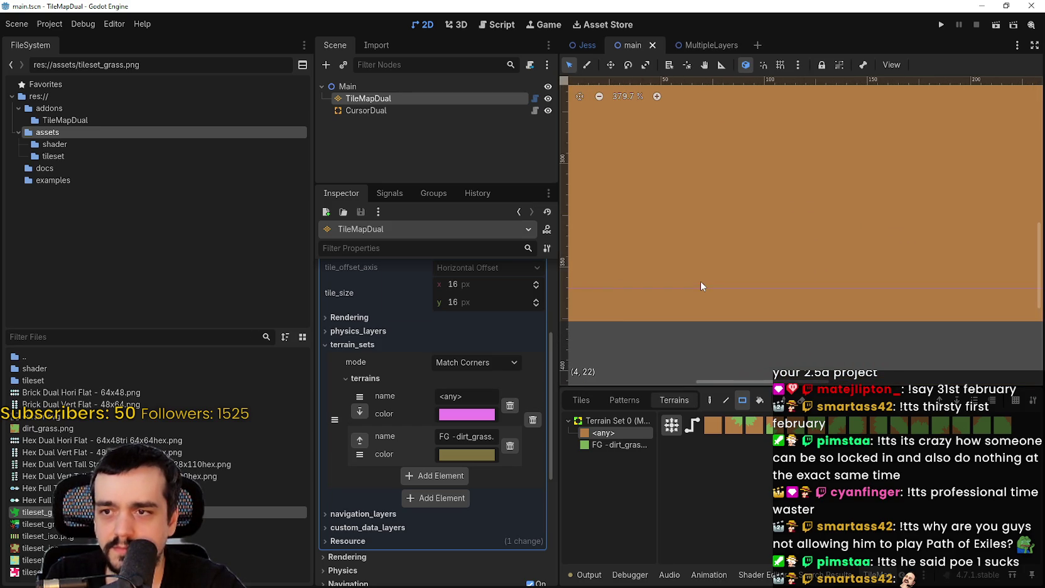
scroll(629, 298, right, 2)
click(602, 446)
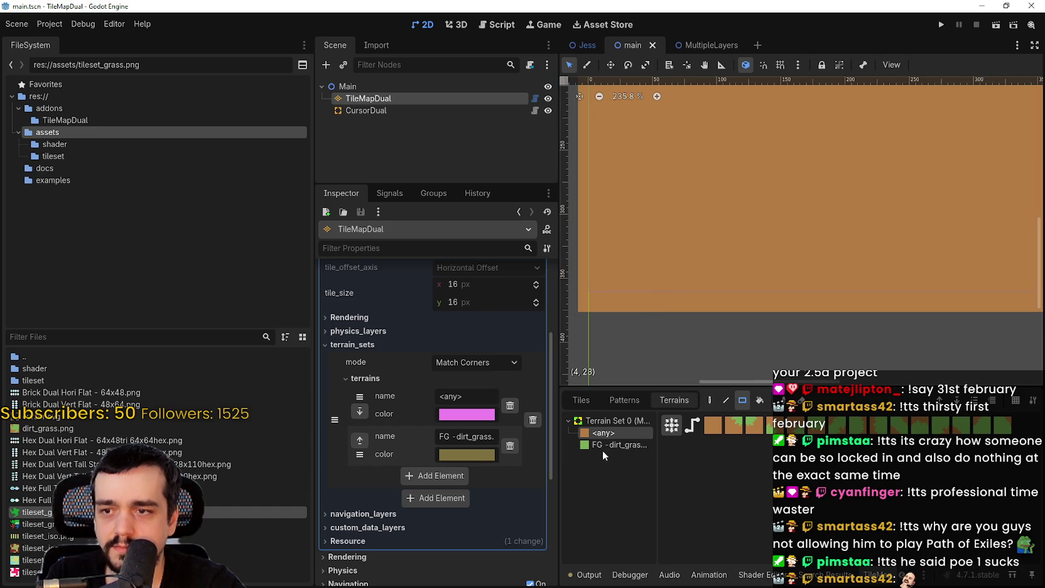
Paint two grass strips across the dirt, extend one horizontally, and add a vertical grass column
scroll(683, 280, down, 2)
drag(738, 221, 953, 236)
scroll(778, 283, right, 10)
scroll(778, 283, up, 3)
mouse_move(731, 276)
mouse_down()
mouse_move(860, 277)
mouse_move(813, 204)
mouse_up()
mouse_move(816, 283)
mouse_down()
mouse_move(805, 318)
mouse_move(826, 346)
mouse_up()
Paint grass blocks near the origin, a 7x4 rectangle, top right and lower left, then open Project Settings
scroll(770, 271, down, 3)
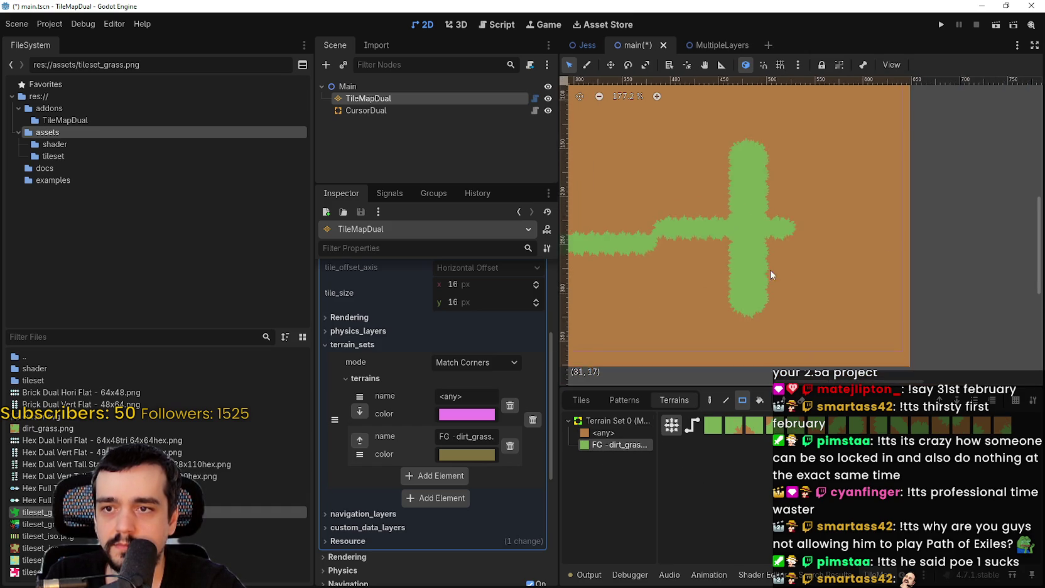
drag(854, 235, 904, 263)
drag(817, 193, 748, 200)
scroll(744, 207, right, 5)
scroll(744, 207, down, 3)
drag(857, 150, 945, 234)
scroll(879, 253, down, 1)
scroll(860, 258, left, 2)
scroll(860, 258, down, 2)
drag(857, 260, 742, 183)
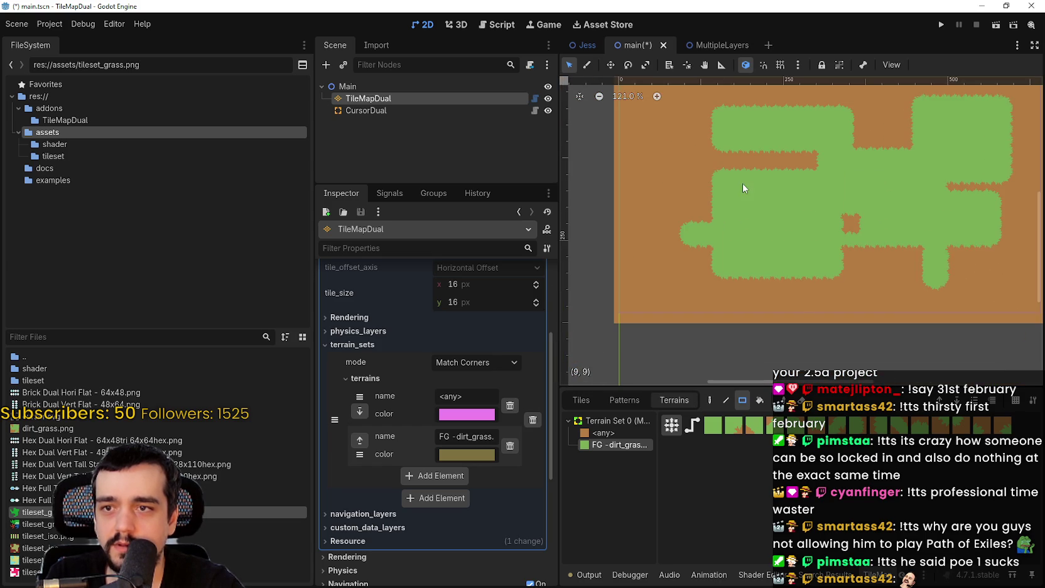
click(50, 24)
click(62, 42)
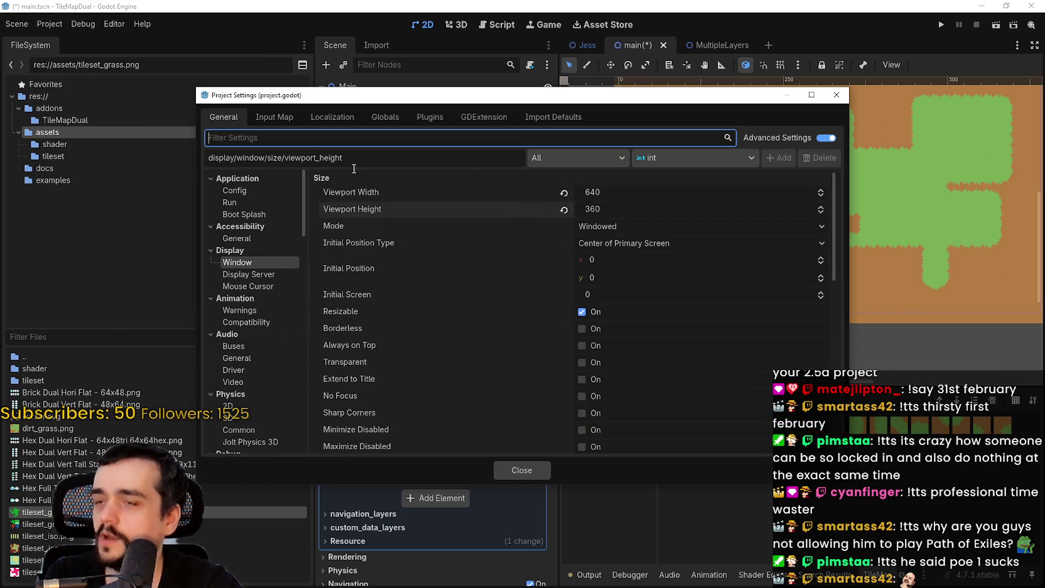
Set Application > Run > Main Scene to res://main.tscn and close Project Settings
click(244, 201)
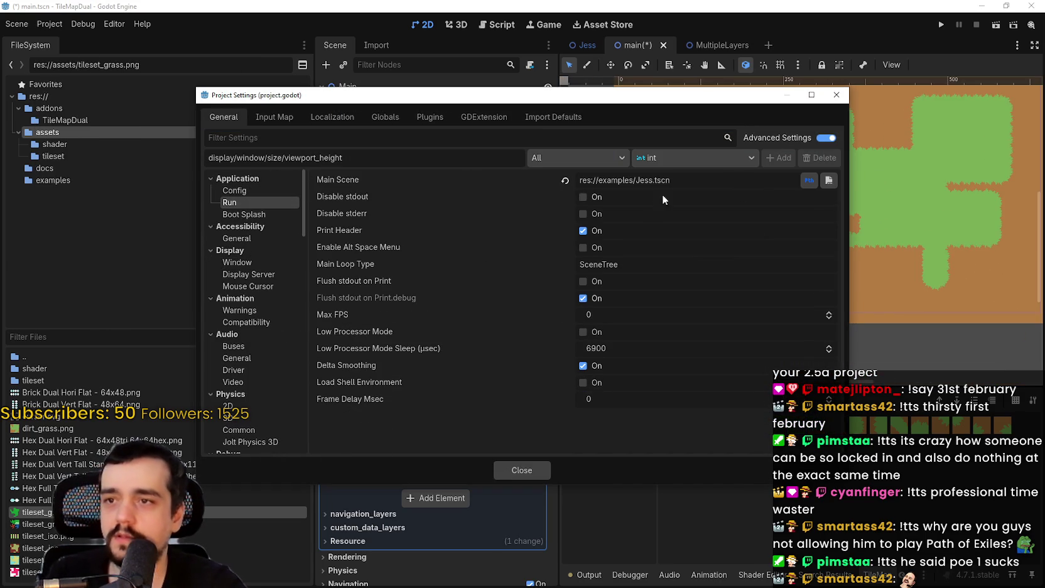
click(830, 182)
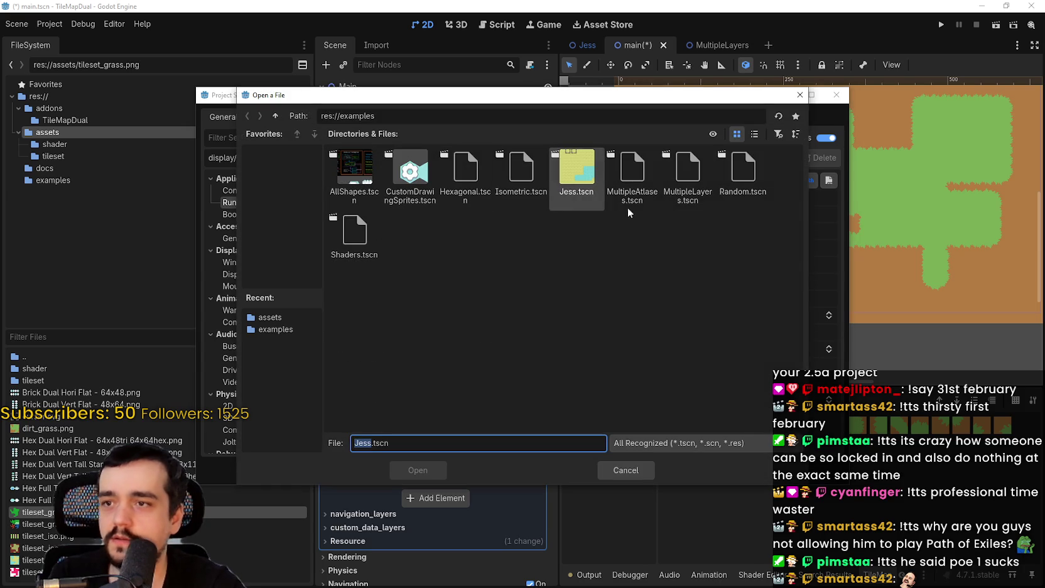
click(276, 115)
double_click(575, 173)
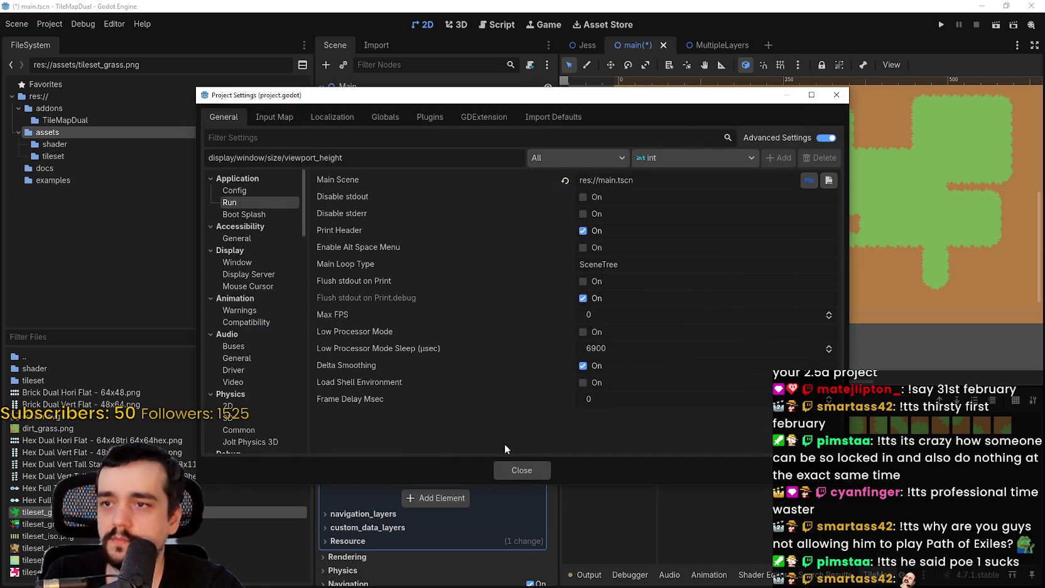
click(519, 467)
Run the project, close the empty game window, and inspect sprite_size in cursor_dual.gd
click(941, 25)
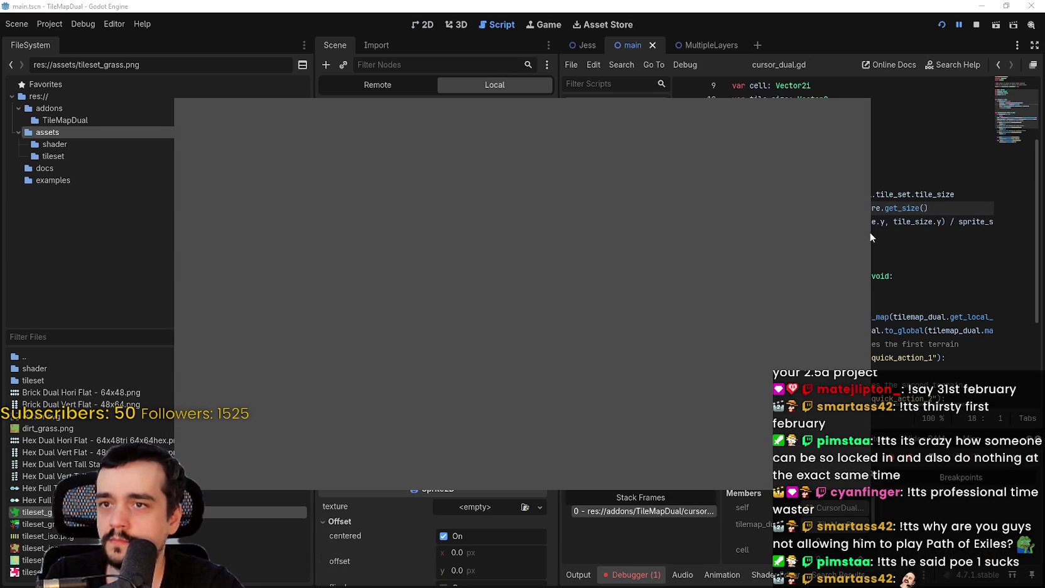
click(992, 496)
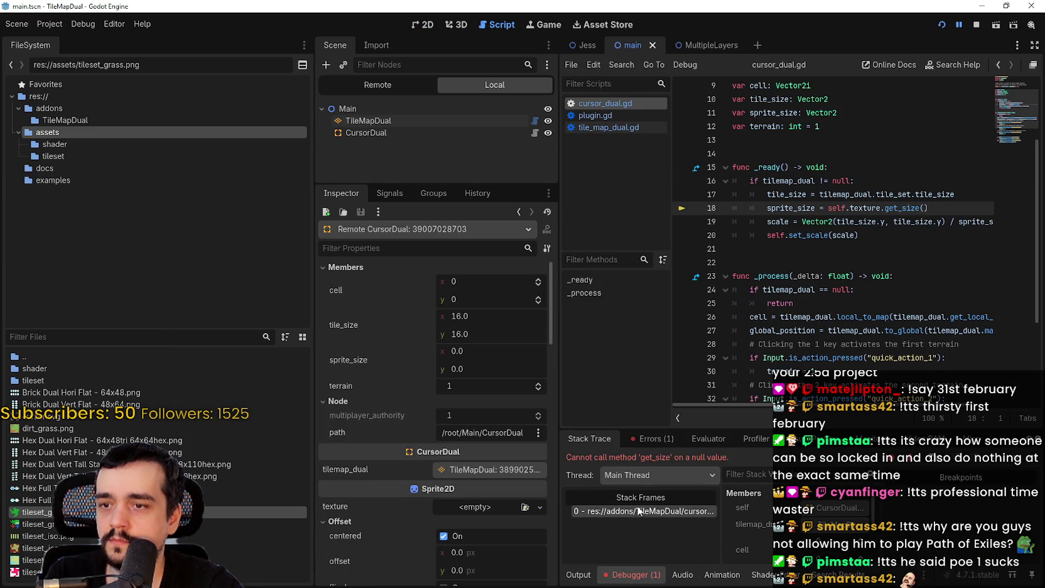
double_click(795, 208)
scroll(876, 262, up, 3)
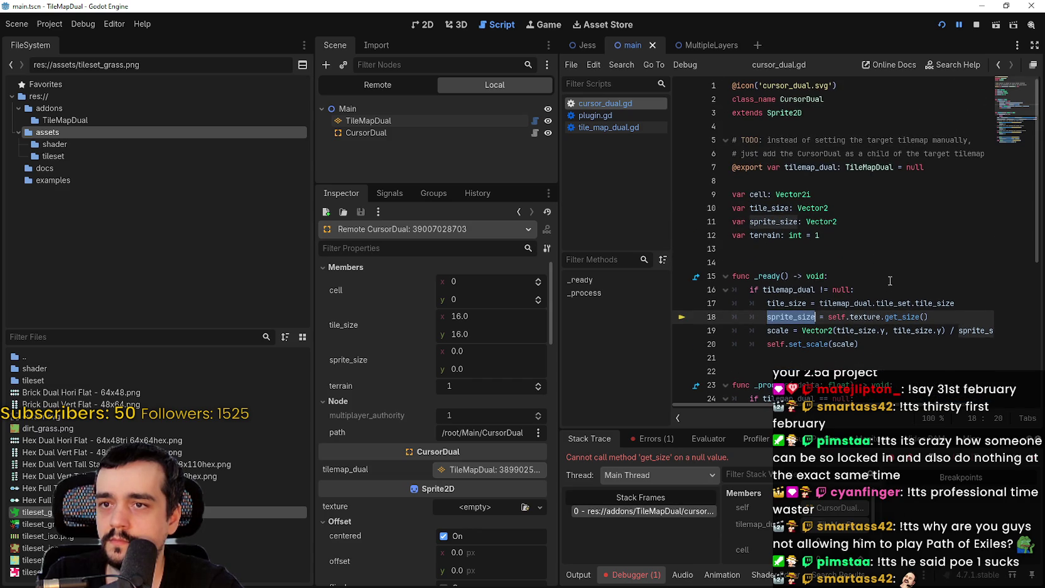
double_click(780, 221)
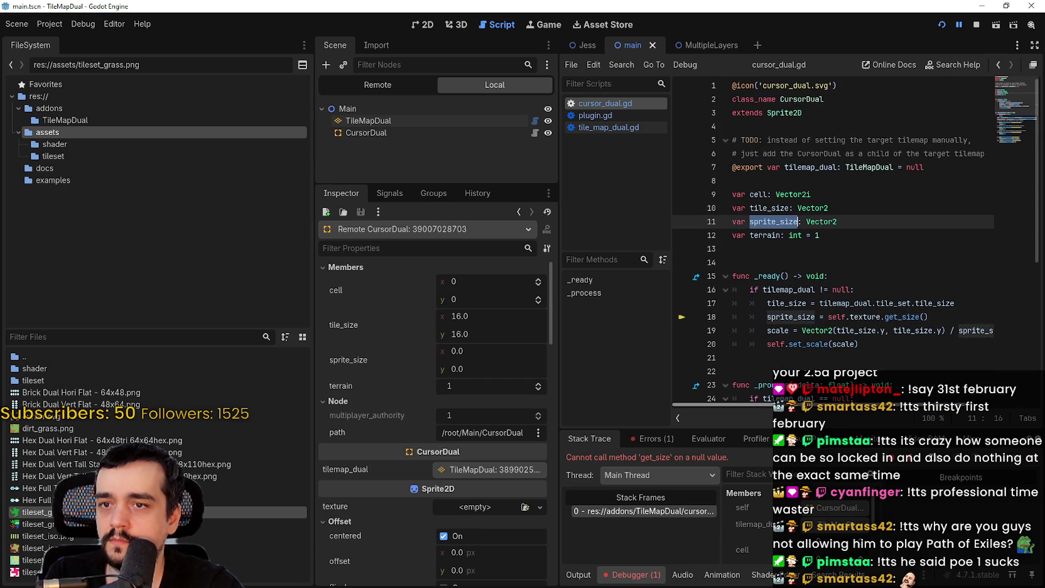
Select the CursorDual node and launch the game
mouse_move(912, 320)
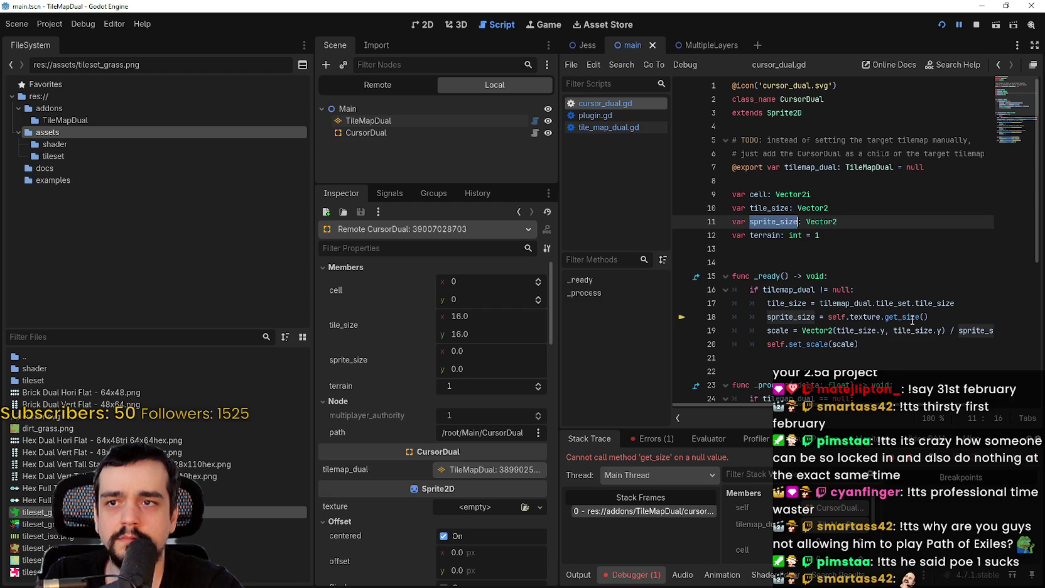
click(363, 135)
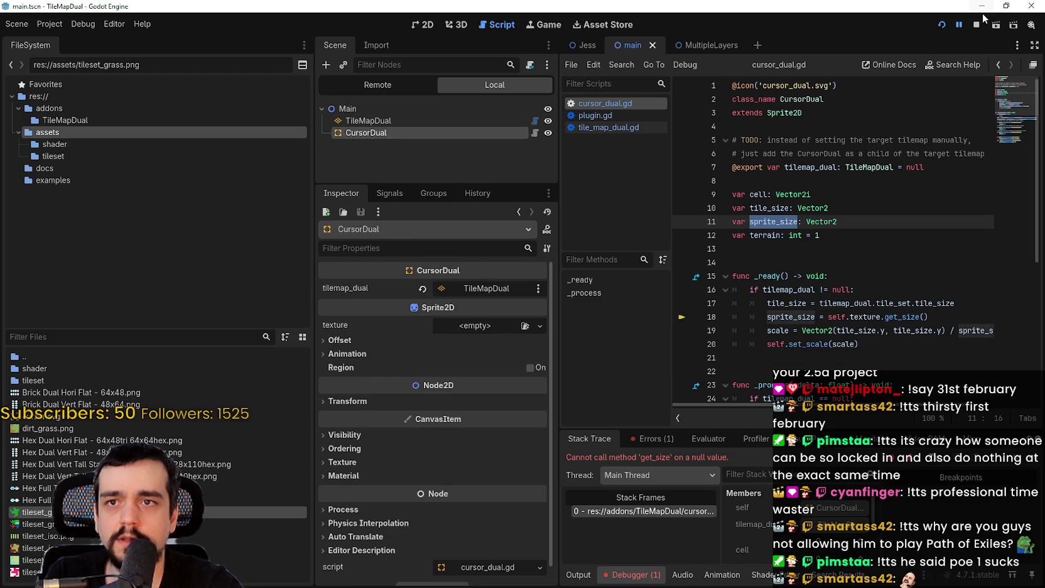
click(941, 25)
Quick Load cursor.svg as the CursorDual texture and run the game again
click(488, 320)
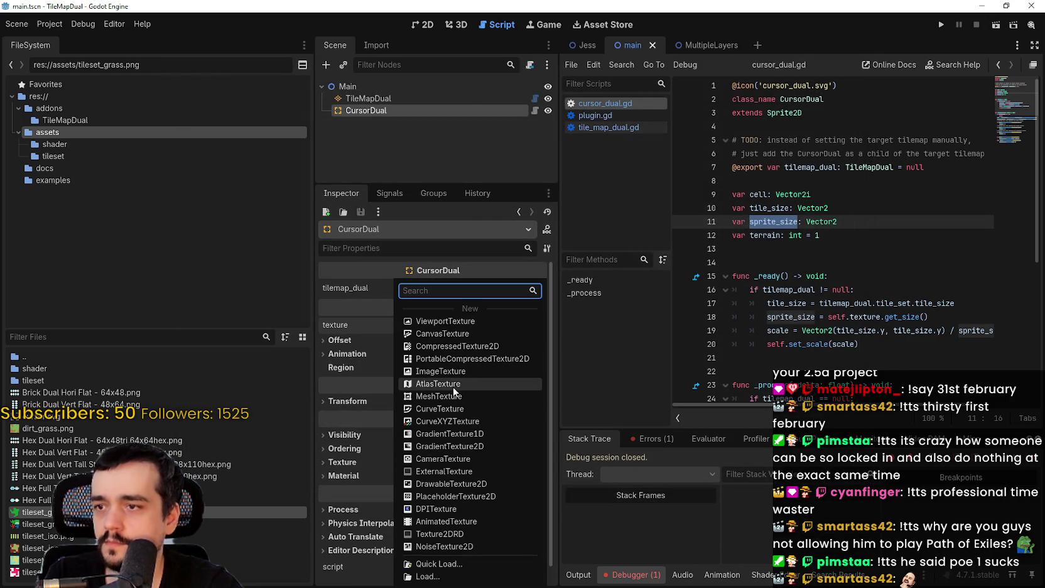
click(439, 564)
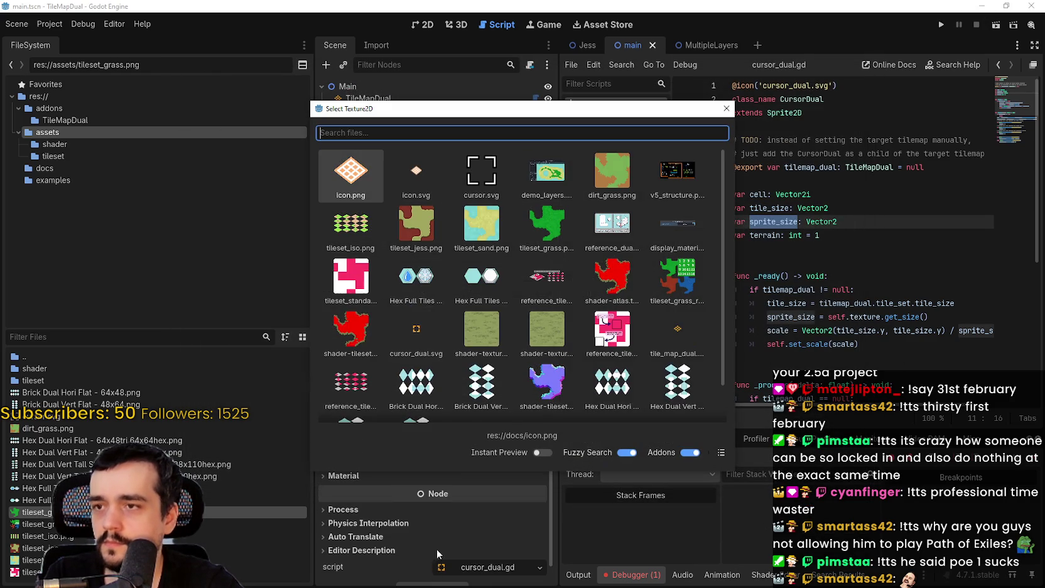
double_click(481, 178)
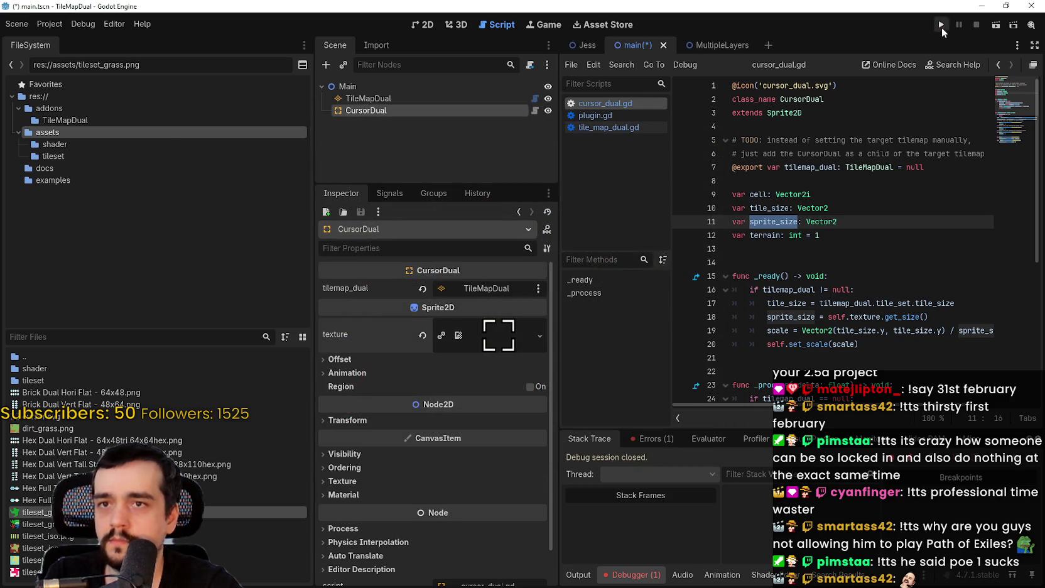
click(941, 24)
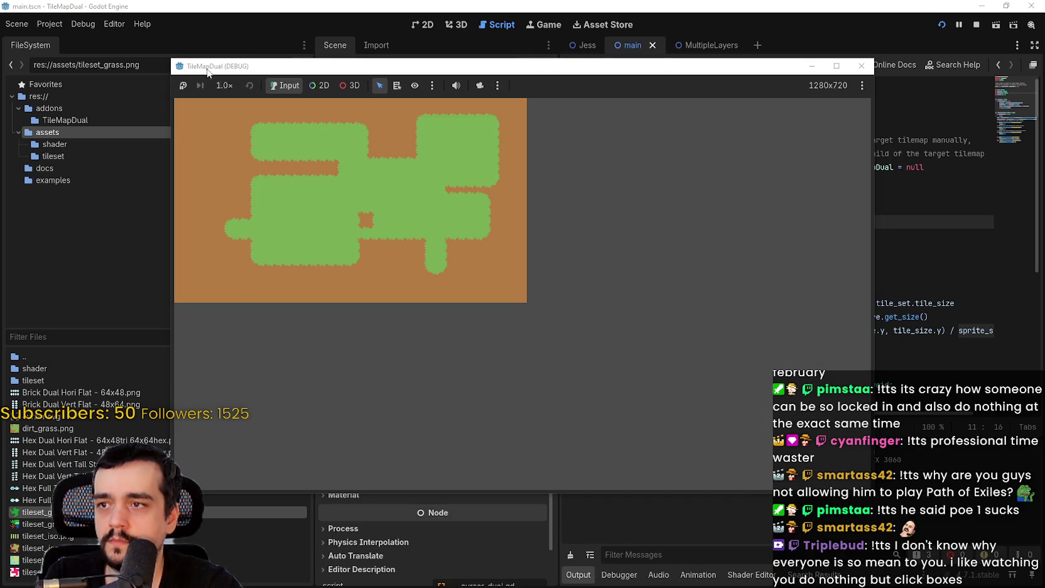
Zoom and pan the game view via camera override, then paint a grass stroke on the left
click(321, 86)
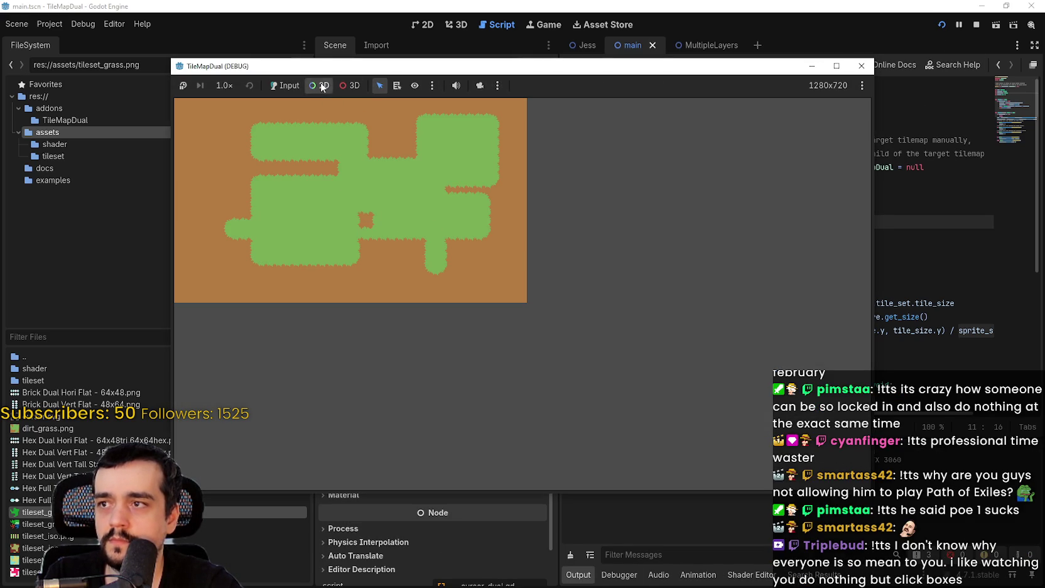
click(480, 86)
scroll(473, 188, up, 5)
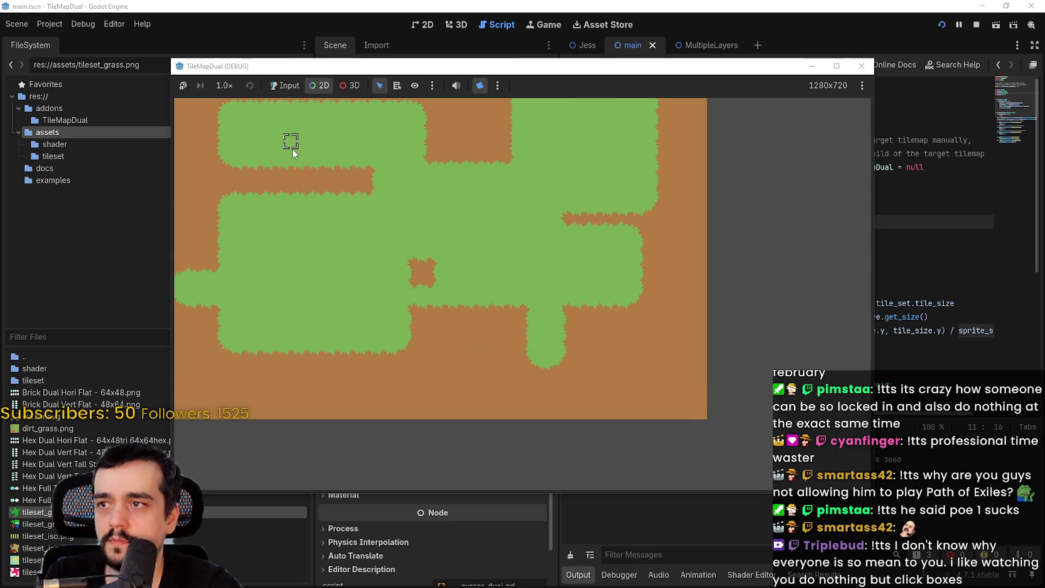
drag(473, 224, 448, 196)
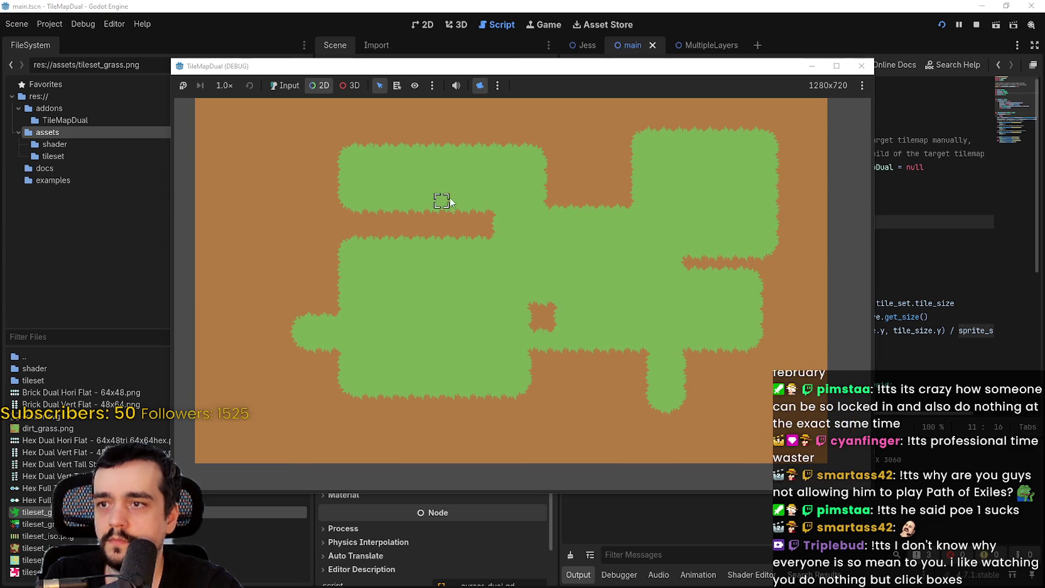
click(283, 86)
mouse_move(349, 183)
mouse_down()
mouse_move(264, 264)
mouse_move(365, 226)
mouse_move(751, 401)
mouse_move(506, 431)
mouse_move(702, 404)
mouse_move(676, 318)
mouse_move(733, 250)
mouse_move(814, 297)
mouse_move(835, 242)
mouse_move(841, 343)
mouse_move(799, 268)
mouse_move(675, 269)
mouse_move(457, 128)
mouse_move(398, 136)
mouse_move(314, 368)
mouse_move(389, 347)
mouse_move(452, 221)
mouse_move(506, 191)
mouse_up()
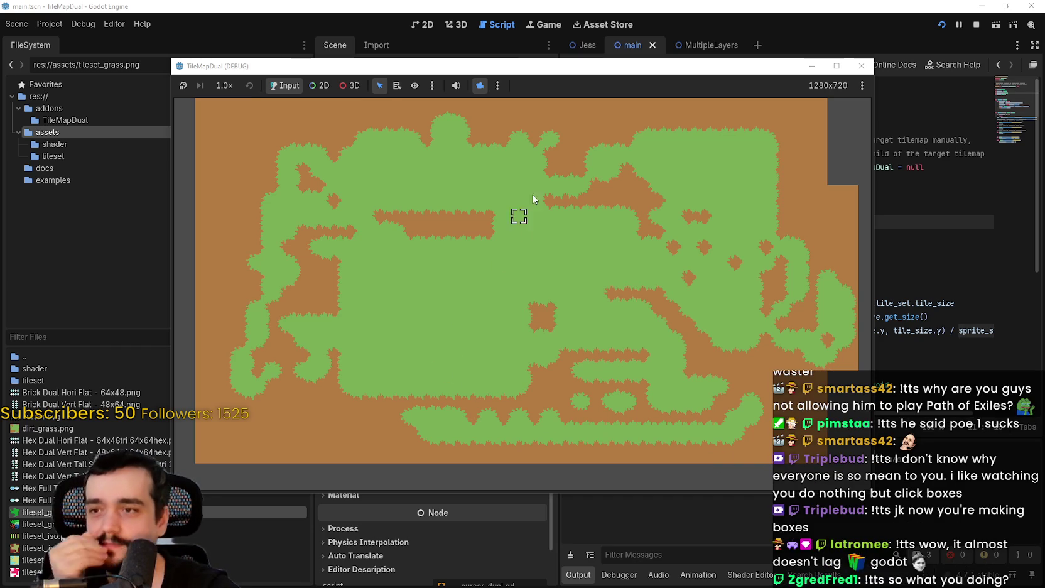
Paint a wide grass stroke over the dirt, then carve a dirt path back through the centre
mouse_move(636, 135)
mouse_down()
mouse_move(427, 144)
mouse_move(488, 350)
mouse_move(509, 343)
mouse_up()
mouse_move(569, 296)
mouse_down()
mouse_move(445, 297)
mouse_move(609, 244)
mouse_move(577, 307)
mouse_move(655, 195)
mouse_move(634, 269)
mouse_move(733, 202)
mouse_up()
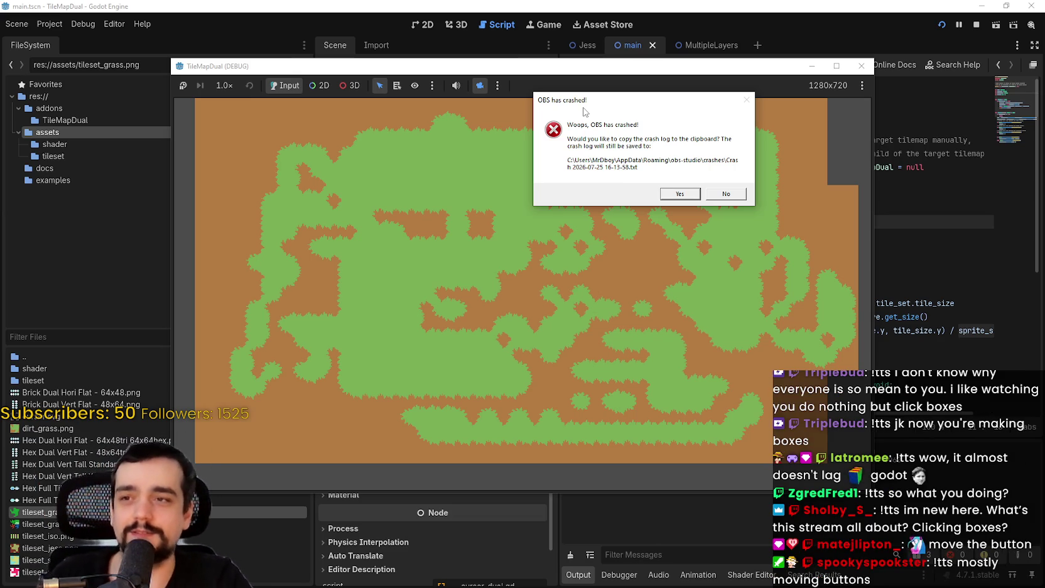
Move the OBS crash message aside and dismiss it with Enter
drag(583, 111, 695, 10)
drag(764, 5, 771, 49)
drag(691, 46, 640, 52)
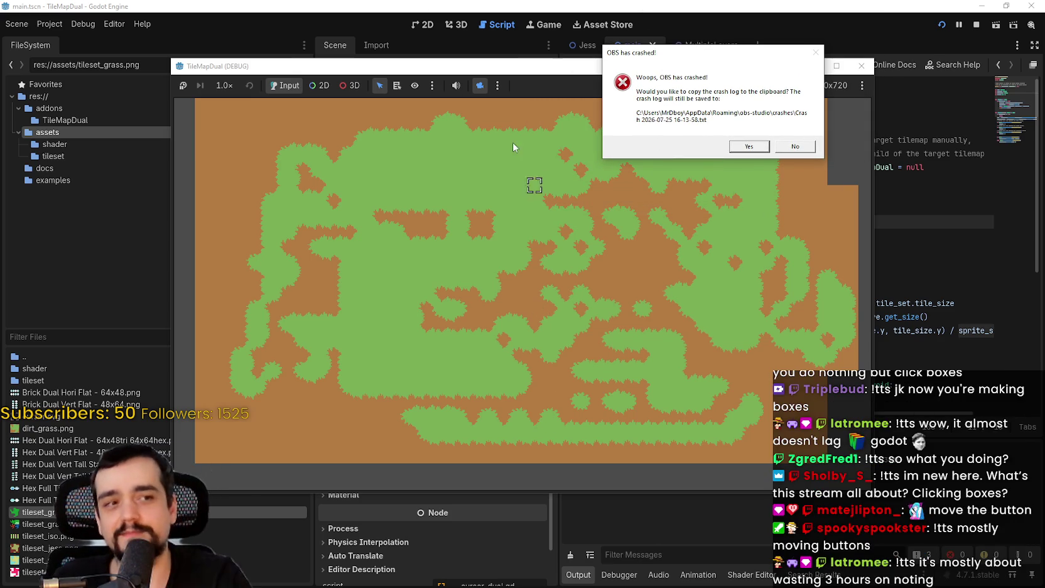
key(Return)
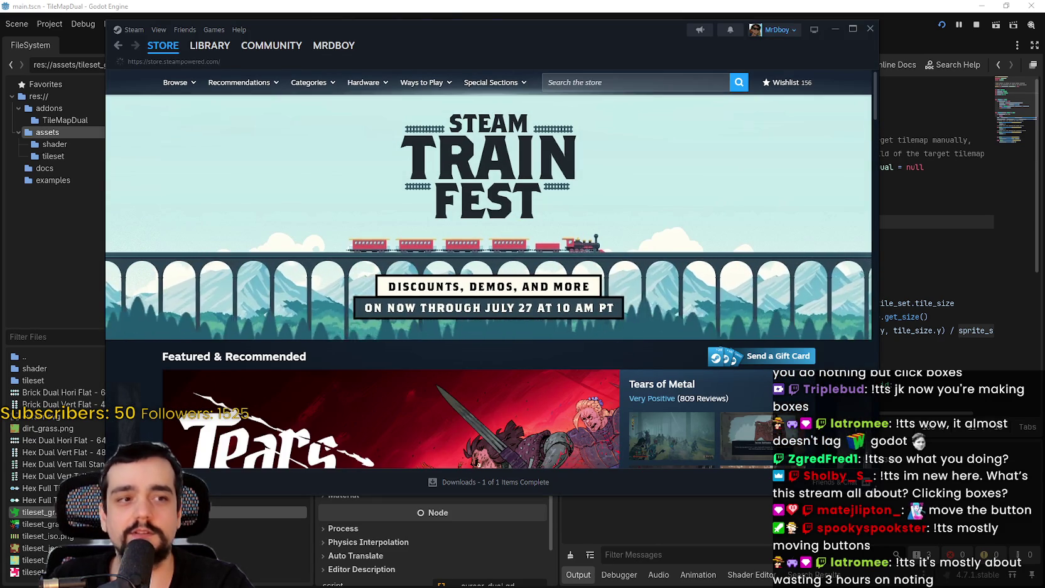
Search the Steam store for 'MR FARMBOY' and open its store page
click(597, 81)
text(MR FARMB)
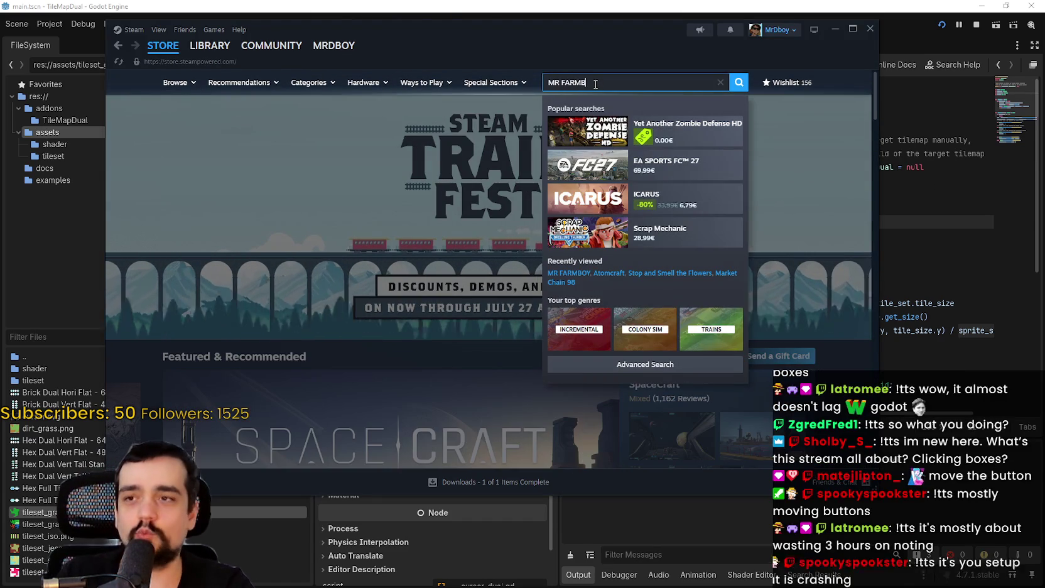
text(OY)
click(707, 130)
Shift the Steam window left and back right, then minimize it
drag(642, 37, 573, 32)
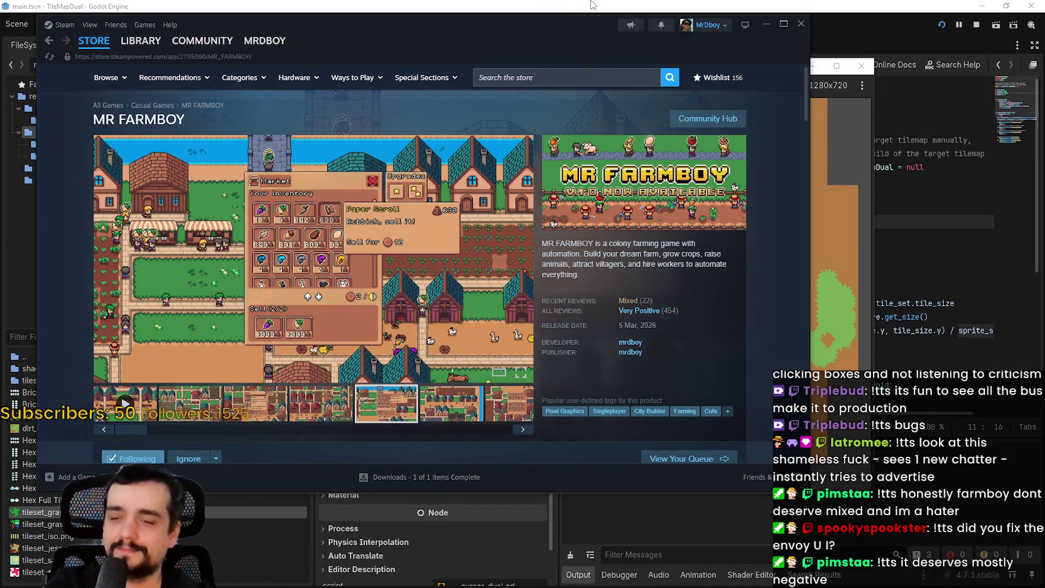
mouse_move(576, 27)
mouse_down()
mouse_move(585, 17)
mouse_move(653, 20)
mouse_up()
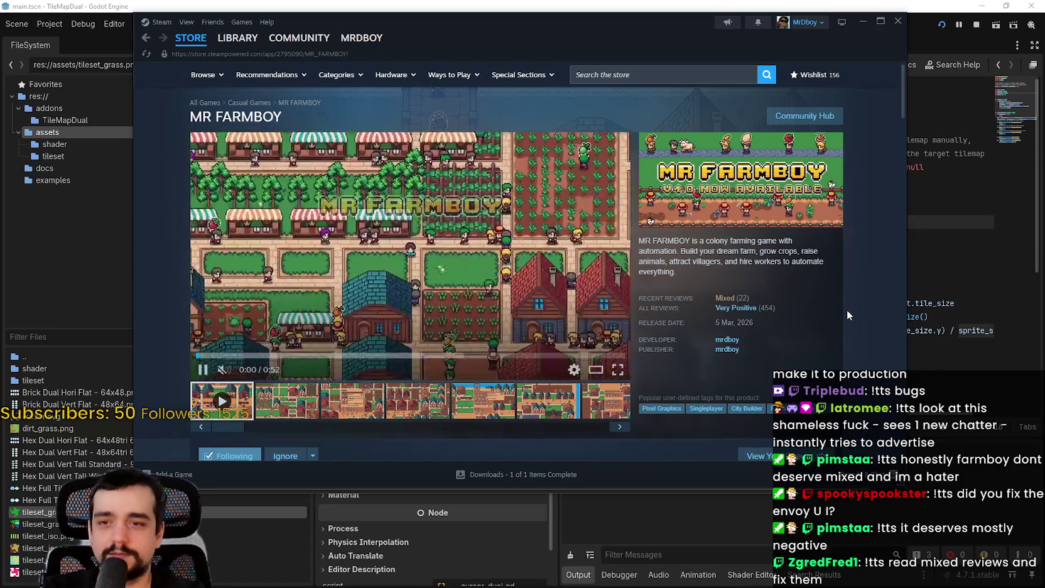
click(862, 22)
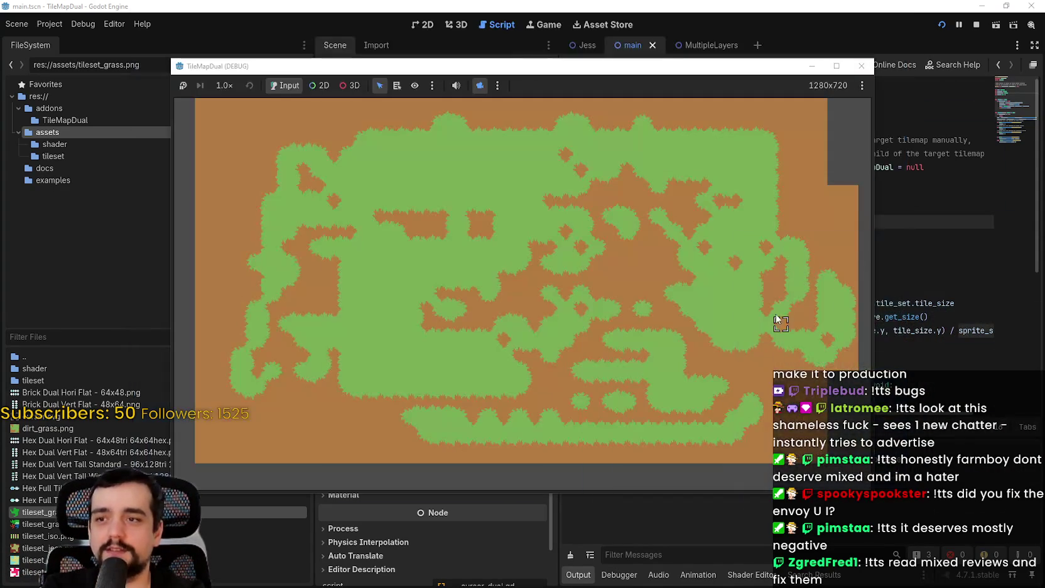
Maximize the running game window and check the game view options menu
click(836, 65)
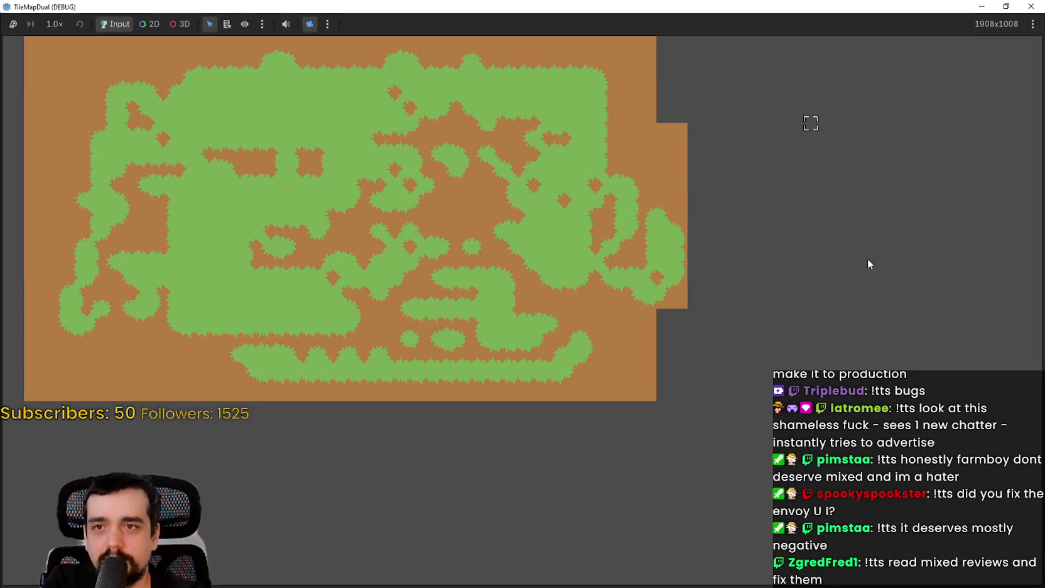
click(1034, 27)
click(903, 98)
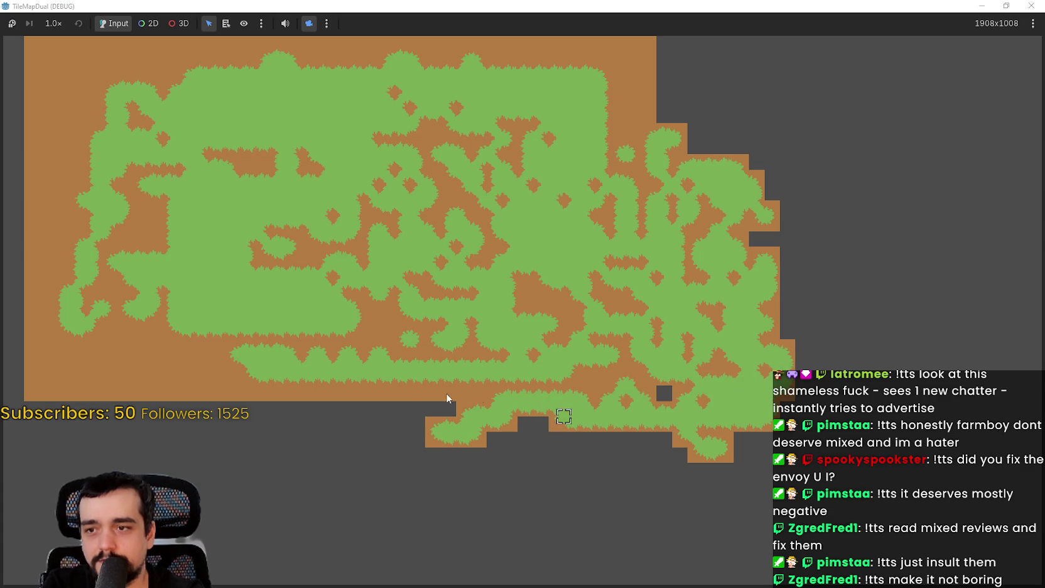
Paint tiles below the bottom edge, into the bottom-left notch, bottom-right gaps and right-side column
mouse_move(638, 393)
mouse_down()
mouse_move(471, 384)
mouse_move(379, 415)
mouse_move(53, 417)
mouse_move(47, 440)
mouse_move(75, 458)
mouse_move(82, 447)
mouse_move(66, 435)
mouse_move(101, 439)
mouse_move(92, 472)
mouse_move(37, 463)
mouse_move(104, 443)
mouse_move(163, 444)
mouse_move(123, 431)
mouse_move(310, 431)
mouse_move(355, 420)
mouse_move(233, 430)
mouse_move(132, 460)
mouse_move(329, 445)
mouse_move(200, 467)
mouse_move(224, 457)
mouse_move(221, 469)
mouse_move(541, 452)
mouse_move(436, 452)
mouse_move(673, 471)
mouse_move(603, 481)
mouse_move(37, 476)
mouse_up()
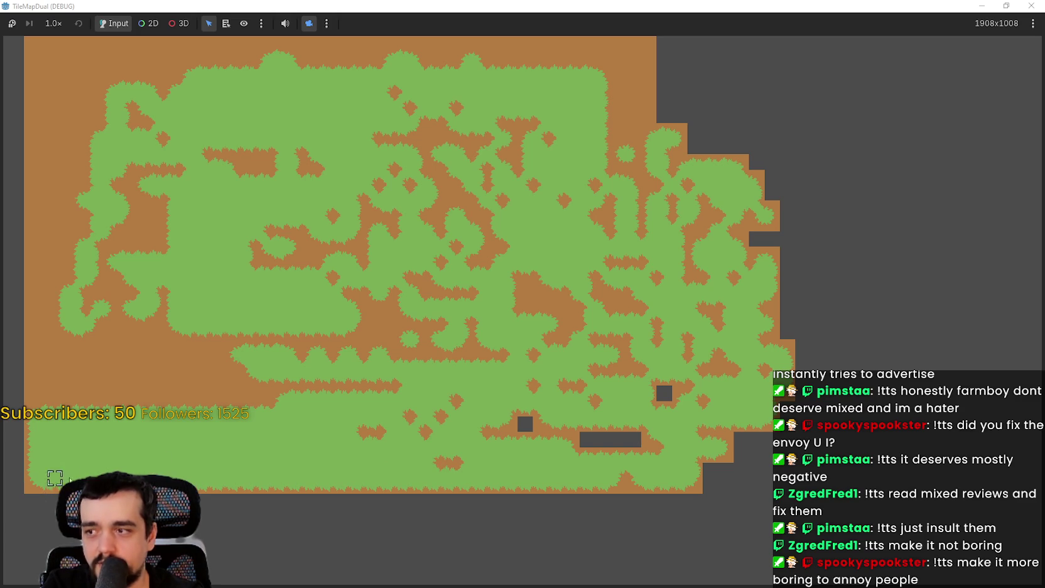
mouse_move(444, 431)
mouse_down()
mouse_move(641, 432)
mouse_move(502, 432)
mouse_move(625, 402)
mouse_move(625, 463)
mouse_move(672, 388)
mouse_move(610, 324)
mouse_up()
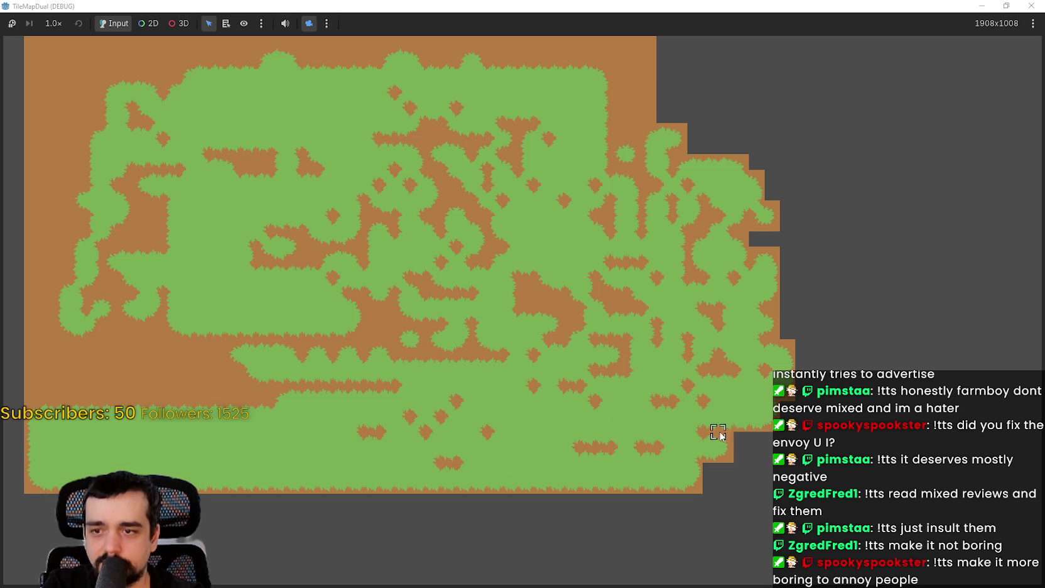
mouse_move(716, 477)
mouse_down()
mouse_move(911, 478)
mouse_move(872, 436)
mouse_move(692, 437)
mouse_move(667, 418)
mouse_up()
mouse_move(791, 436)
mouse_down()
mouse_move(841, 447)
mouse_move(716, 446)
mouse_move(898, 404)
mouse_move(835, 407)
mouse_move(810, 381)
mouse_up()
mouse_move(864, 327)
mouse_down()
mouse_move(921, 323)
mouse_move(935, 352)
mouse_move(904, 217)
mouse_move(914, 44)
mouse_move(609, 61)
mouse_up()
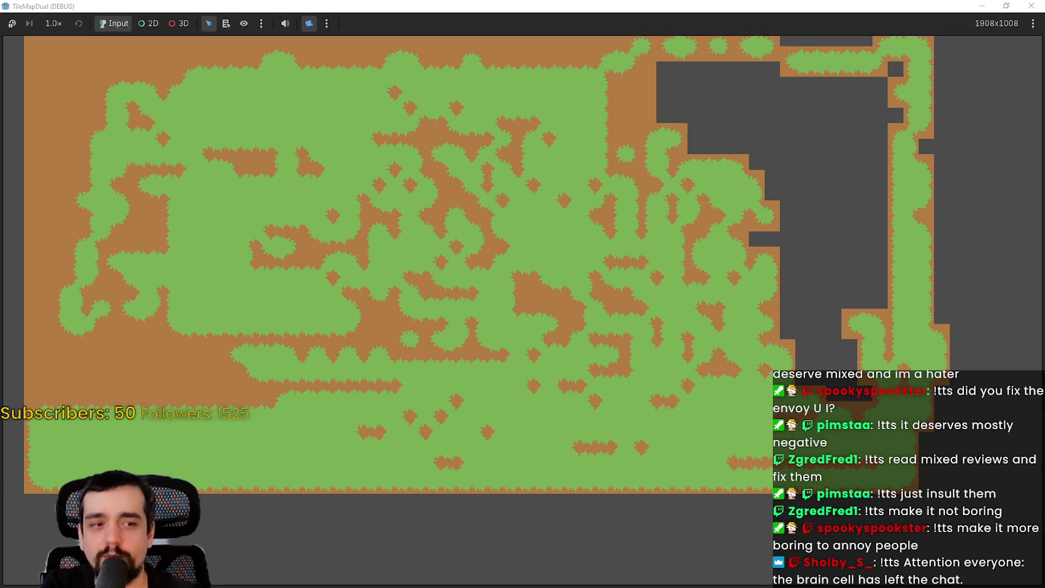
key(alt+Tab)
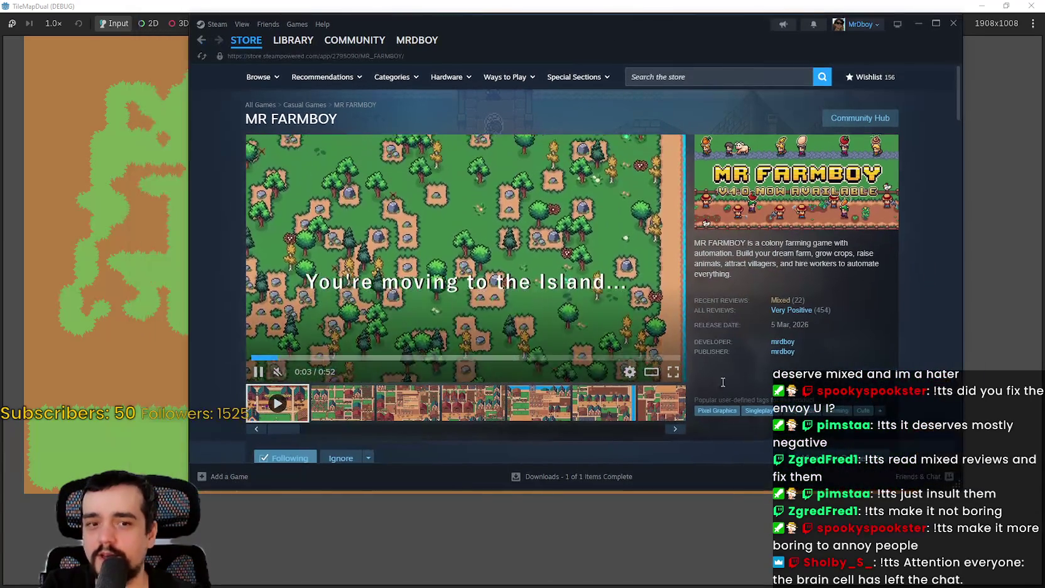
View the MR FARMBOY town screenshot and trailer, scroll the reviews, then return to Godot
click(342, 405)
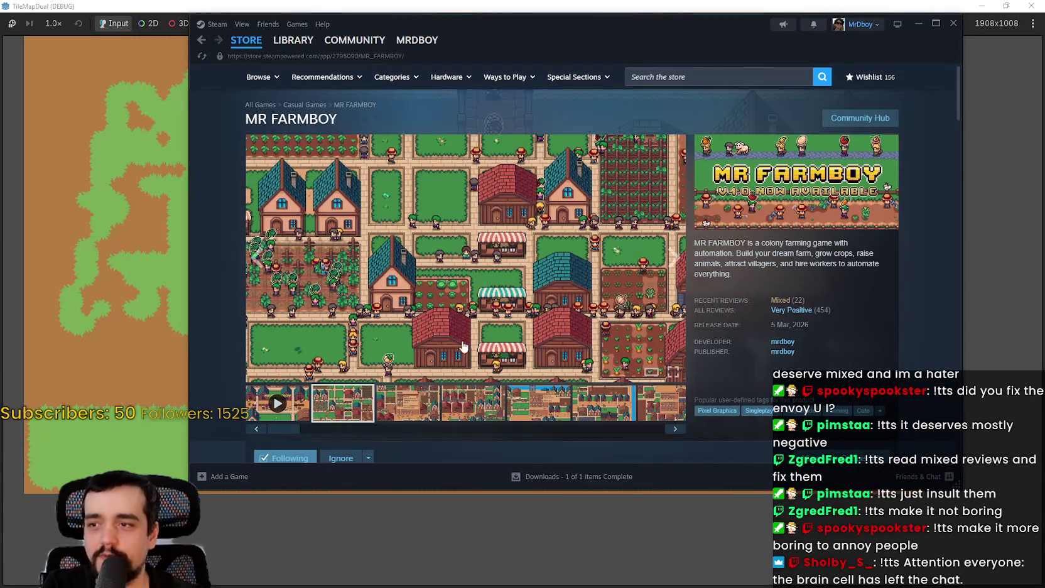
click(293, 412)
scroll(451, 373, down, 10)
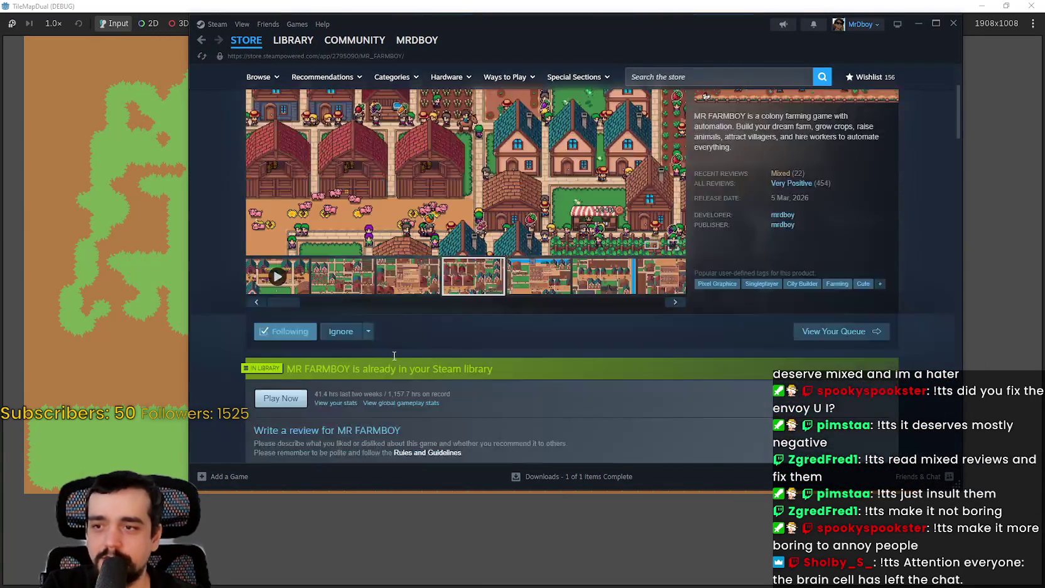
scroll(309, 322, down, 4)
scroll(415, 430, up, 15)
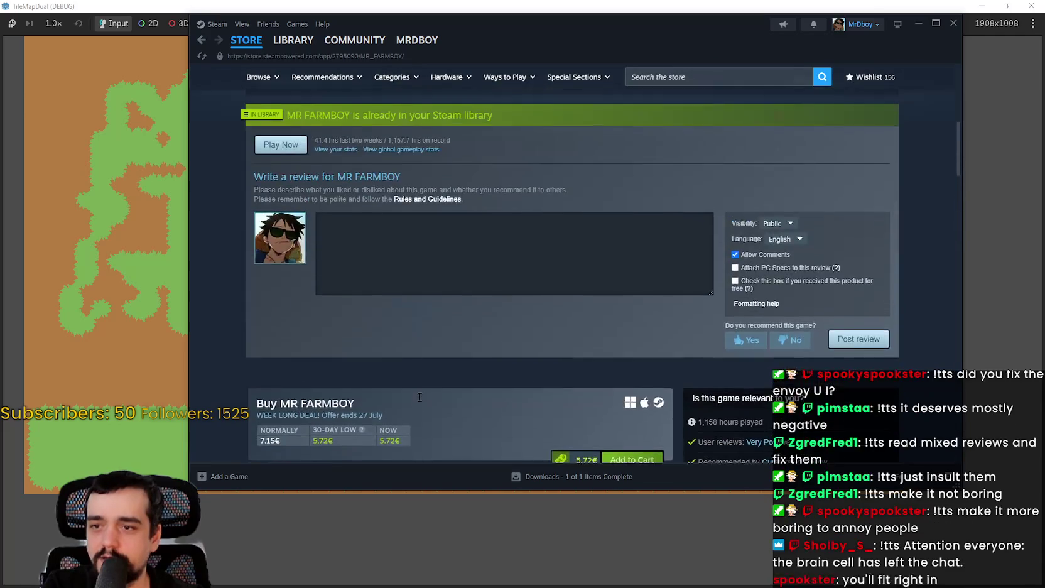
key(alt+Tab)
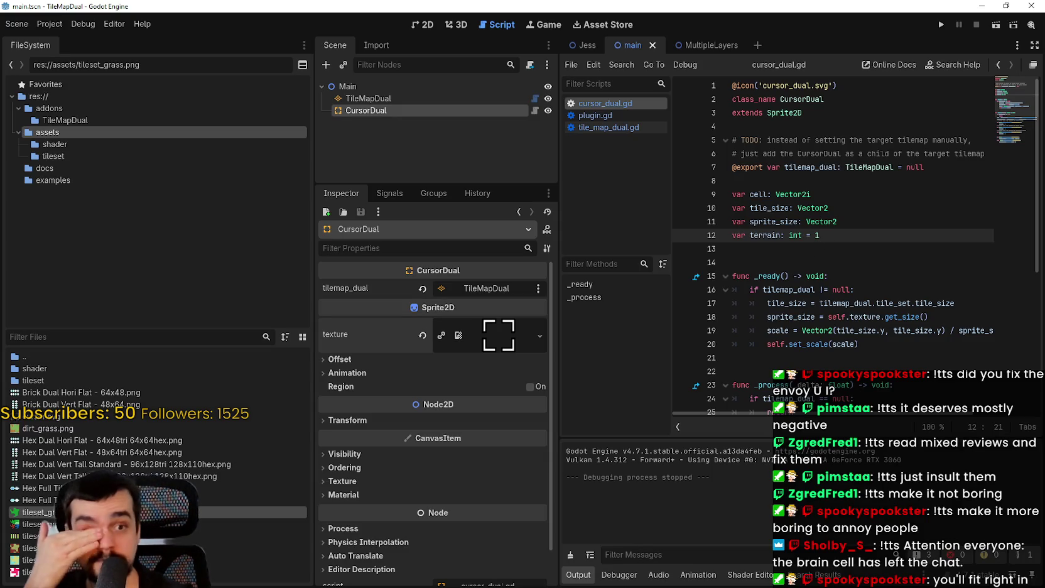
Switch to the MR FARMBOY project's editor and look through its project menu options
key(alt+Tab)
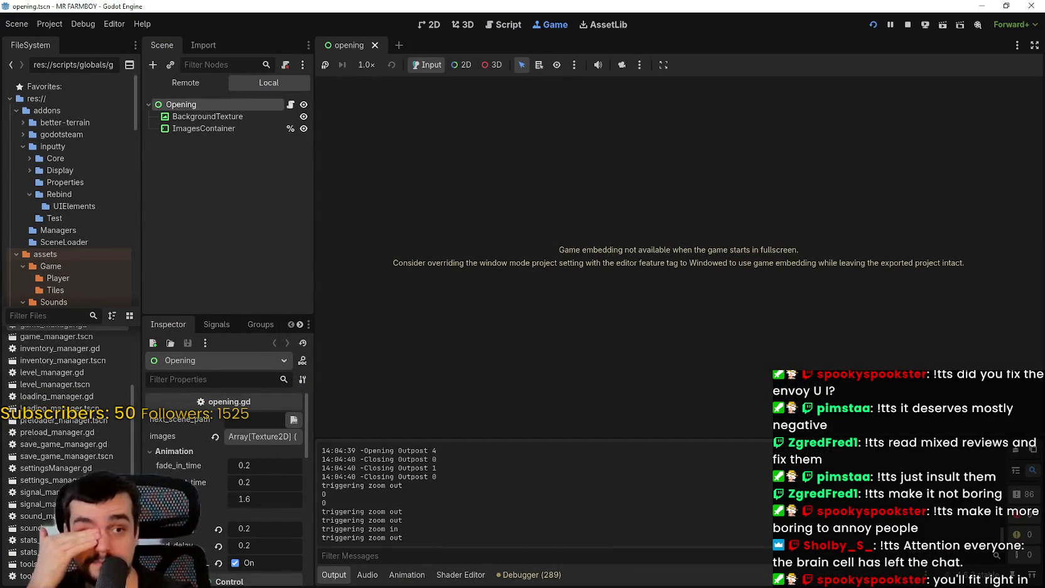
key(alt+Tab)
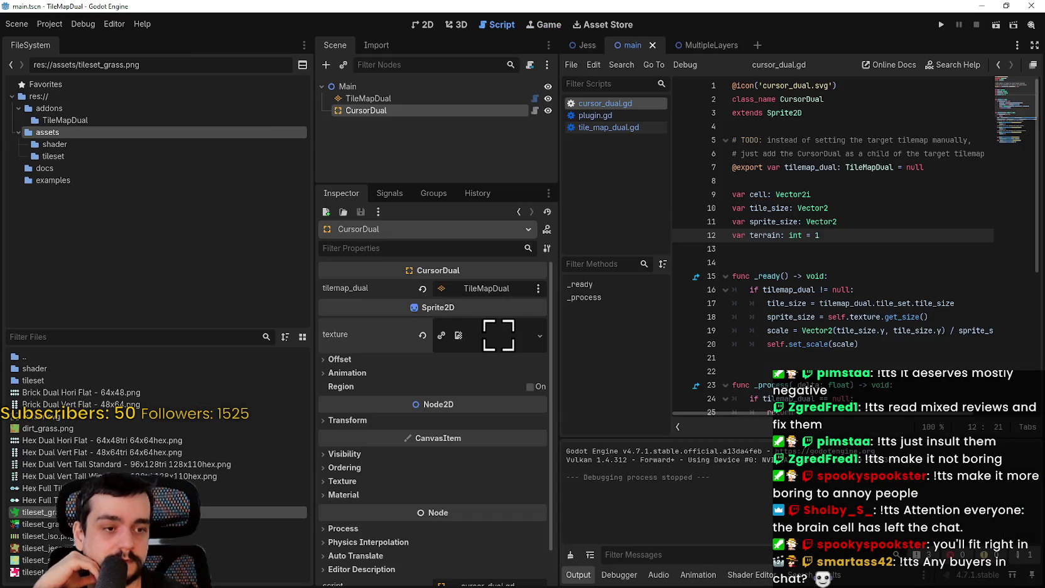
key(alt+Tab)
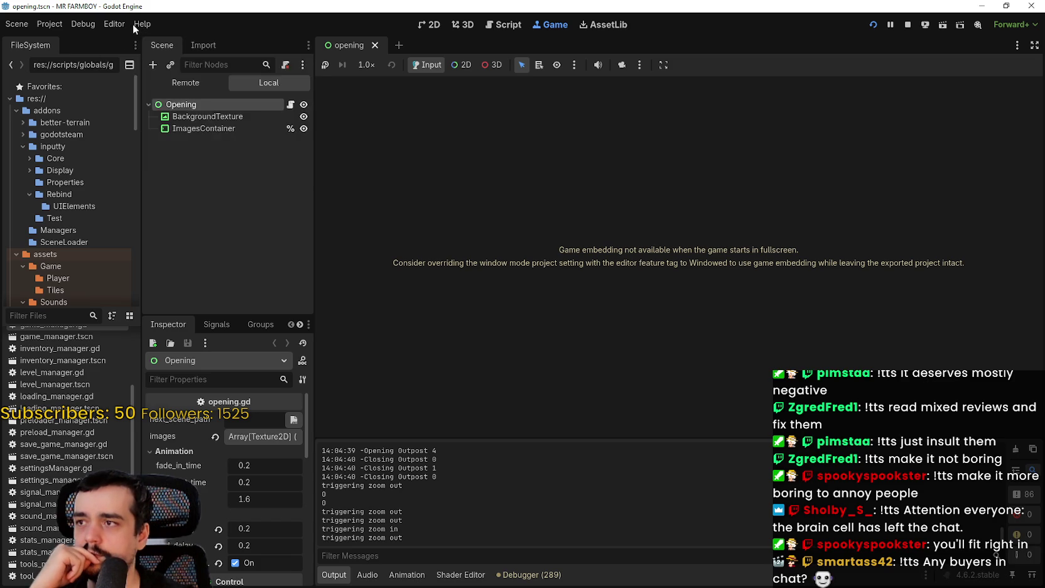
click(44, 29)
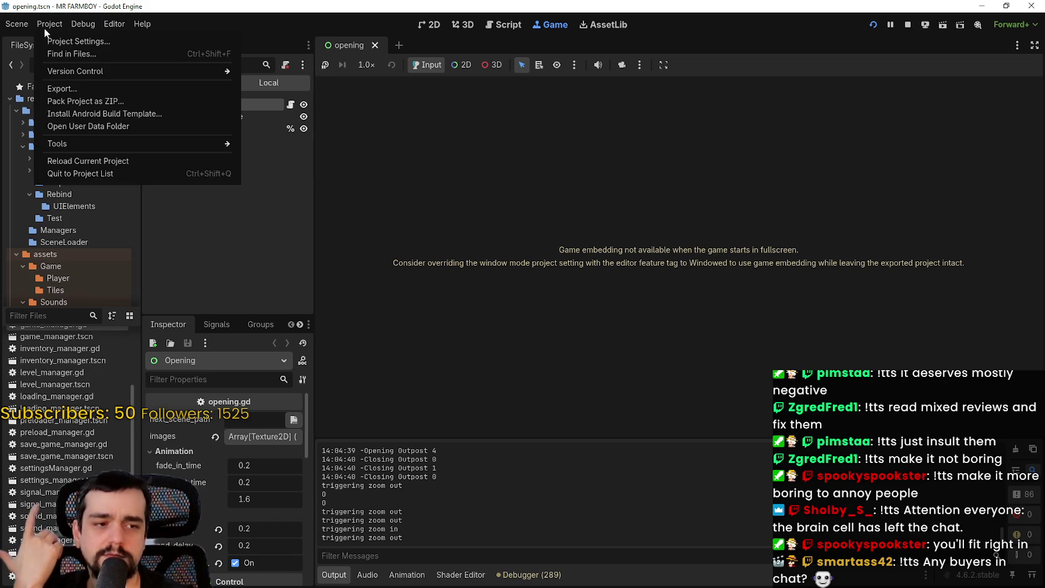
click(44, 28)
click(101, 27)
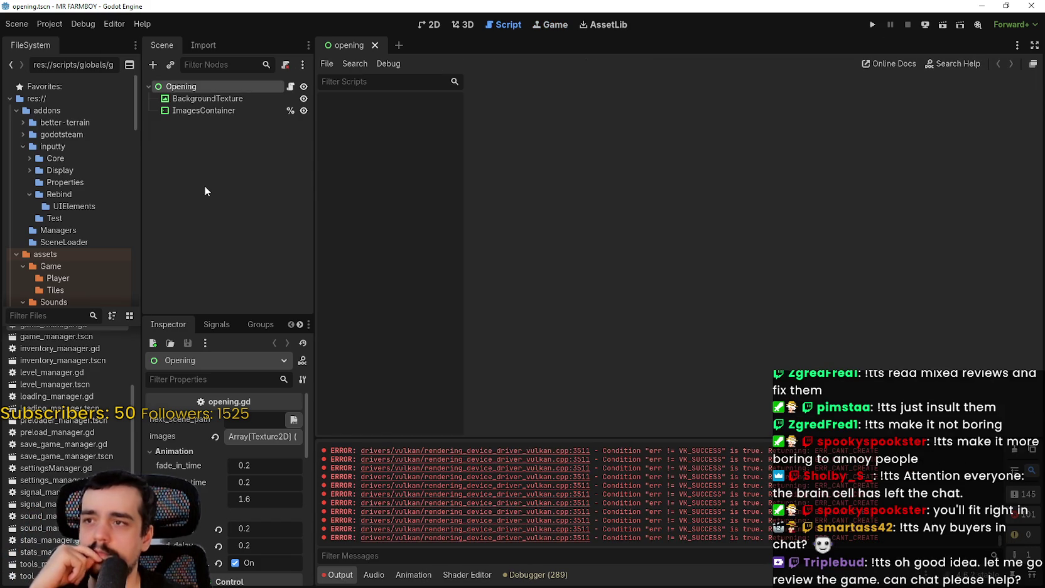
Filter the FileSystem for 'camera' and open cameraNew.gd at line 46's zoom handling
click(62, 315)
text(camera)
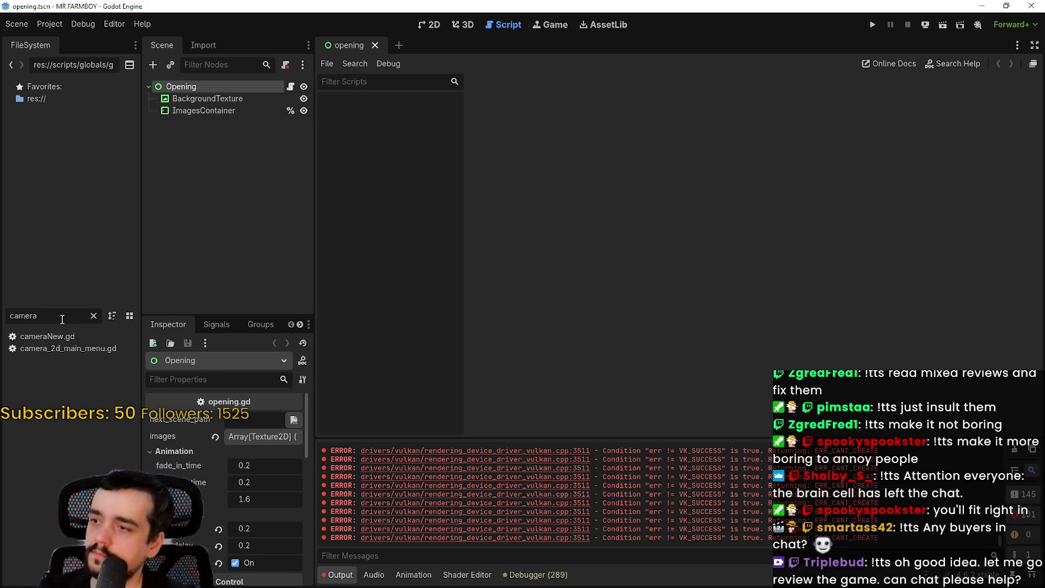
click(54, 336)
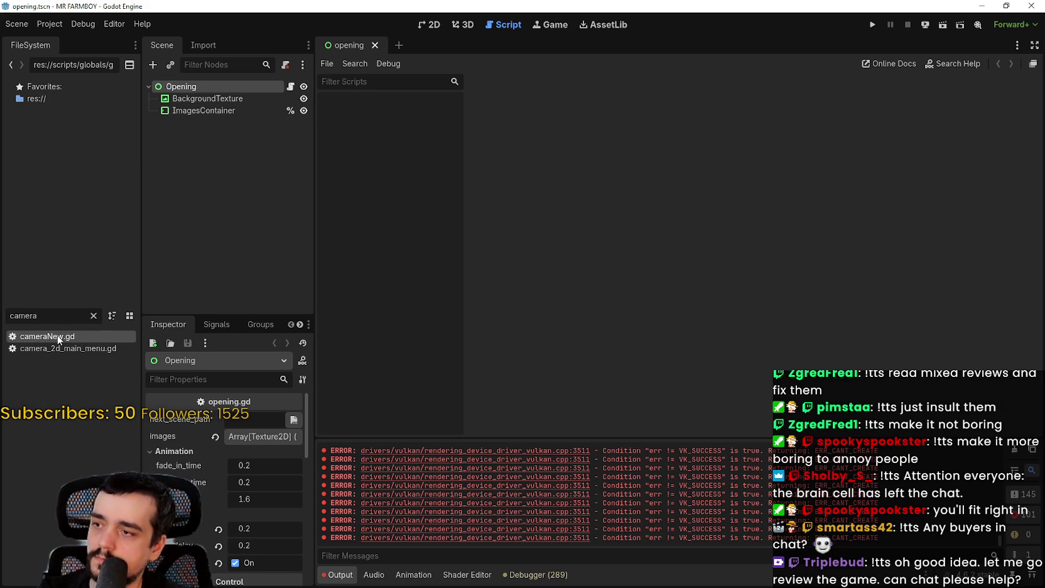
double_click(59, 338)
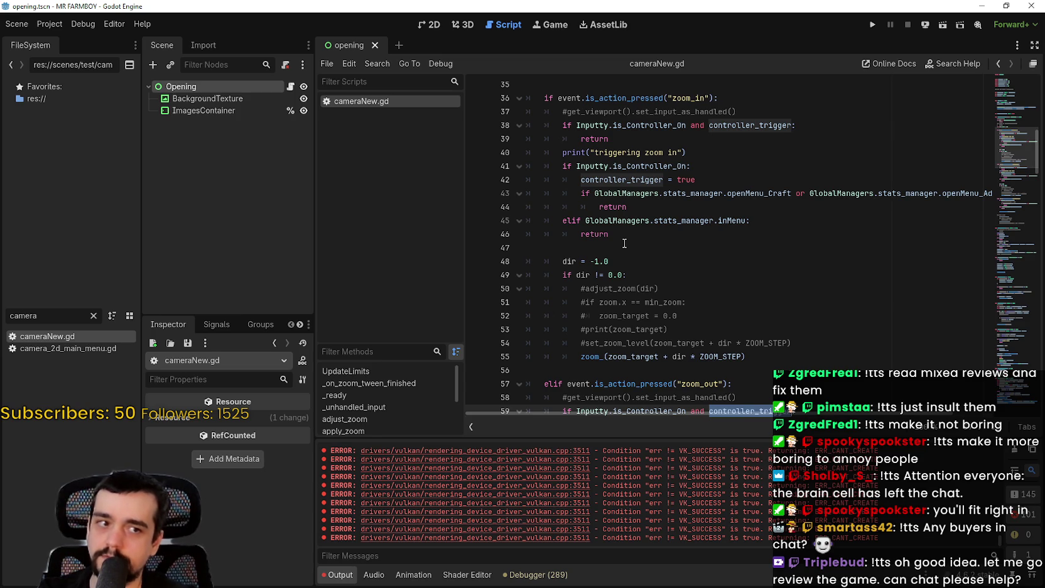
scroll(805, 302, up, 1)
click(791, 275)
scroll(784, 259, down, 1)
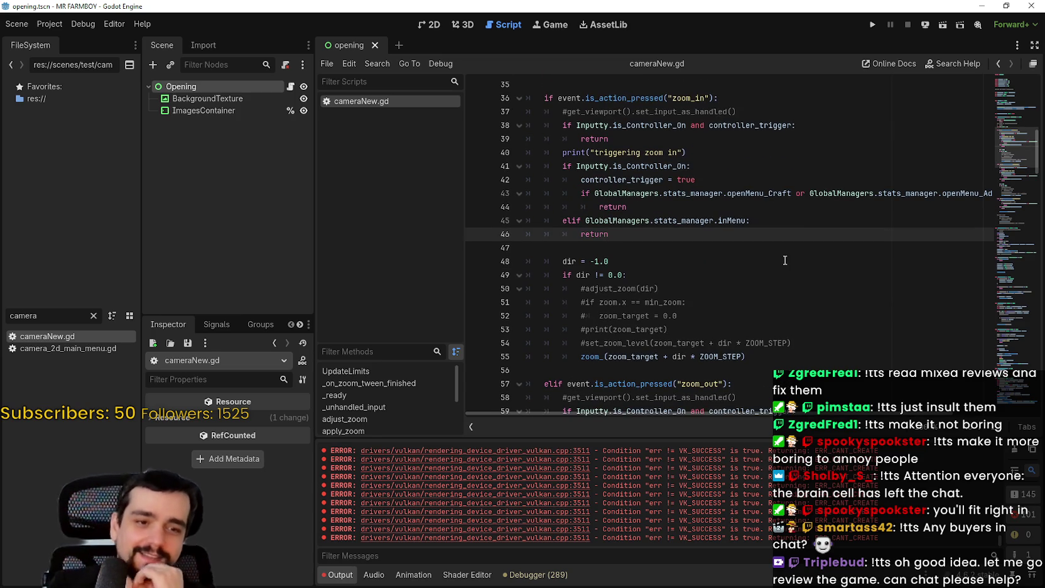
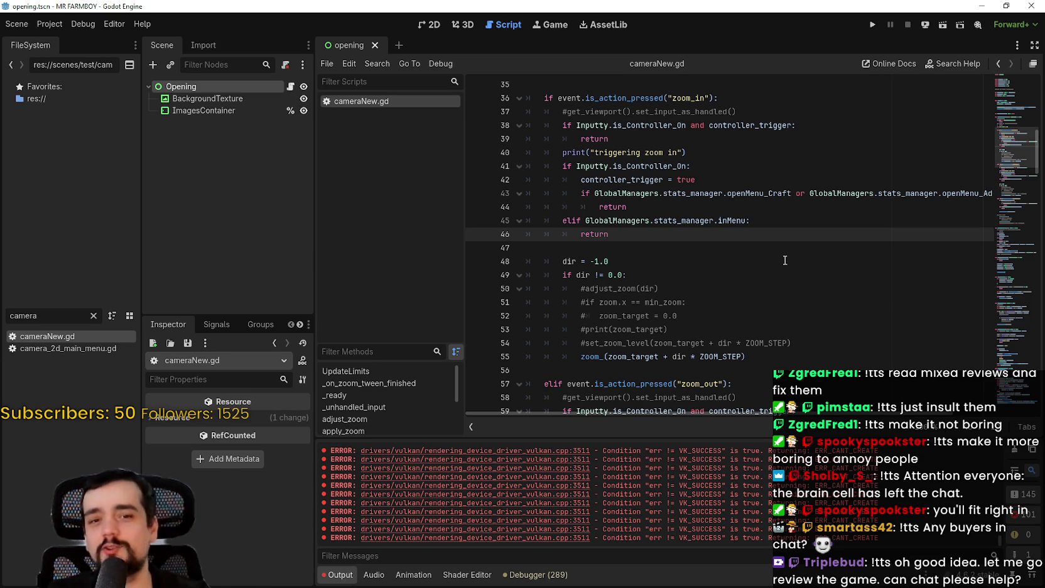
Scroll through cameraNew.gd, placing the cursor on lines 34, 35 and 24
scroll(784, 260, up, 5)
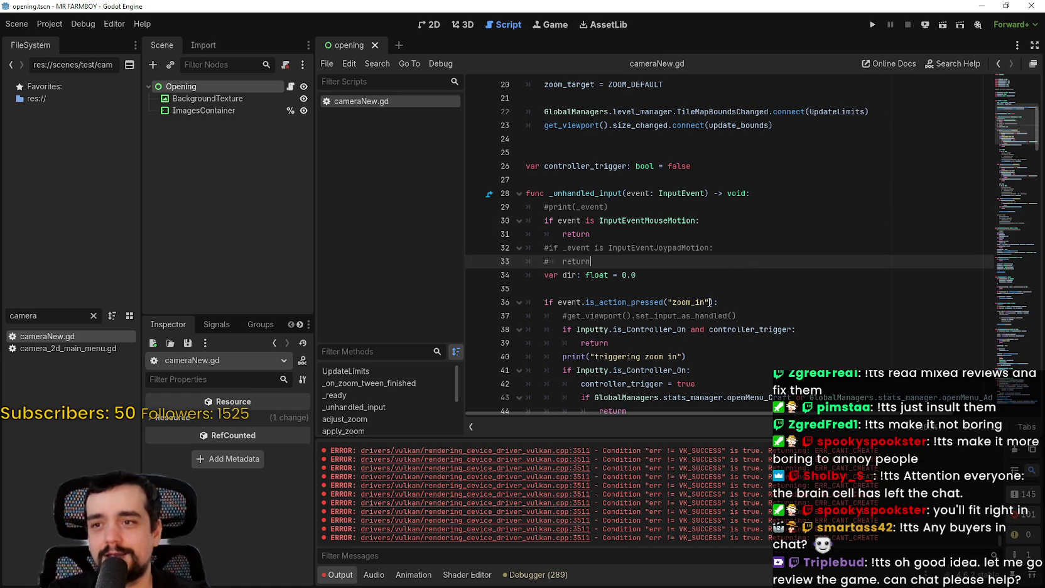
click(728, 275)
click(721, 287)
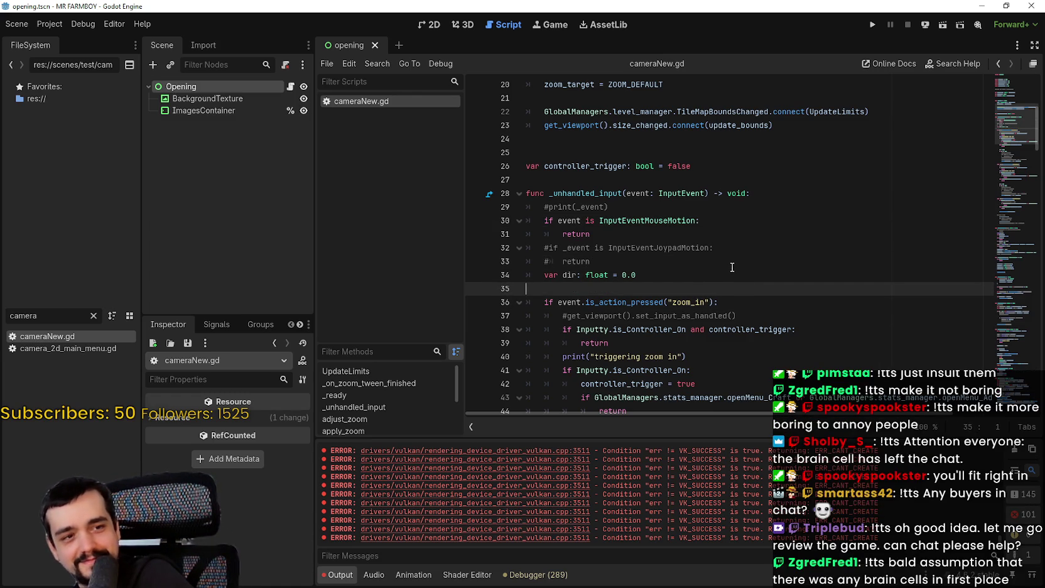
scroll(704, 271, up, 4)
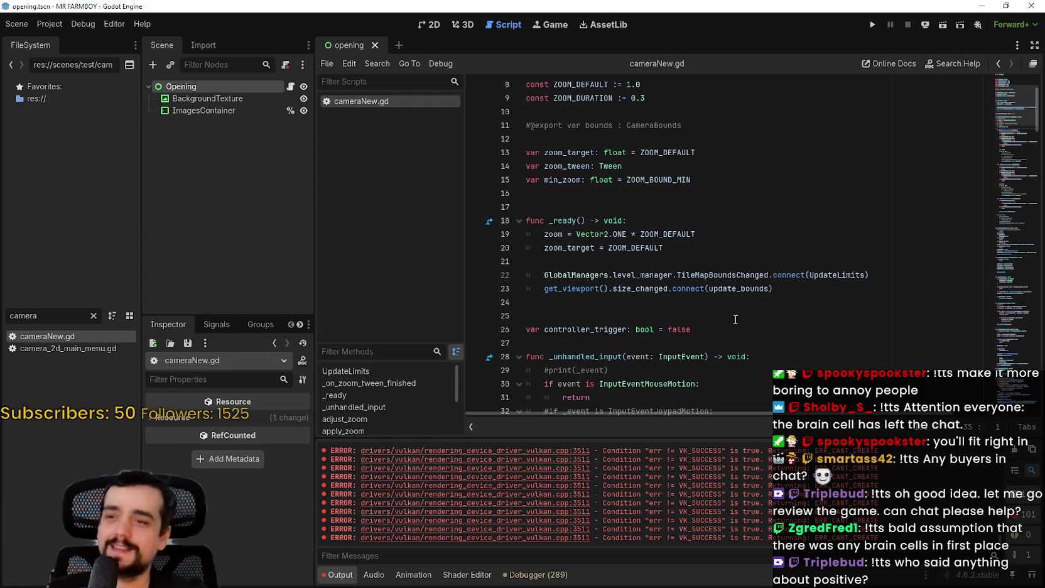
click(730, 300)
scroll(730, 300, down, 1)
scroll(731, 300, down, 20)
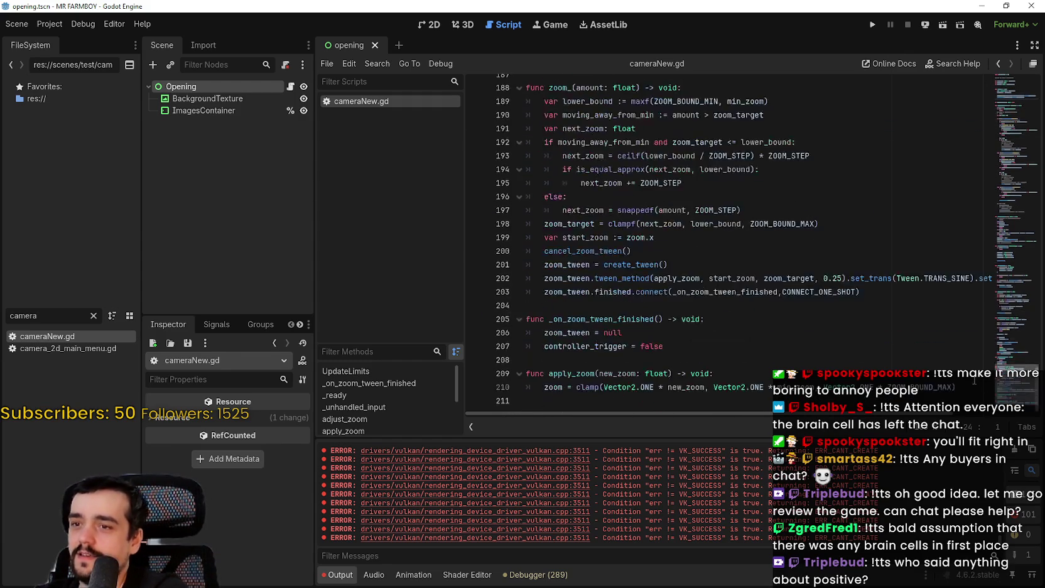
Select script code up to line 2 and lines 190–210, then move the cursor to line 14
mouse_move(546, 408)
mouse_down()
mouse_move(448, 2)
mouse_move(456, 24)
mouse_move(557, 93)
mouse_up()
drag(464, 104, 525, 99)
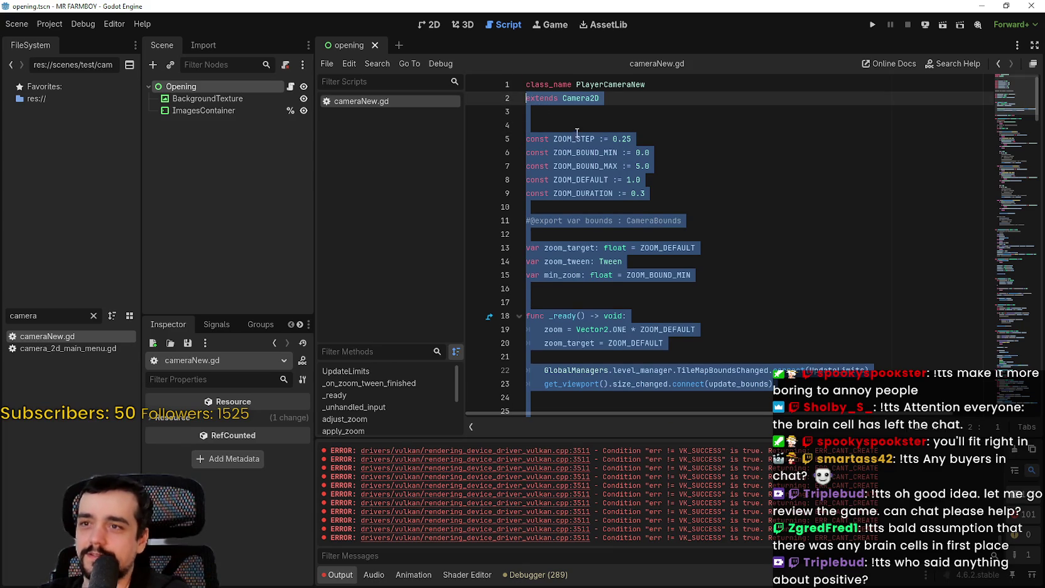
key(Down)
scroll(982, 85, down, 20)
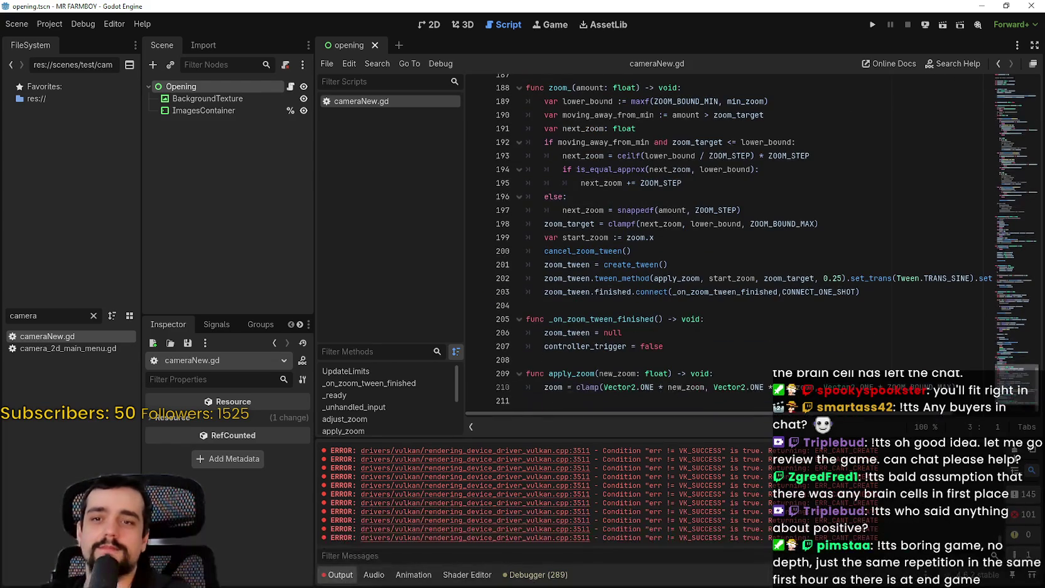
drag(863, 405, 559, 115)
drag(354, 3, 297, 2)
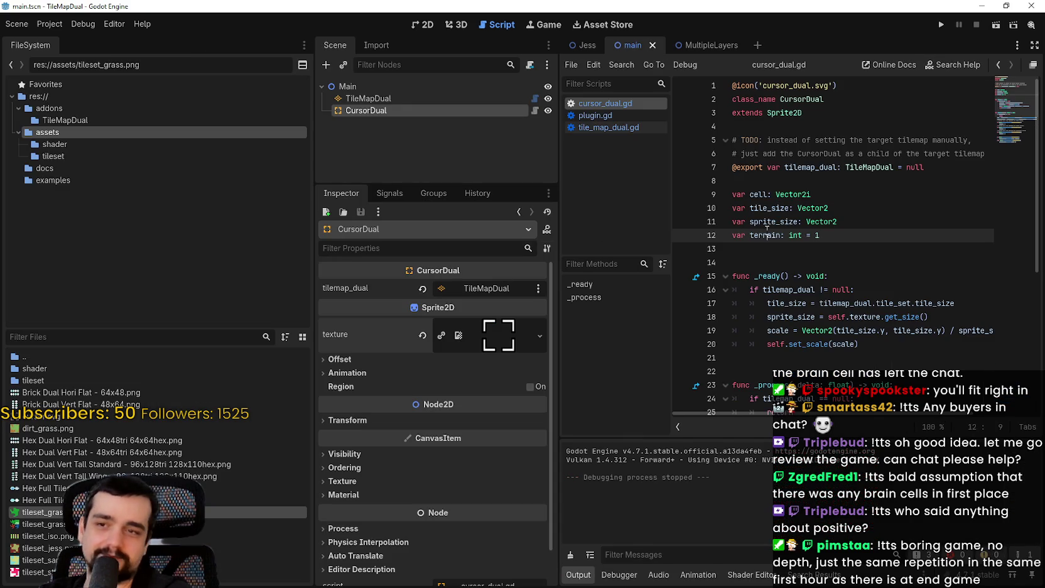
click(753, 264)
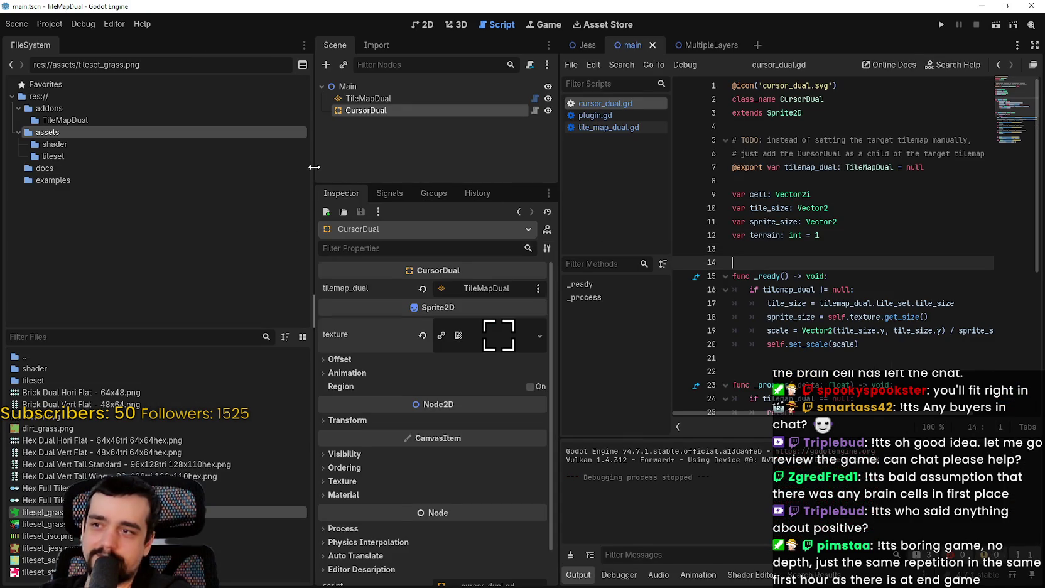
Add a Camera2D child node under Main by searching for 'camera'
drag(314, 167, 192, 167)
right_click(298, 84)
click(333, 94)
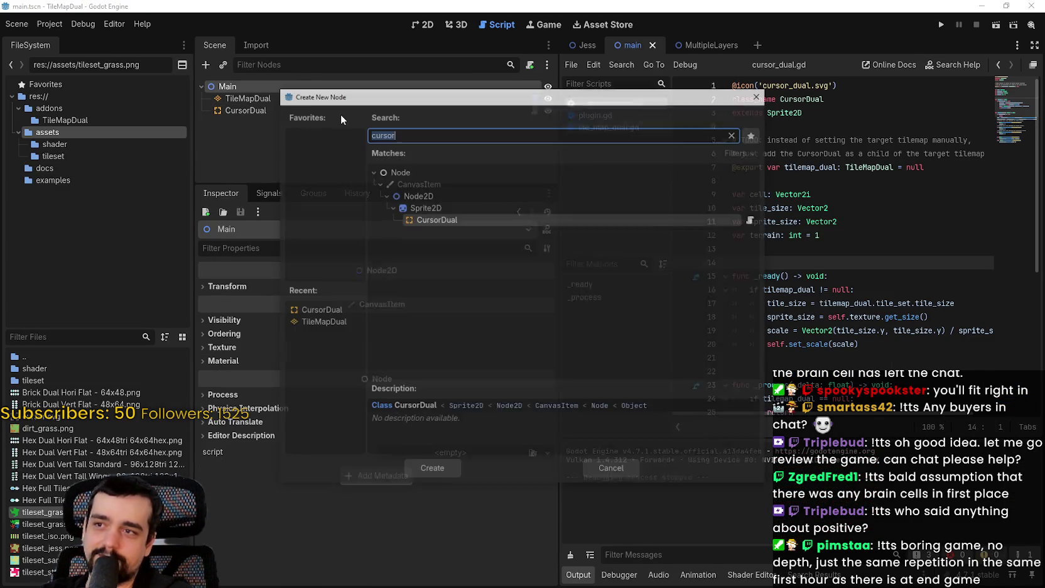
text(camera)
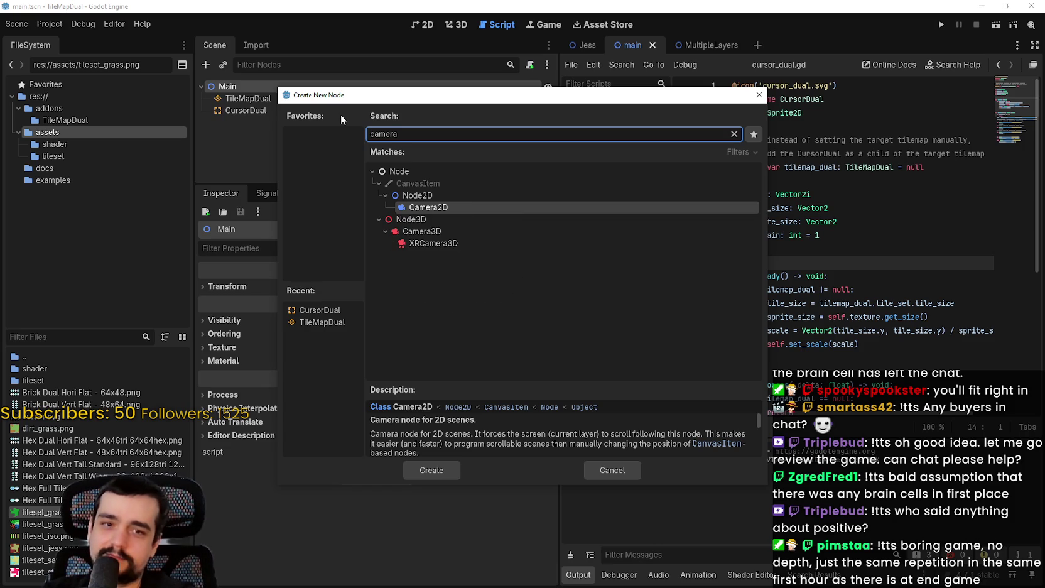
key(Return)
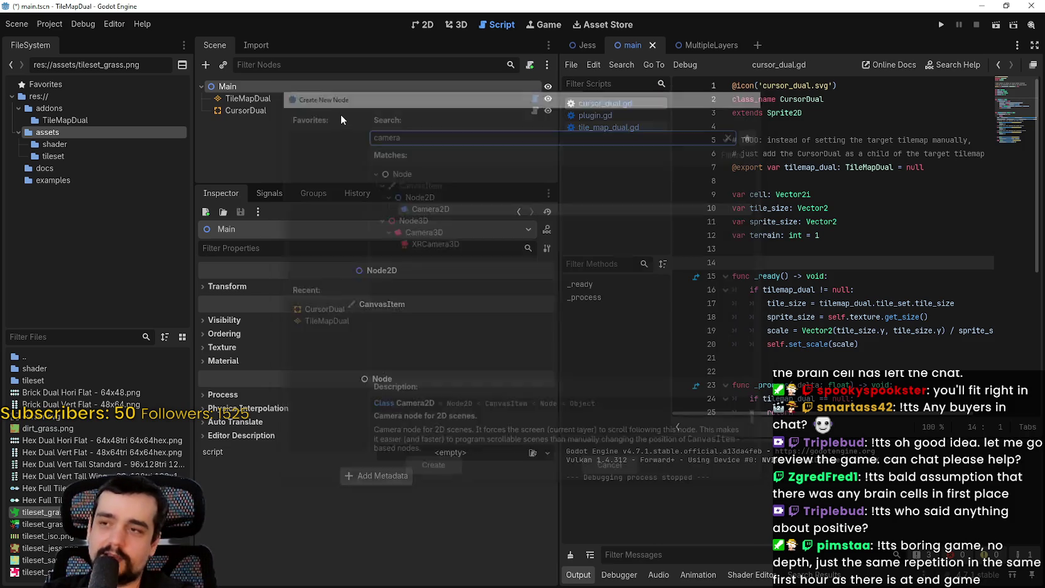
Give the scene tree more room and switch to the 2D view of the tilemap
drag(435, 182, 446, 295)
click(785, 164)
click(792, 182)
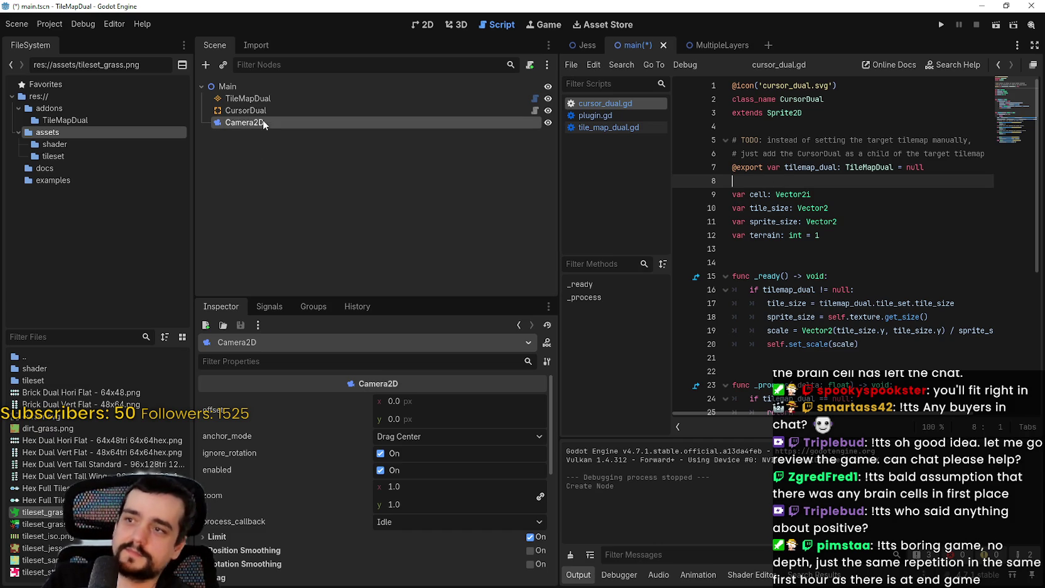
click(427, 25)
scroll(769, 226, down, 2)
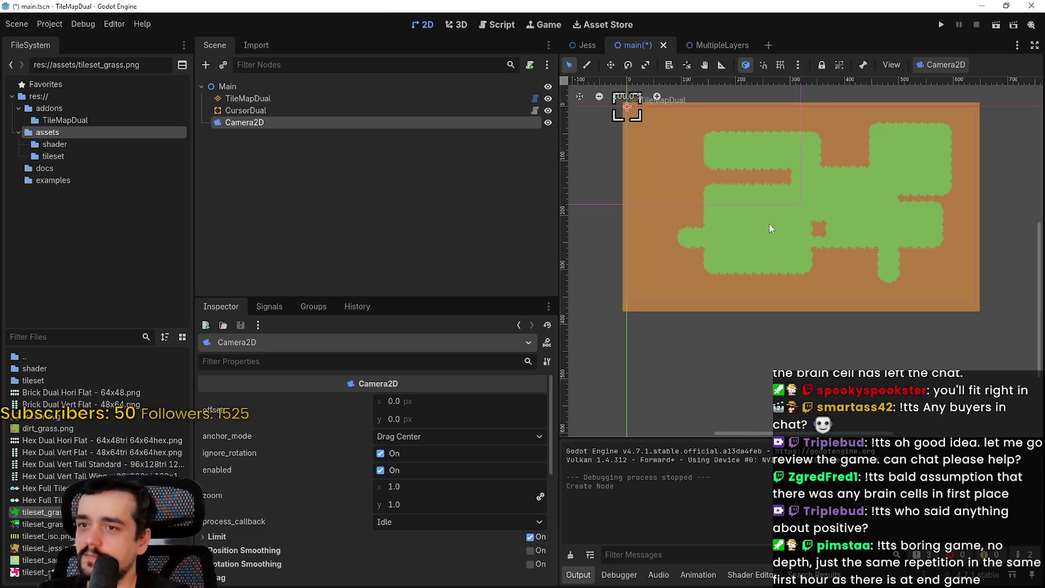
Zoom the 2D view and select the CursorDual node
scroll(732, 267, up, 2)
scroll(722, 258, down, 1)
scroll(707, 241, up, 2)
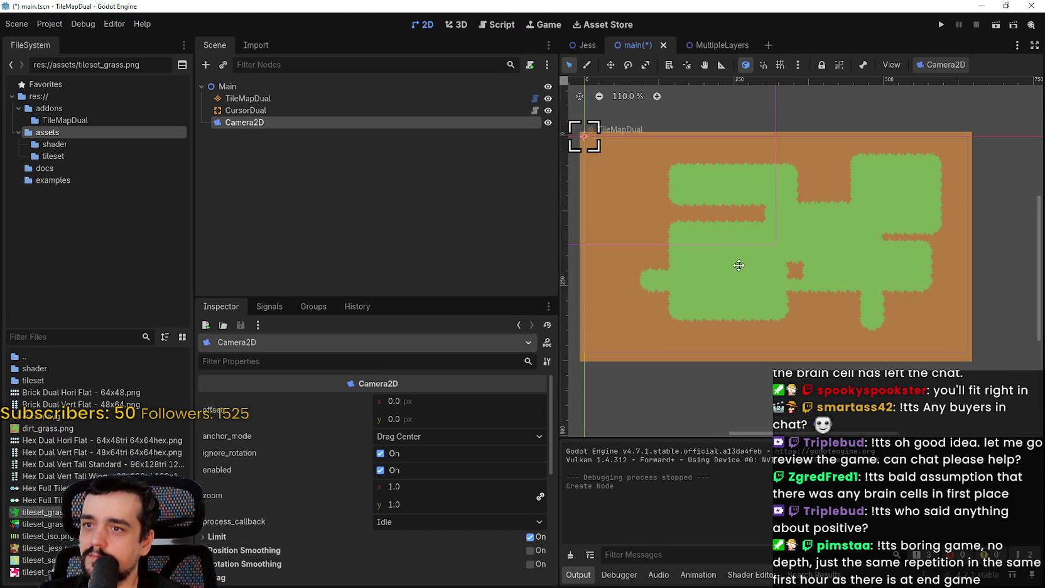
scroll(705, 250, up, 4)
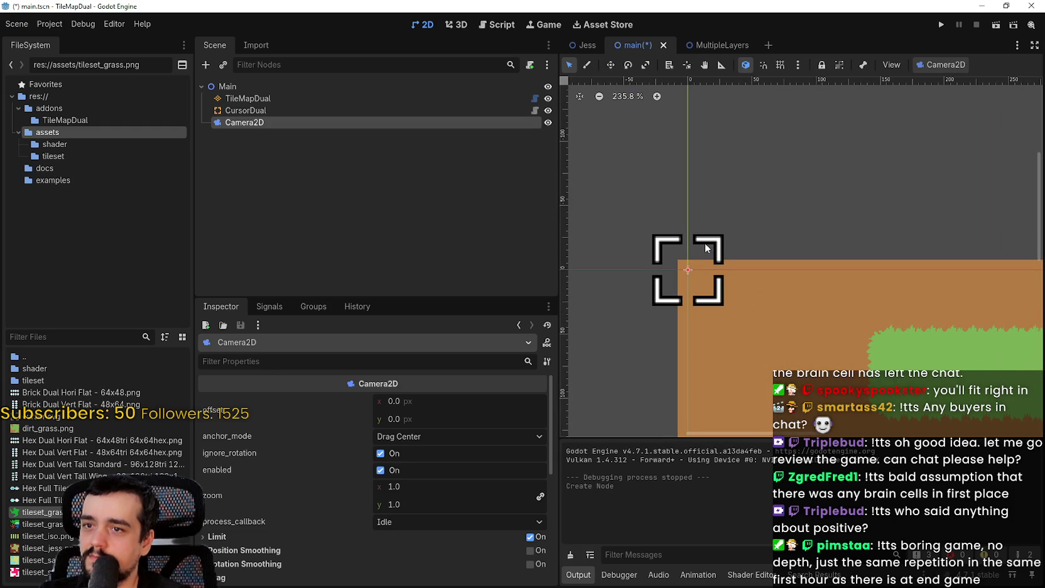
scroll(728, 245, down, 3)
scroll(694, 196, down, 2)
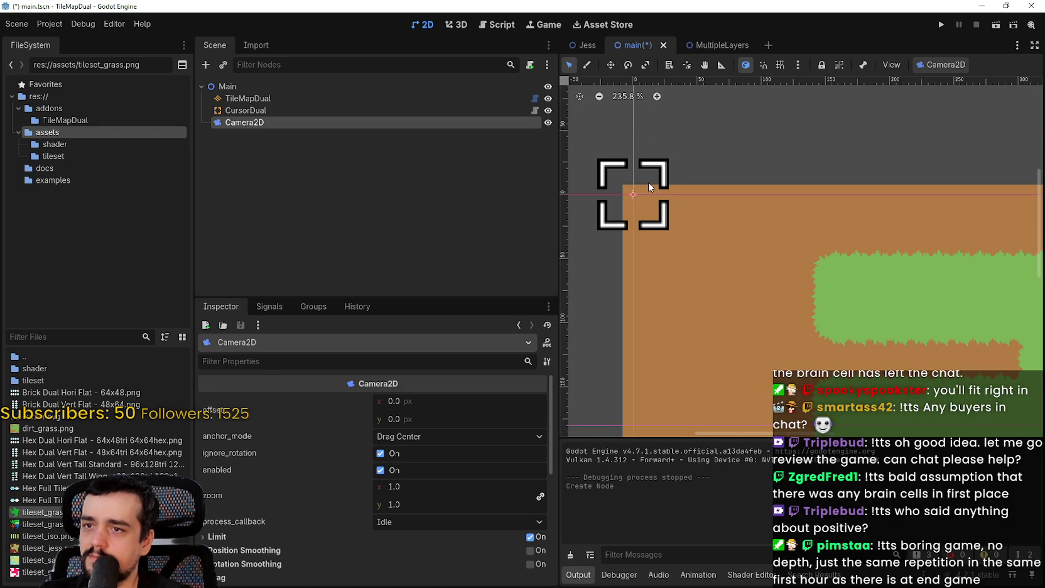
scroll(648, 177, down, 1)
scroll(703, 217, down, 4)
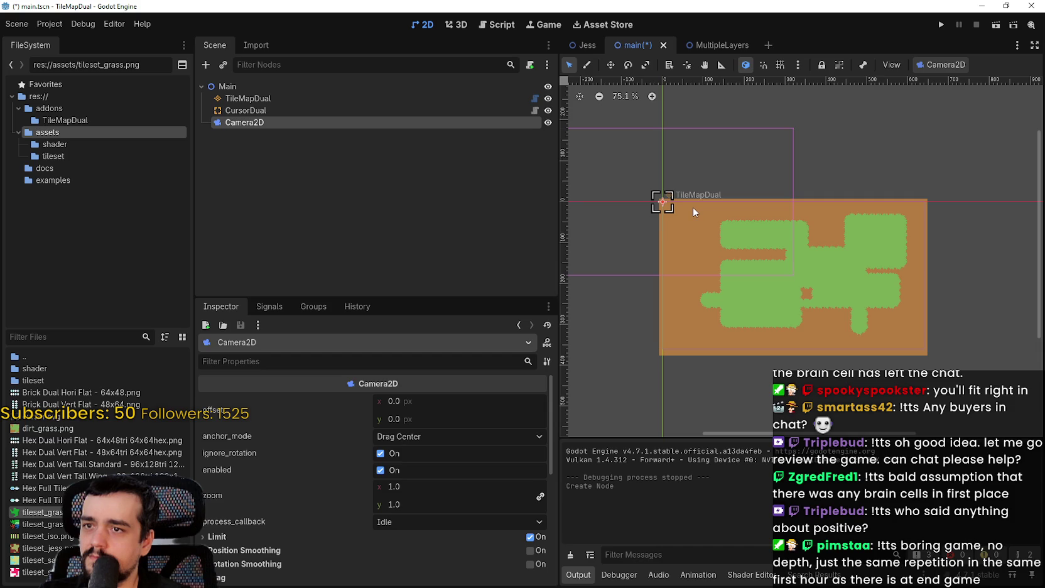
click(240, 111)
click(247, 98)
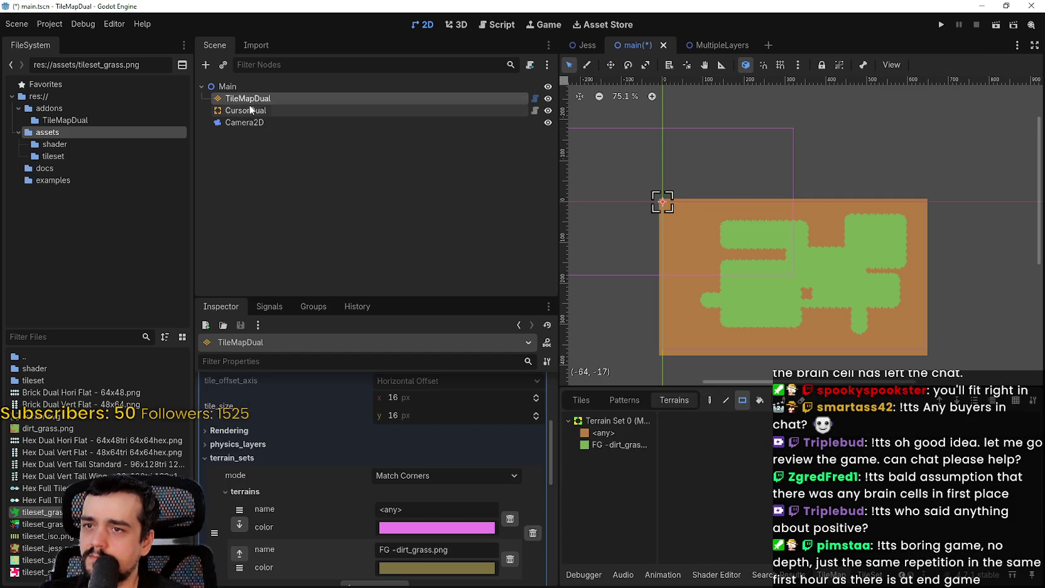
click(244, 111)
Resize the CursorDual sprite, then undo the resize
scroll(733, 232, up, 17)
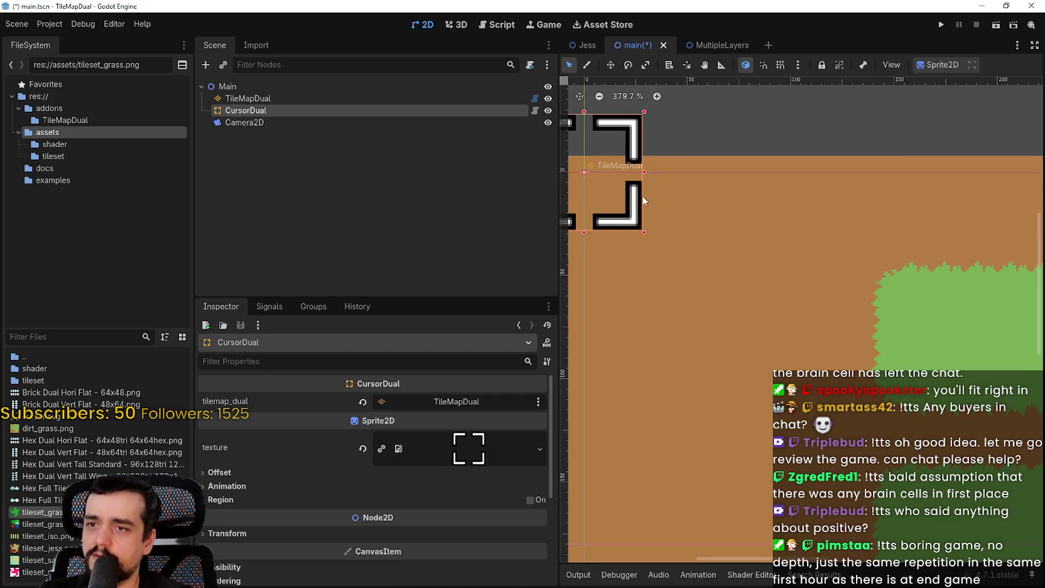
drag(759, 269, 636, 152)
key(ctrl+z)
key(ctrl+z)
scroll(728, 234, down, 4)
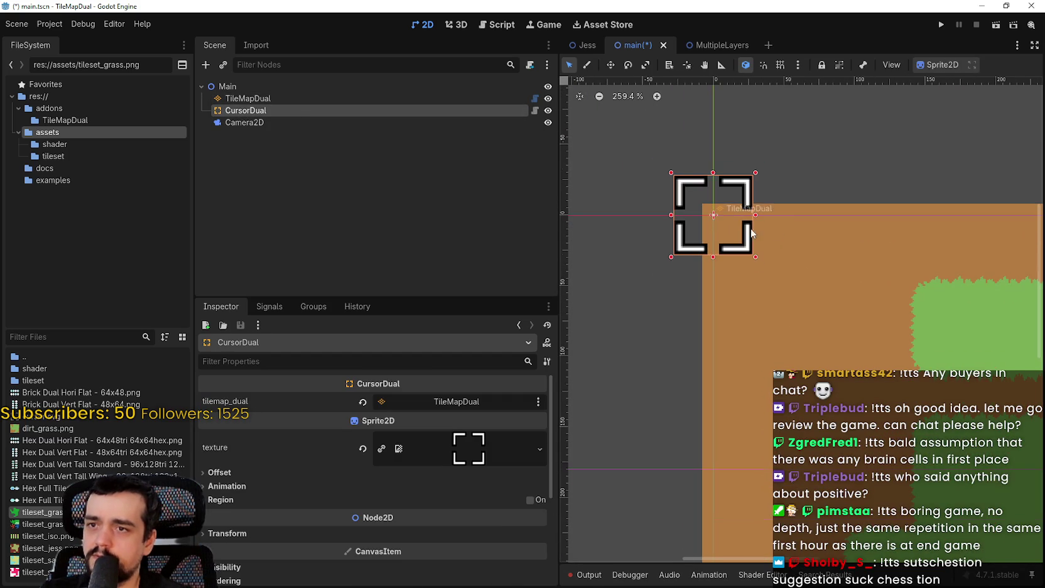
Run the project to test the camera, then close the game window
click(945, 29)
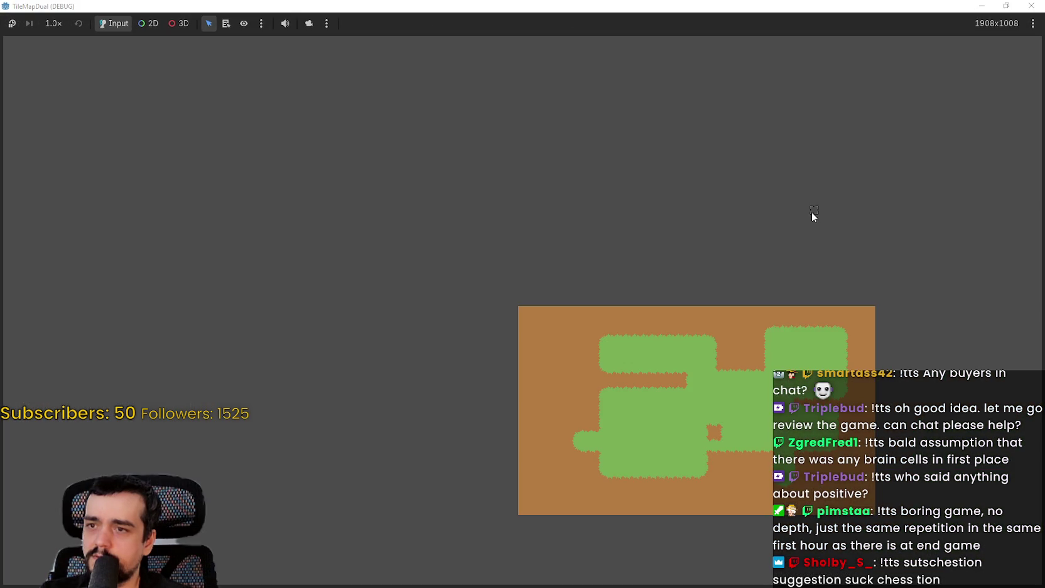
click(1005, 5)
click(976, 25)
scroll(709, 313, down, 5)
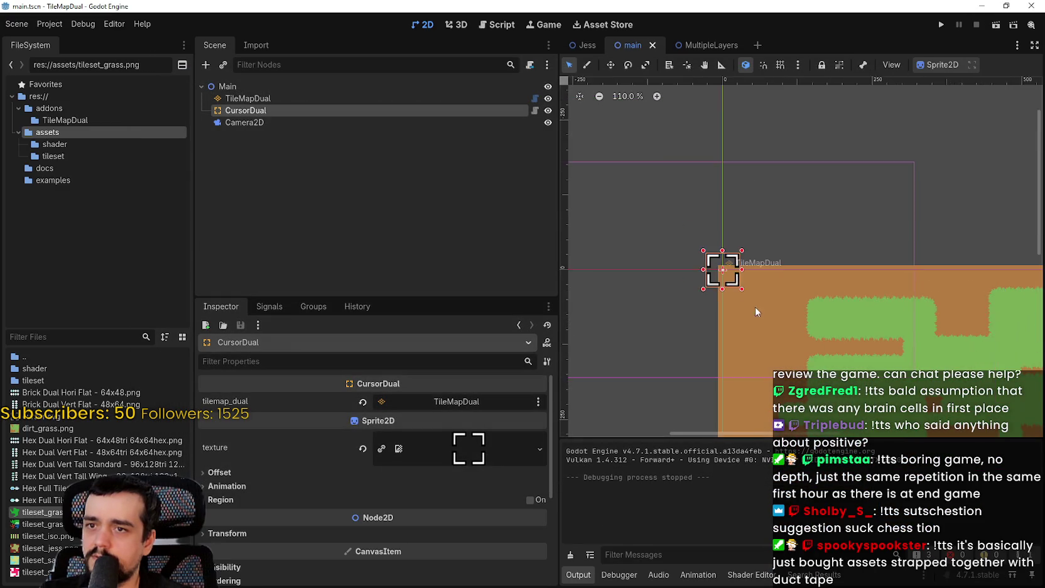
scroll(803, 261, up, 2)
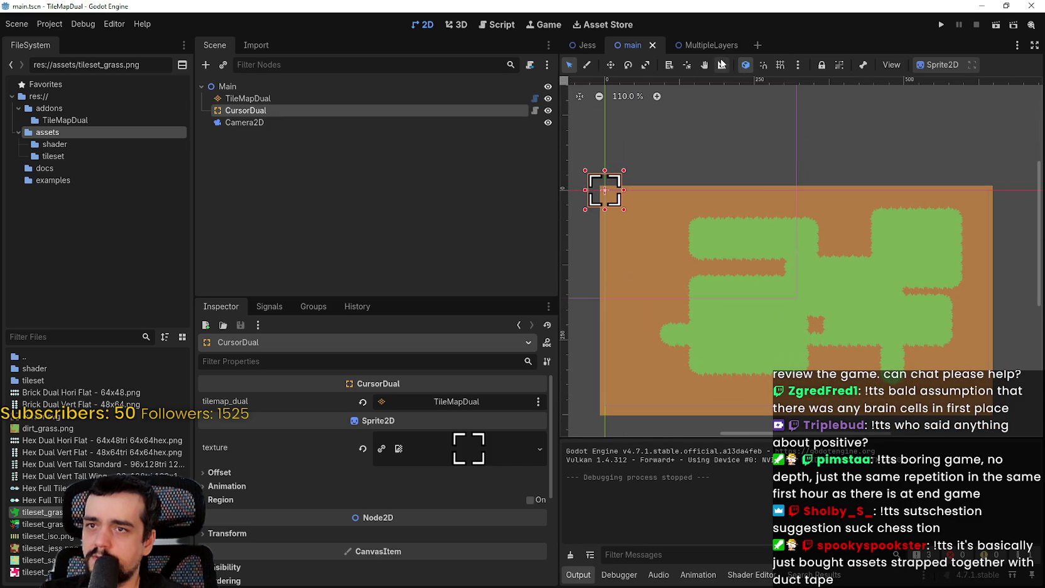
Enable grid snapping and smart snapping, and bring up the snapping options
click(773, 66)
click(763, 66)
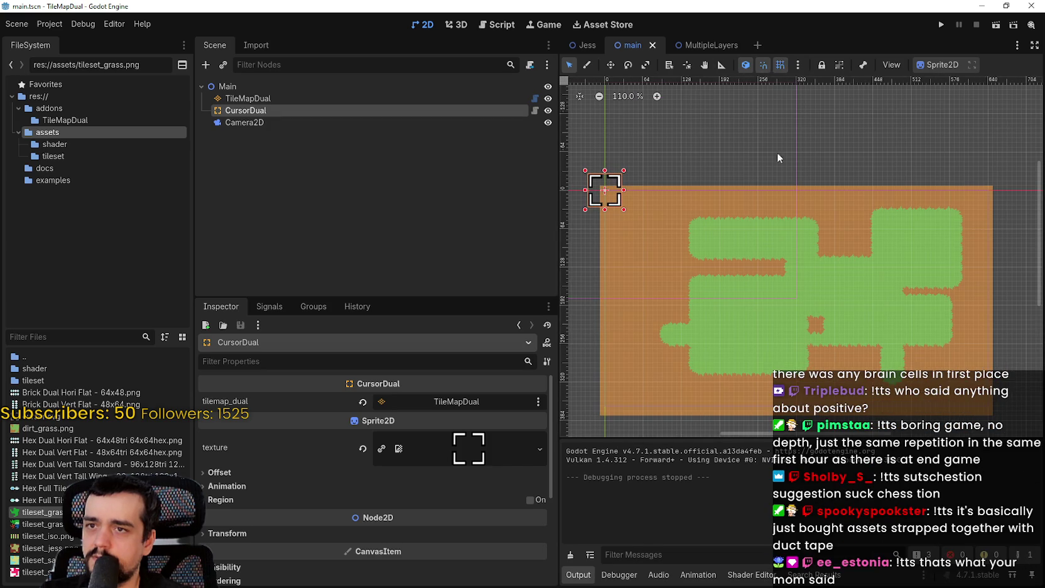
scroll(765, 155, up, 2)
click(797, 65)
Set the grid step to 16 × 16 px in Configure Snap and confirm
click(843, 151)
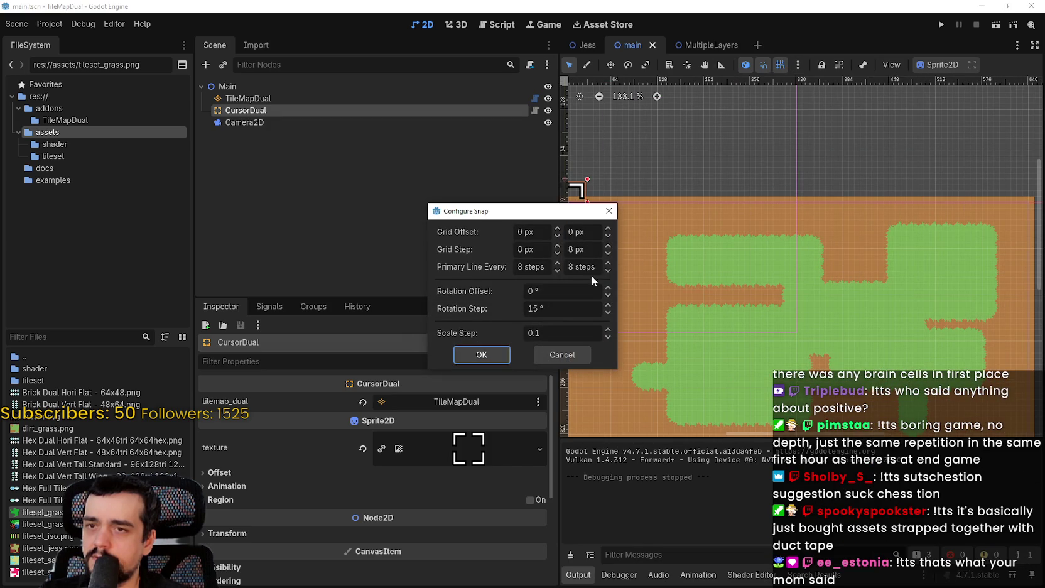
double_click(527, 249)
text(16)
key(Tab)
text(16)
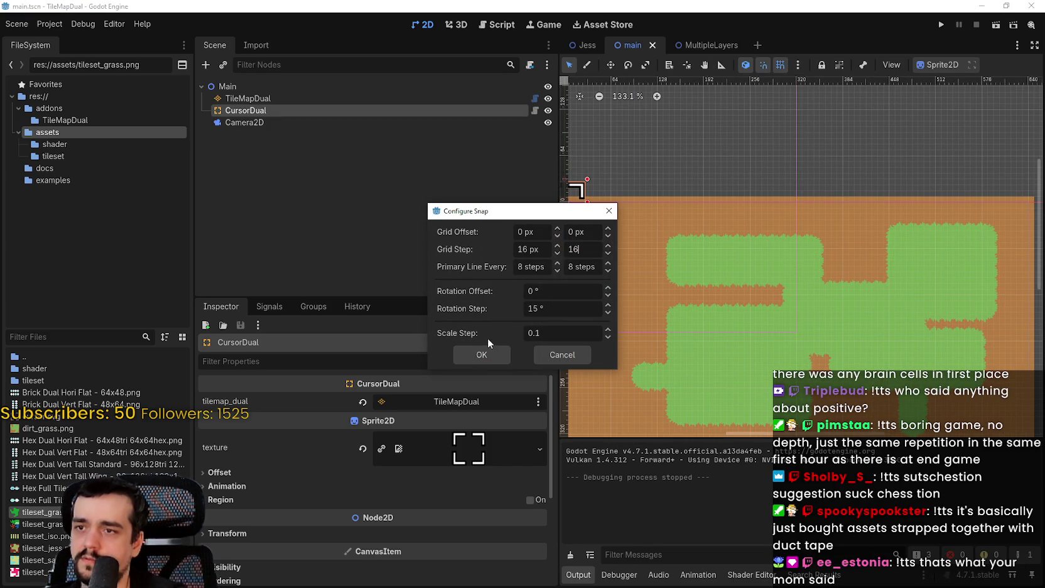
click(481, 355)
Reopen Configure Snap to check the 16 px step, close it, and pan the 2D view
scroll(752, 233, up, 5)
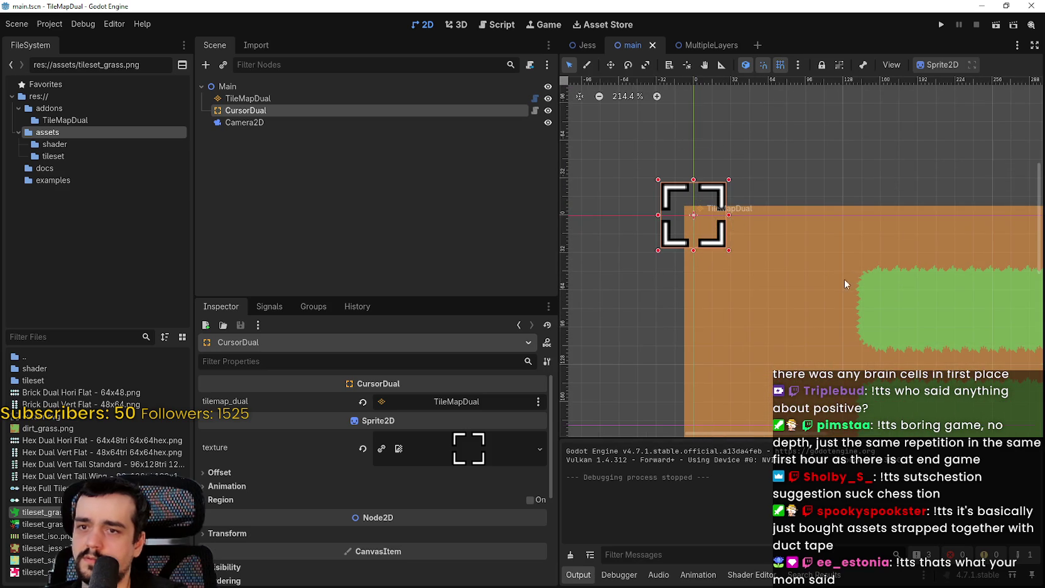
scroll(873, 278, up, 3)
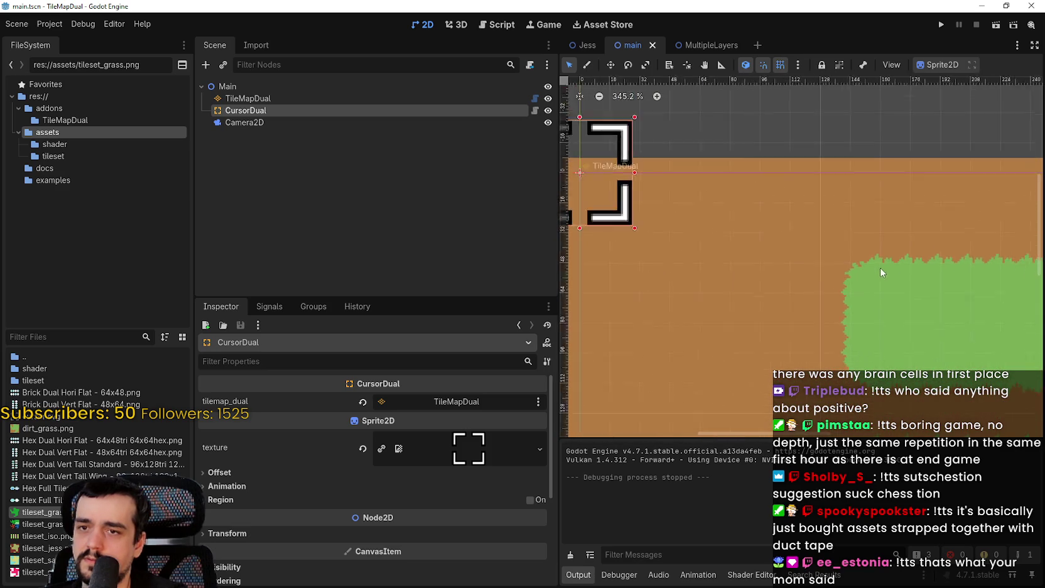
click(797, 64)
click(842, 154)
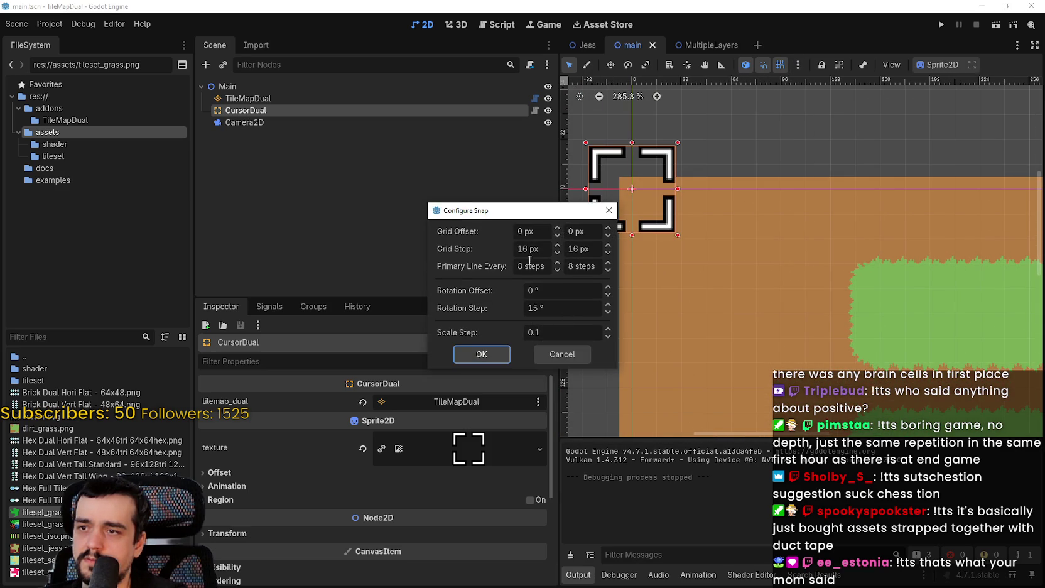
click(563, 358)
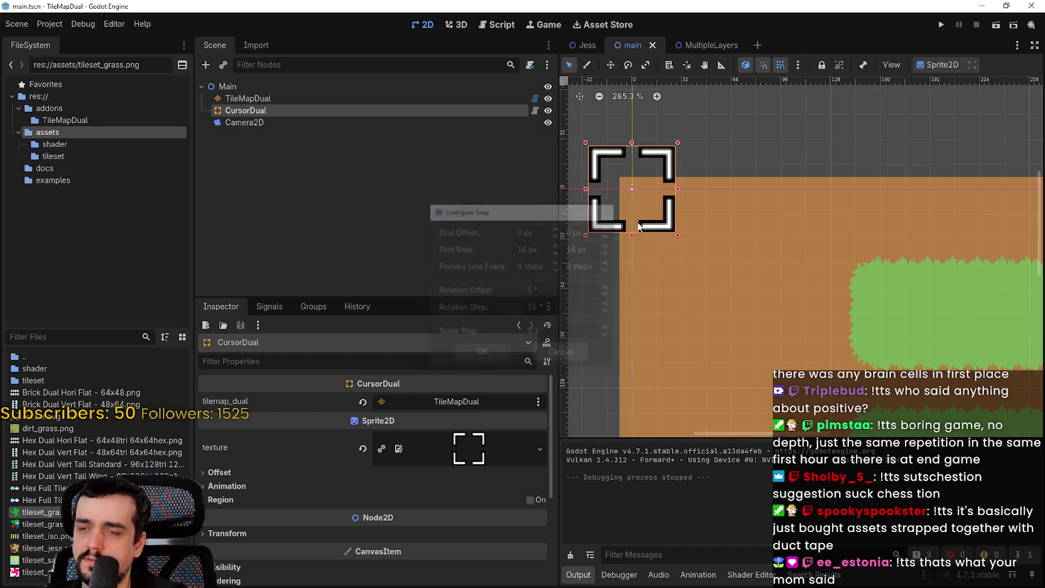
scroll(647, 186, up, 5)
mouse_move(685, 207)
mouse_down()
mouse_move(786, 235)
mouse_move(569, 184)
mouse_move(634, 183)
mouse_move(806, 248)
mouse_move(670, 274)
mouse_move(731, 280)
mouse_move(718, 175)
mouse_move(648, 226)
mouse_up()
Run the game, paint a thin grass stroke and a patch on the left blob, then stop with F8
scroll(635, 243, up, 5)
scroll(603, 285, down, 7)
click(941, 25)
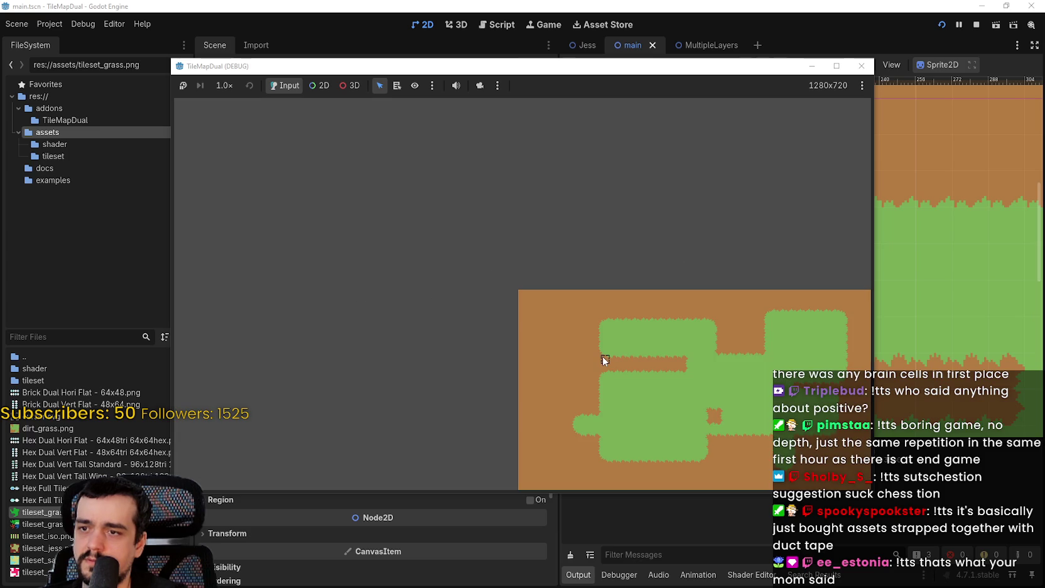
mouse_move(572, 397)
mouse_down()
mouse_move(562, 380)
mouse_move(579, 329)
mouse_up()
click(588, 412)
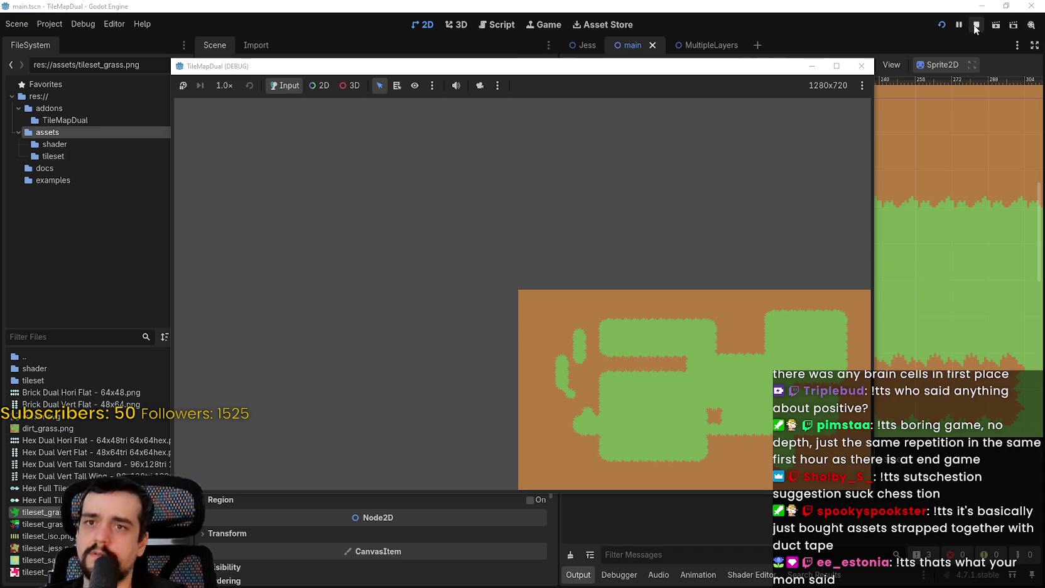
key(F8)
scroll(705, 282, down, 4)
scroll(691, 233, up, 5)
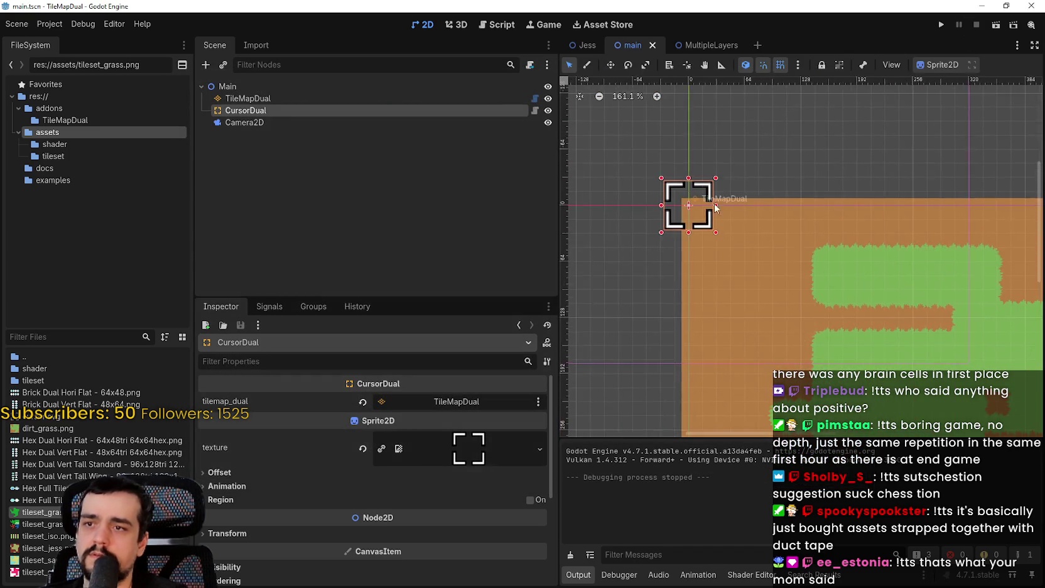
scroll(696, 245, up, 6)
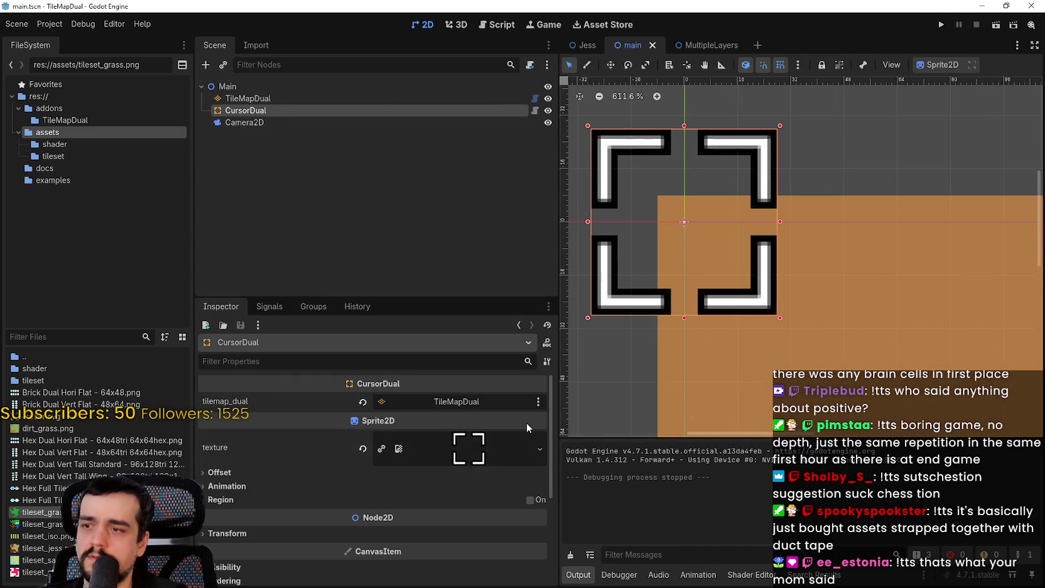
scroll(306, 527, down, 1)
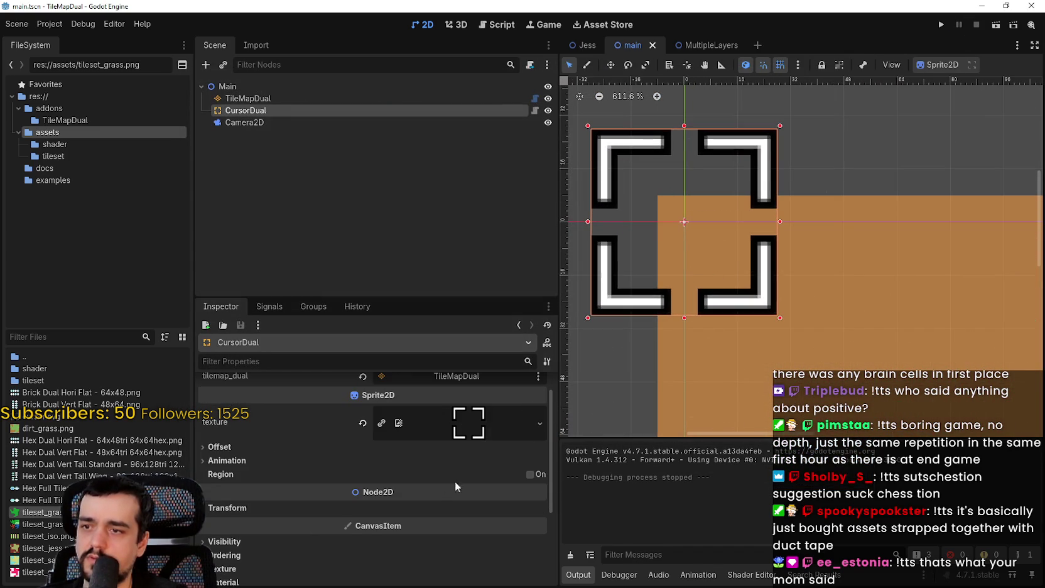
scroll(408, 496, down, 4)
click(233, 404)
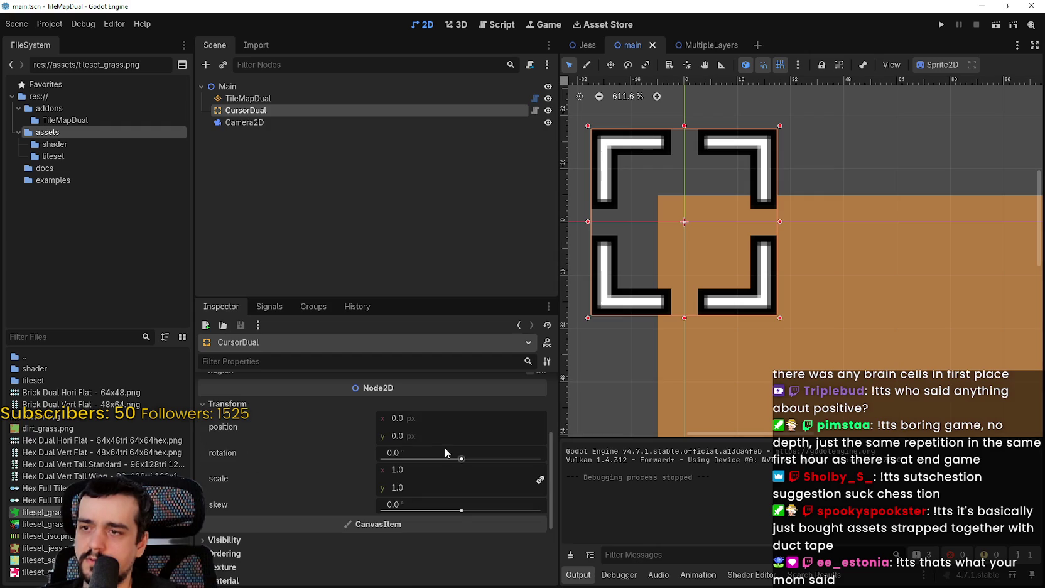
scroll(248, 506, up, 3)
scroll(261, 504, up, 1)
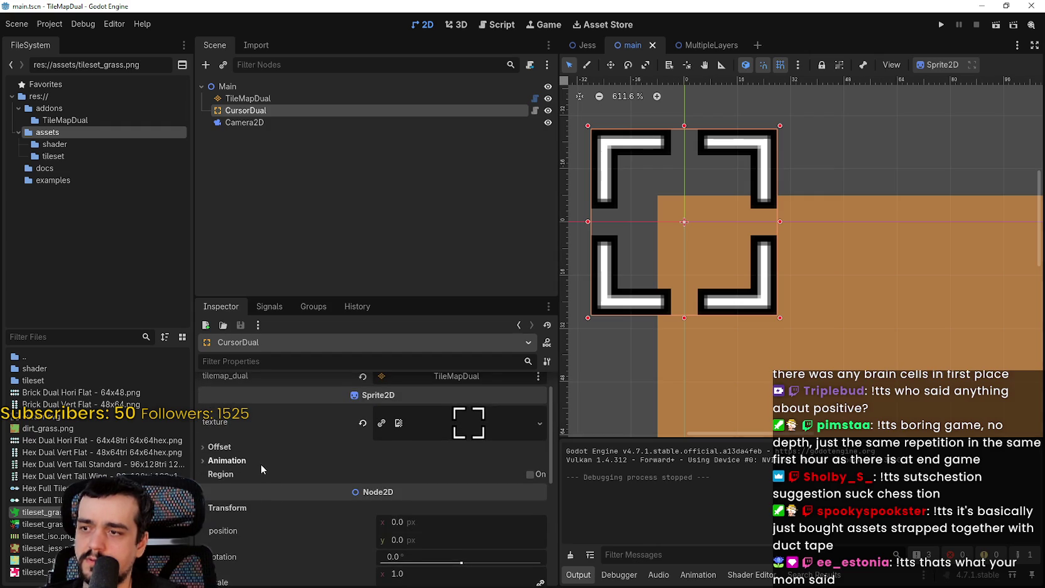
scroll(261, 463, up, 1)
scroll(261, 464, down, 5)
scroll(260, 463, down, 4)
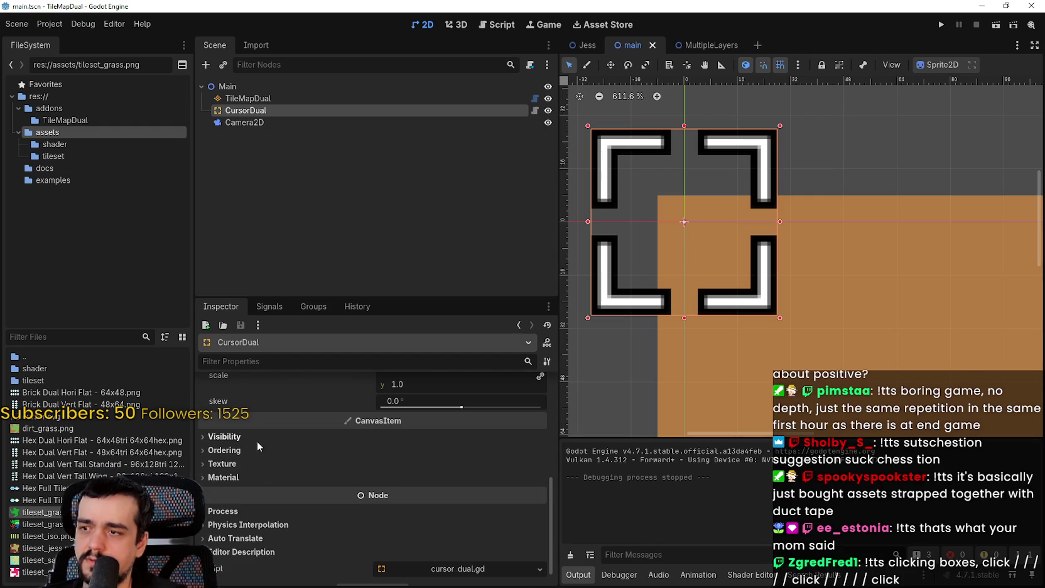
scroll(252, 480, down, 1)
scroll(258, 466, up, 9)
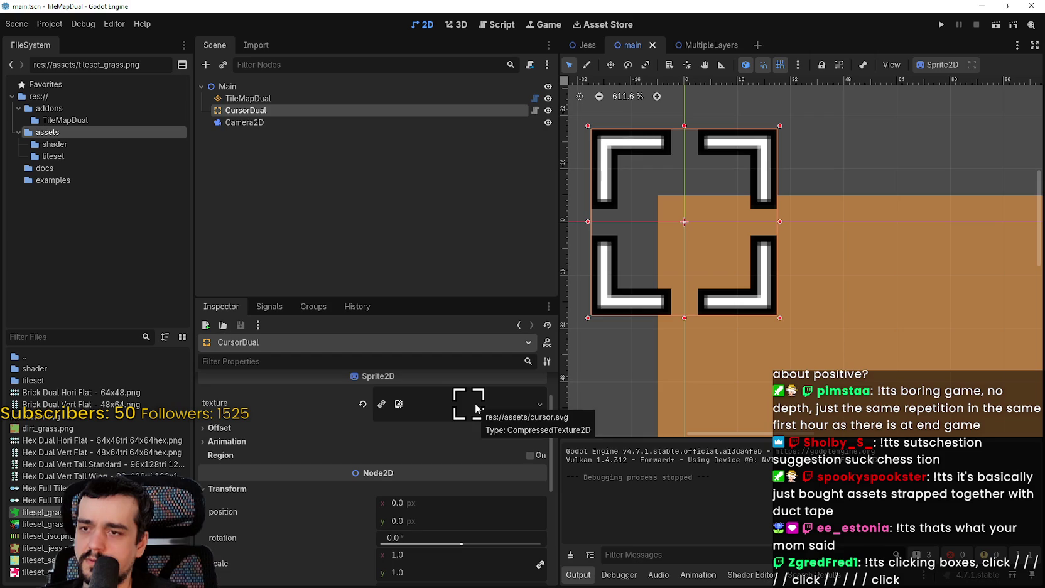
click(244, 443)
scroll(257, 452, down, 6)
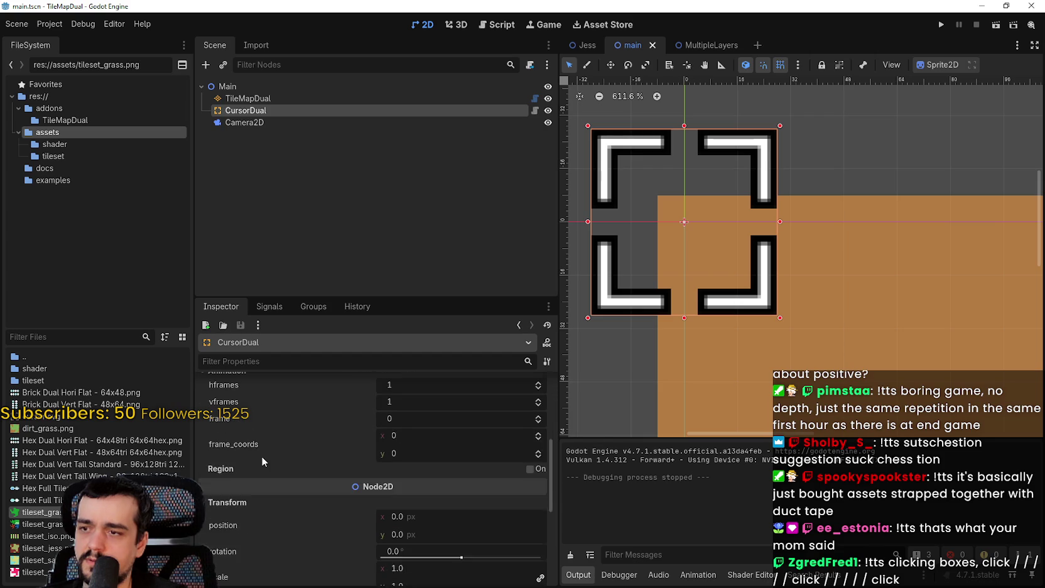
scroll(290, 447, down, 1)
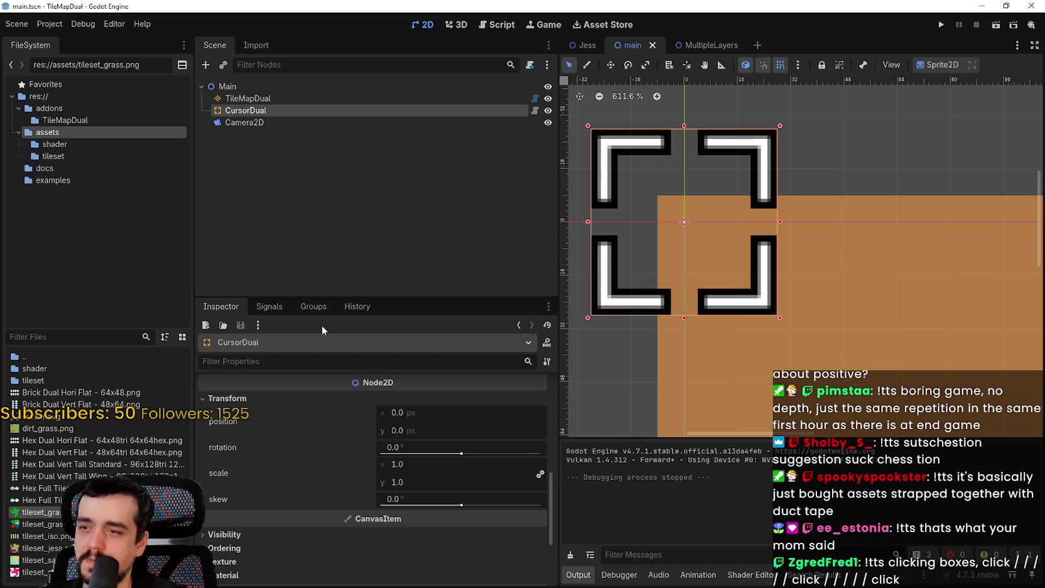
scroll(306, 515, down, 4)
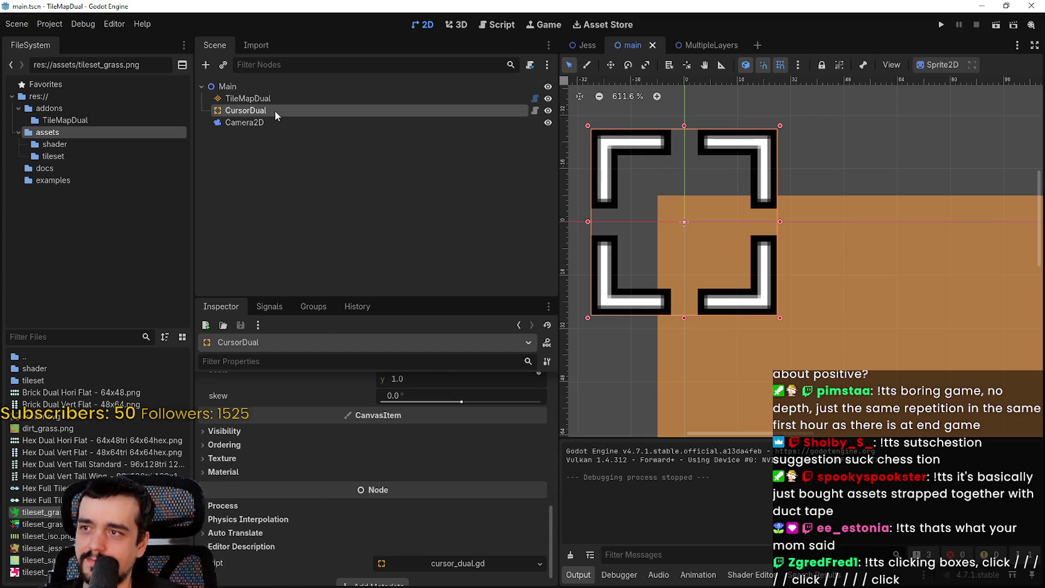
scroll(292, 539, up, 10)
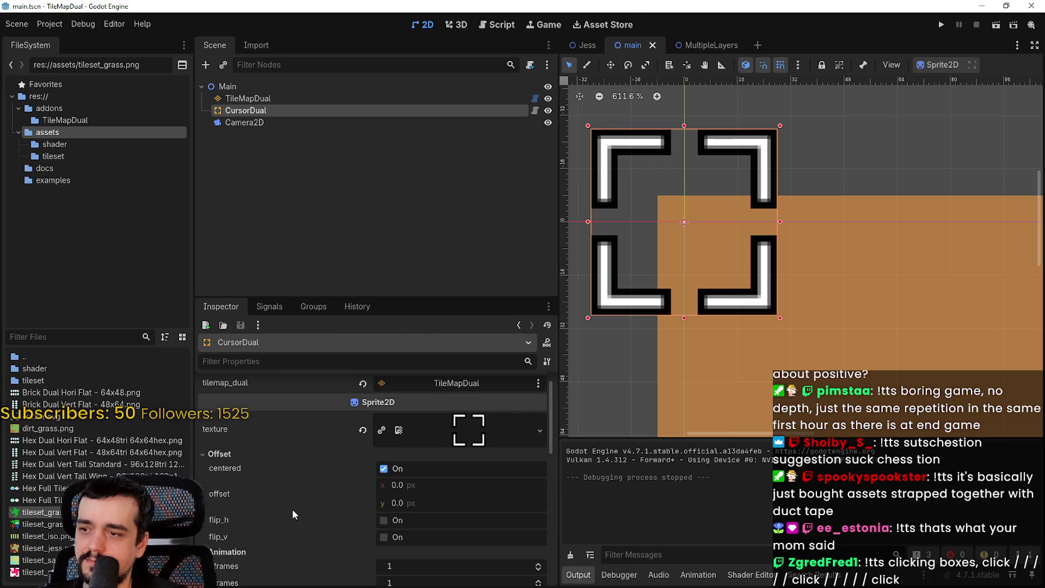
scroll(292, 508, down, 8)
scroll(292, 513, down, 2)
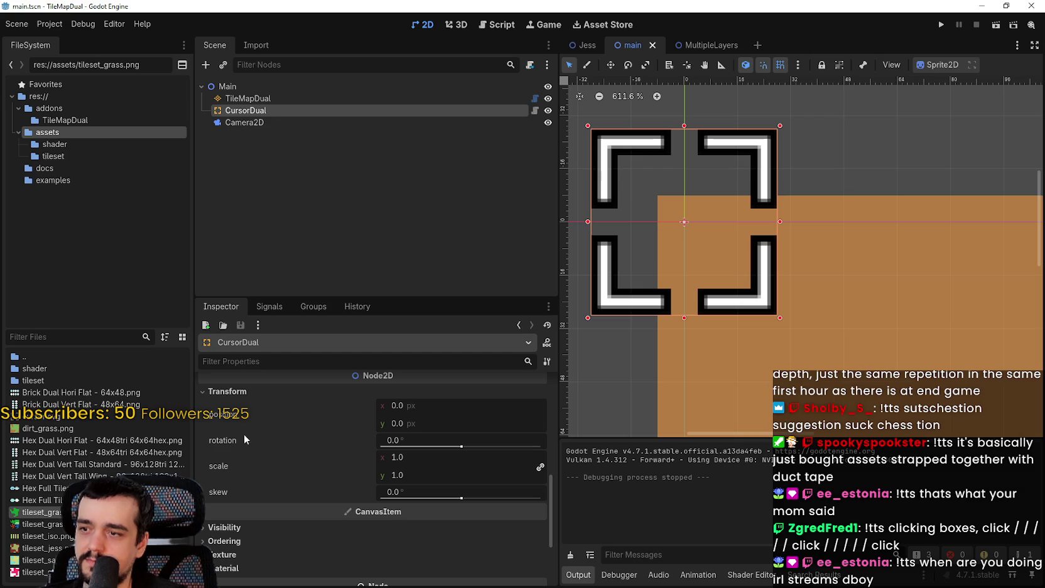
scroll(254, 487, down, 1)
scroll(551, 524, up, 5)
click(444, 447)
scroll(444, 447, down, 7)
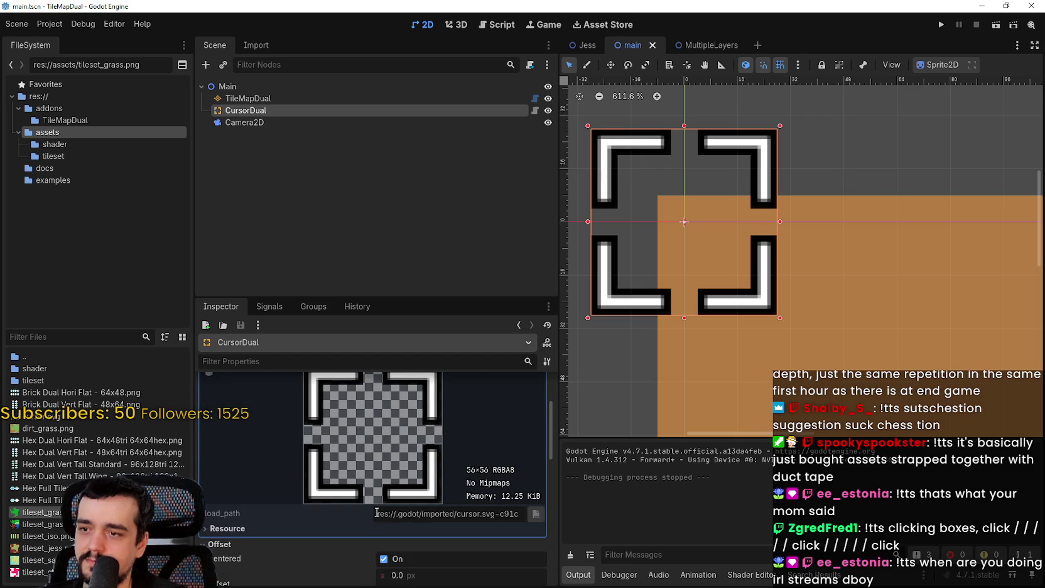
scroll(470, 504, down, 8)
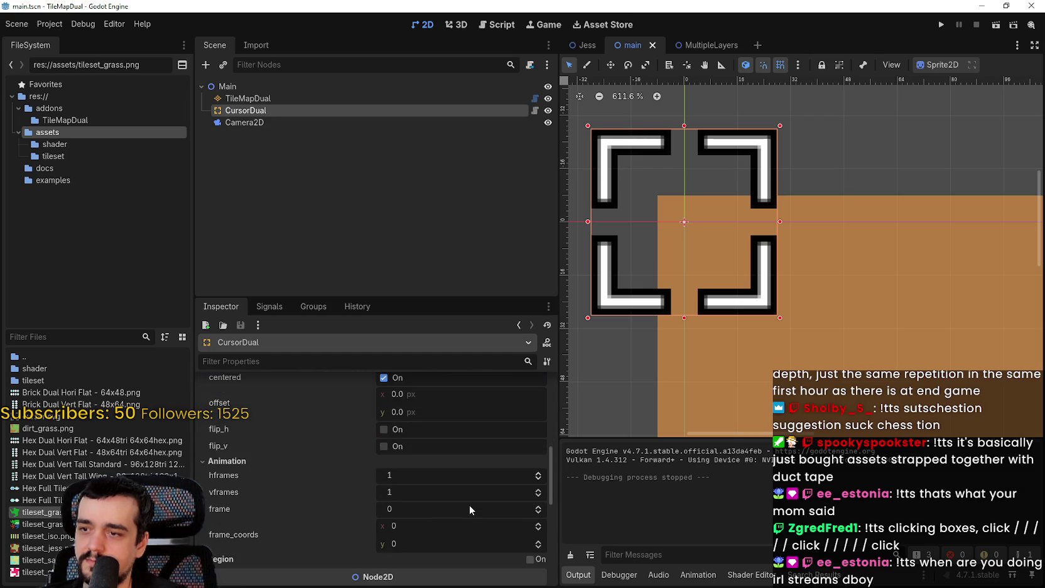
scroll(467, 504, down, 1)
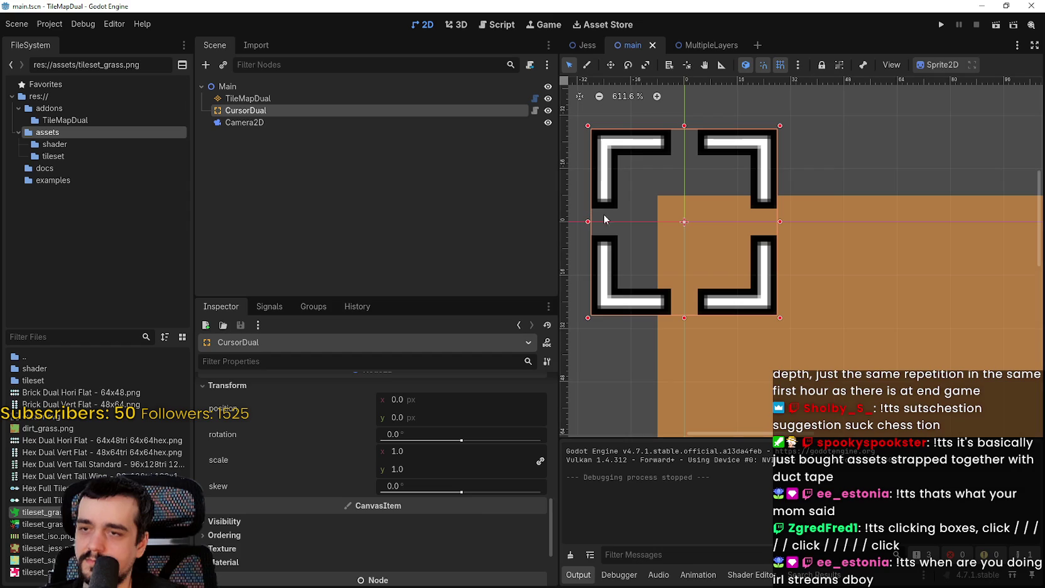
scroll(330, 535, down, 4)
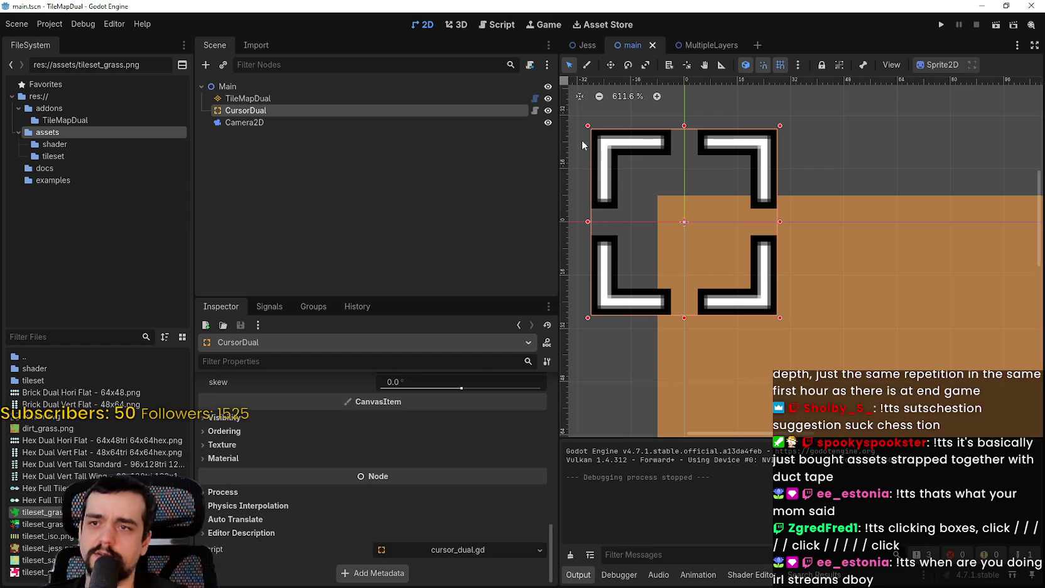
click(622, 164)
click(350, 110)
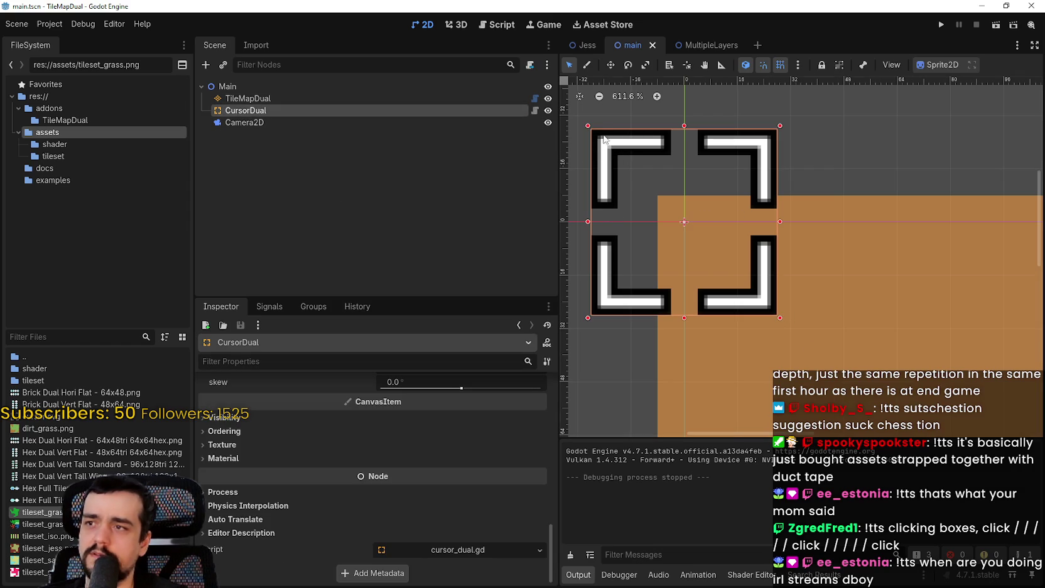
Shrink the CursorDual sprite by its scale handle and frame it in the view
mouse_move(780, 318)
mouse_down()
mouse_move(634, 191)
mouse_move(647, 167)
mouse_up()
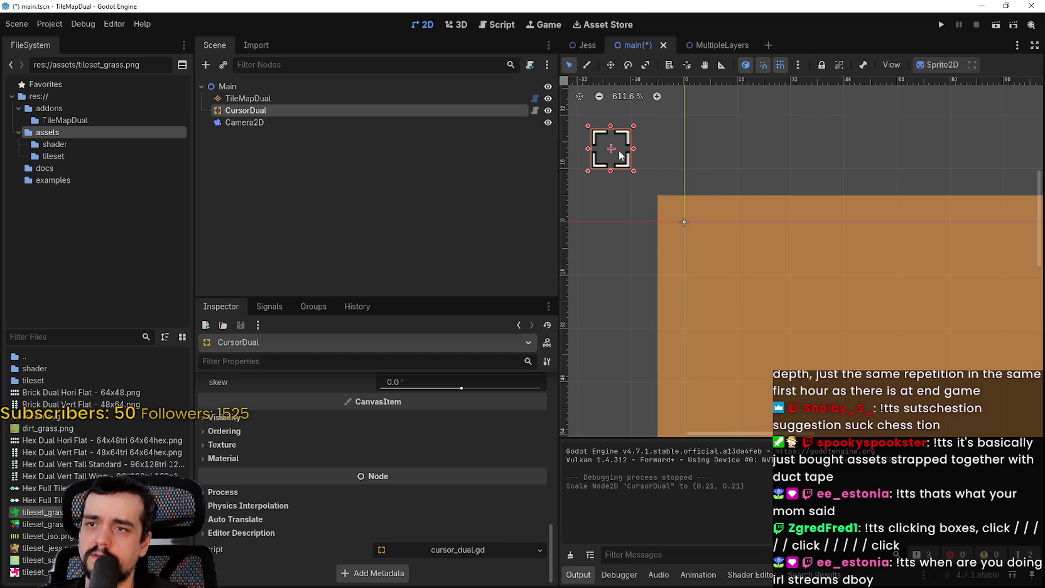
click(663, 182)
click(302, 108)
scroll(621, 150, up, 2)
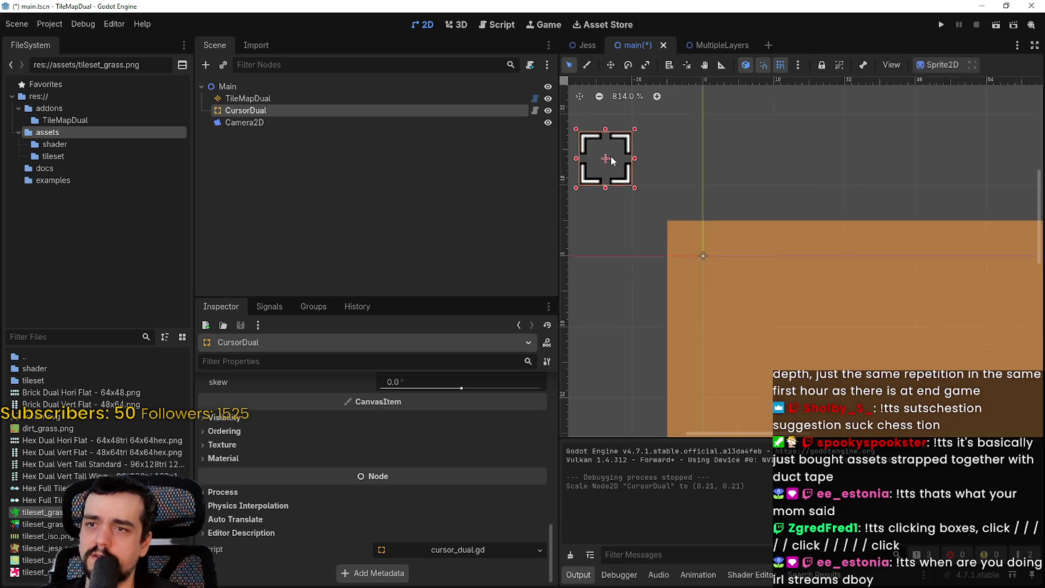
key(f)
scroll(731, 191, up, 3)
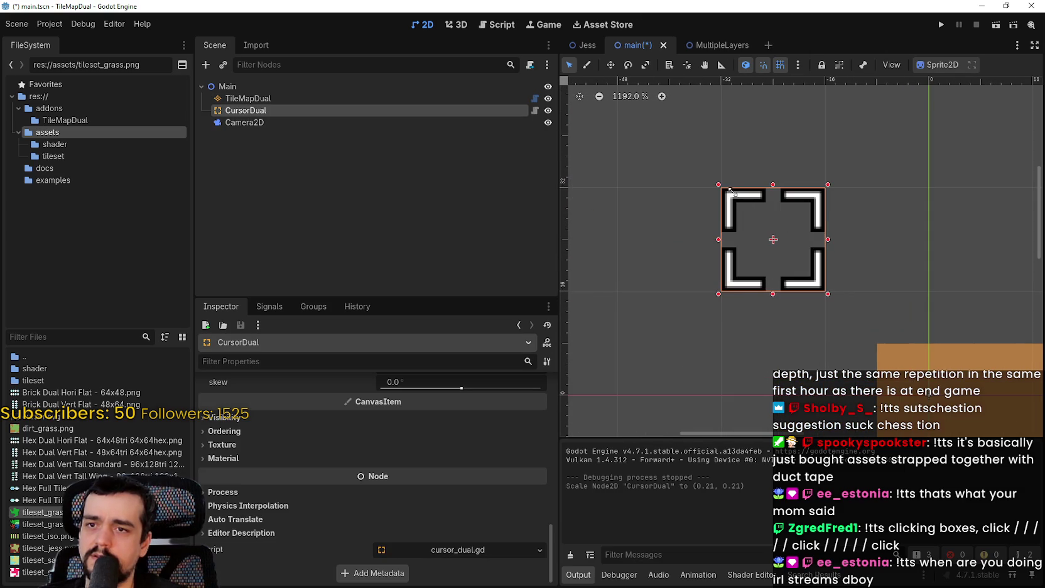
scroll(741, 226, down, 4)
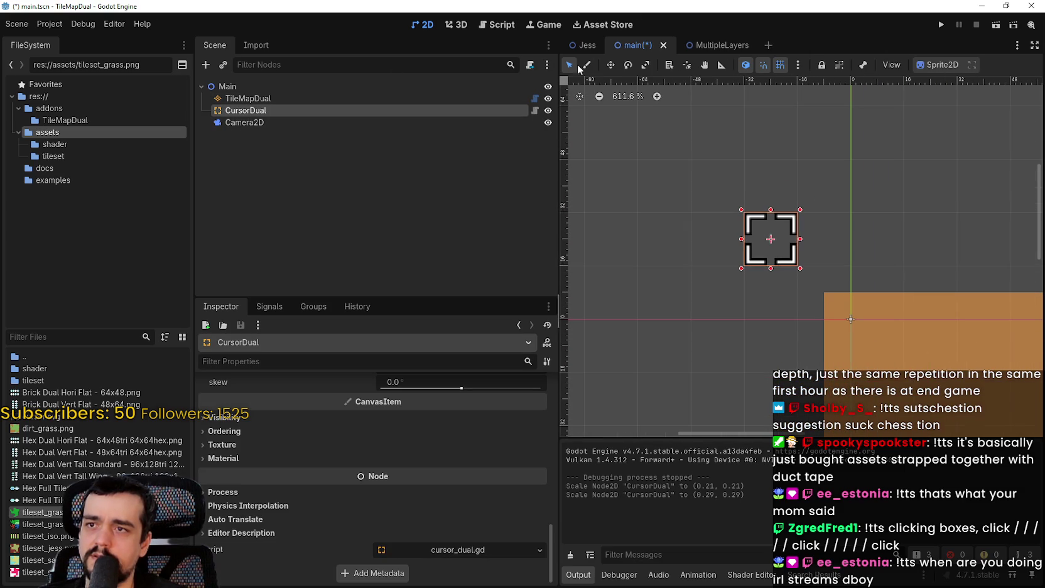
Move the cursor sprite to the origin (0, 0), save the scene, and test-run the game
click(611, 65)
drag(770, 251, 851, 319)
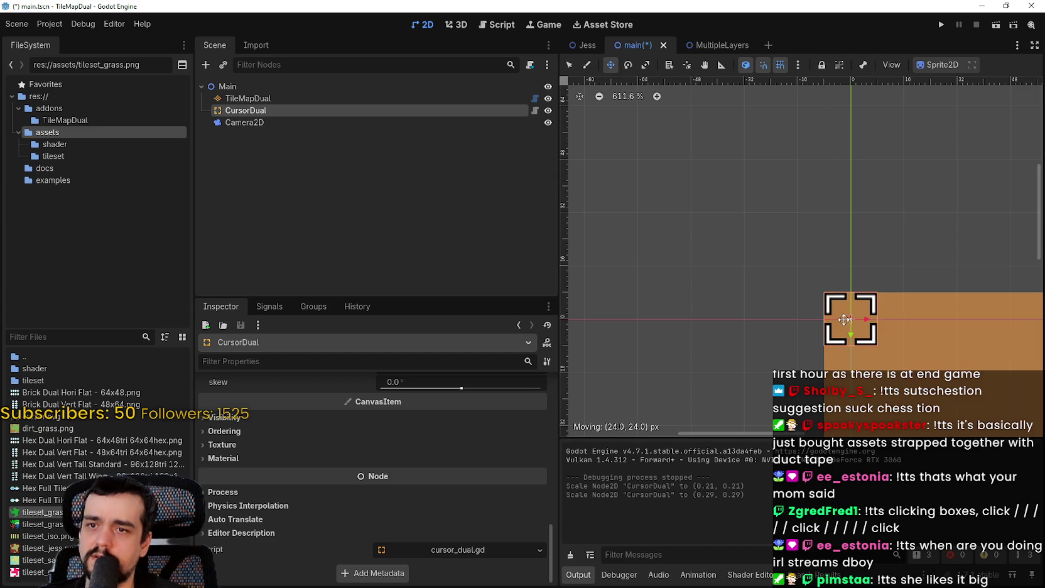
scroll(744, 261, down, 4)
key(ctrl+s)
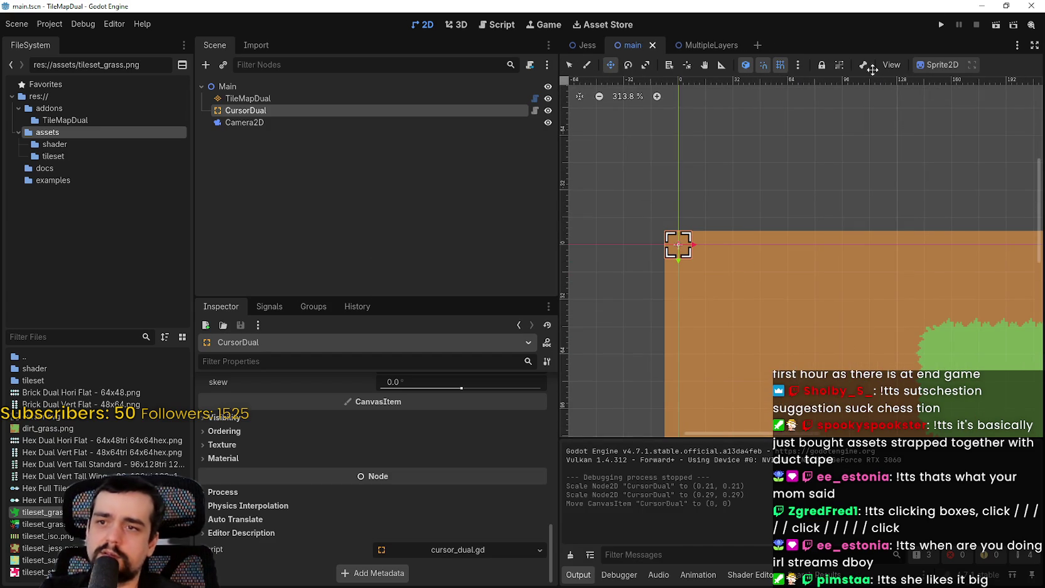
click(940, 24)
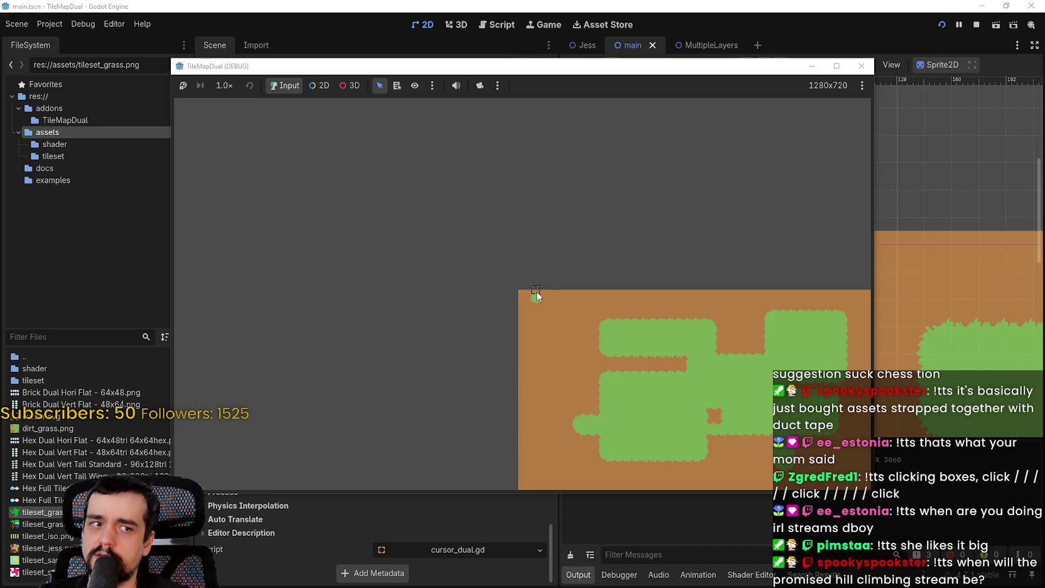
click(976, 24)
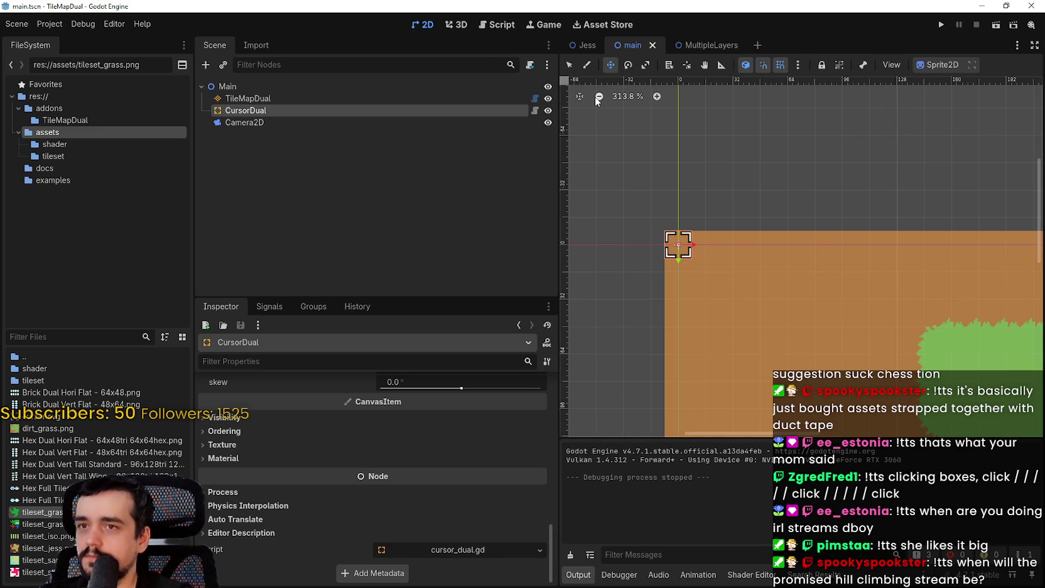
click(337, 125)
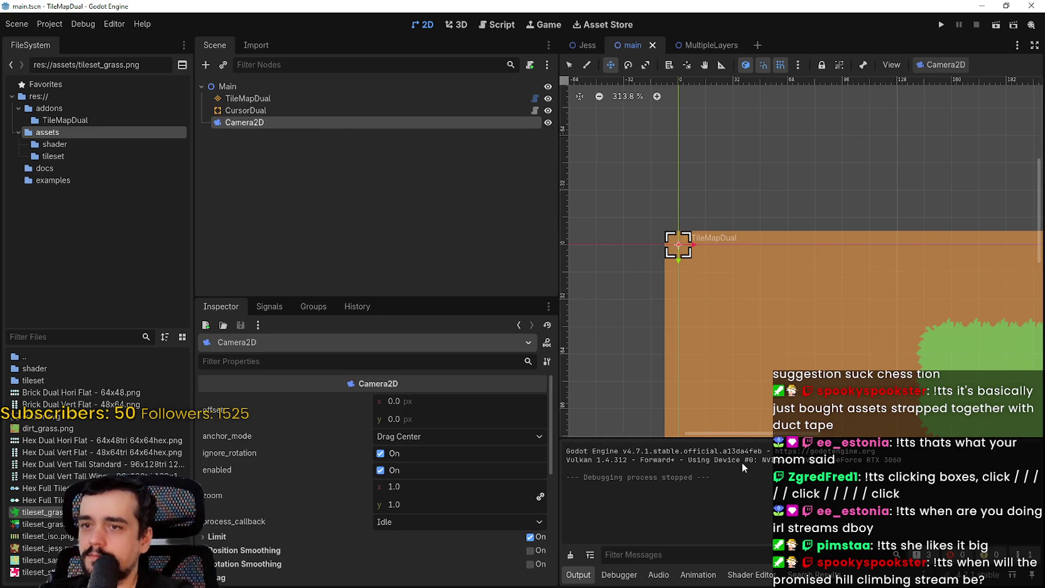
Move the Camera2D to the middle of the tilemap, around (320, 176), and save the scene
scroll(772, 348, down, 4)
scroll(413, 486, down, 3)
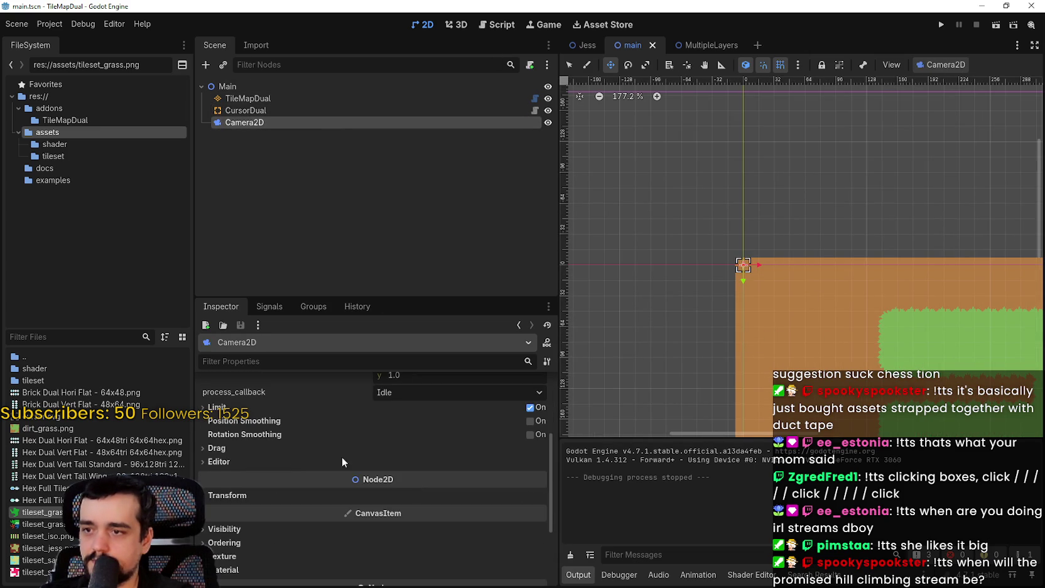
click(290, 462)
click(287, 459)
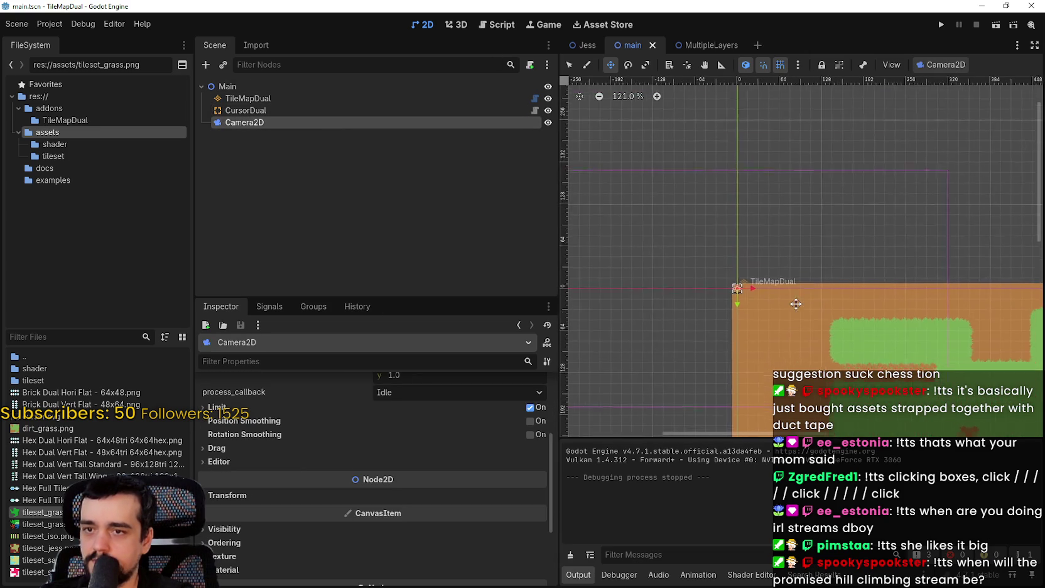
scroll(715, 268, down, 3)
scroll(686, 258, down, 6)
mouse_move(748, 276)
mouse_down()
mouse_move(878, 345)
mouse_move(835, 335)
mouse_up()
scroll(846, 335, up, 5)
scroll(817, 308, up, 2)
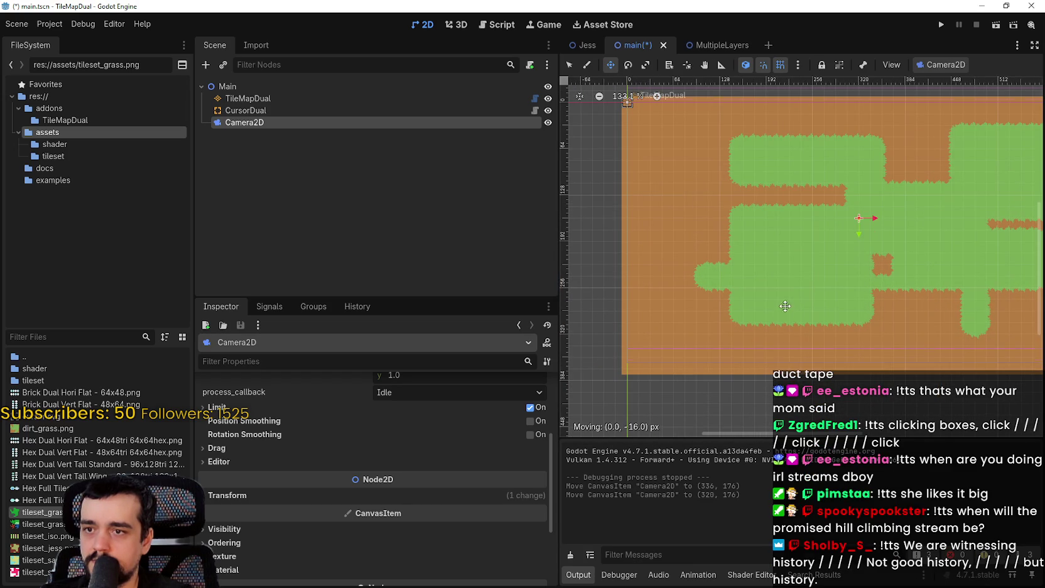
scroll(785, 314, down, 3)
key(ctrl+s)
Run the game to test camera panning, check its camera and display options, then stop it
click(941, 27)
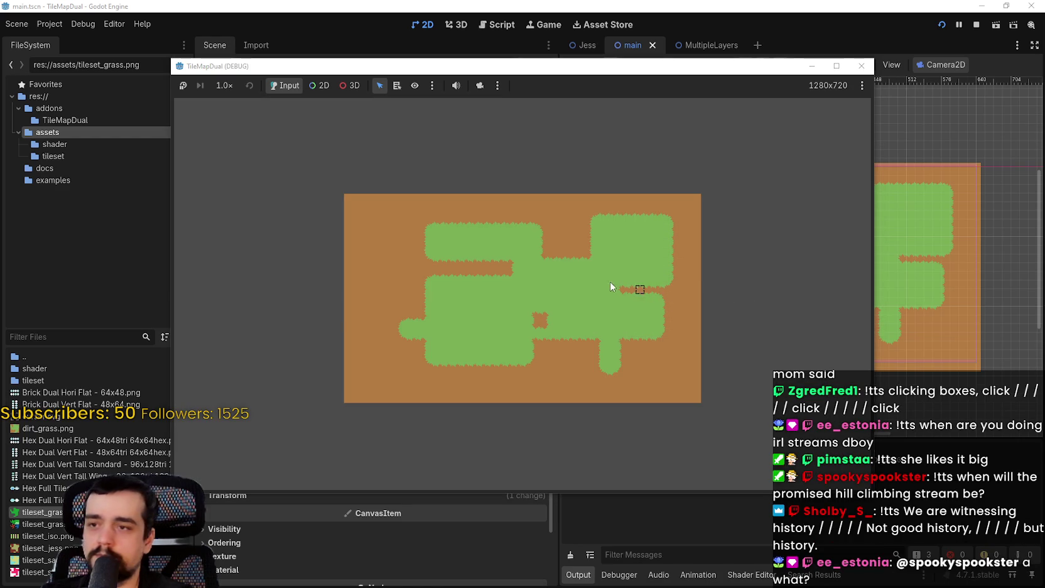
click(497, 85)
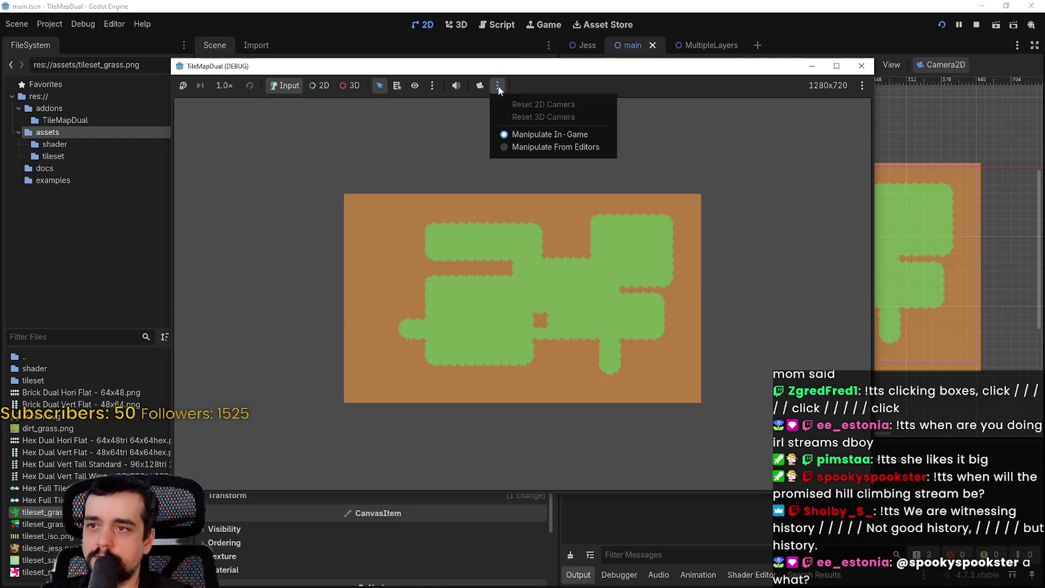
click(862, 86)
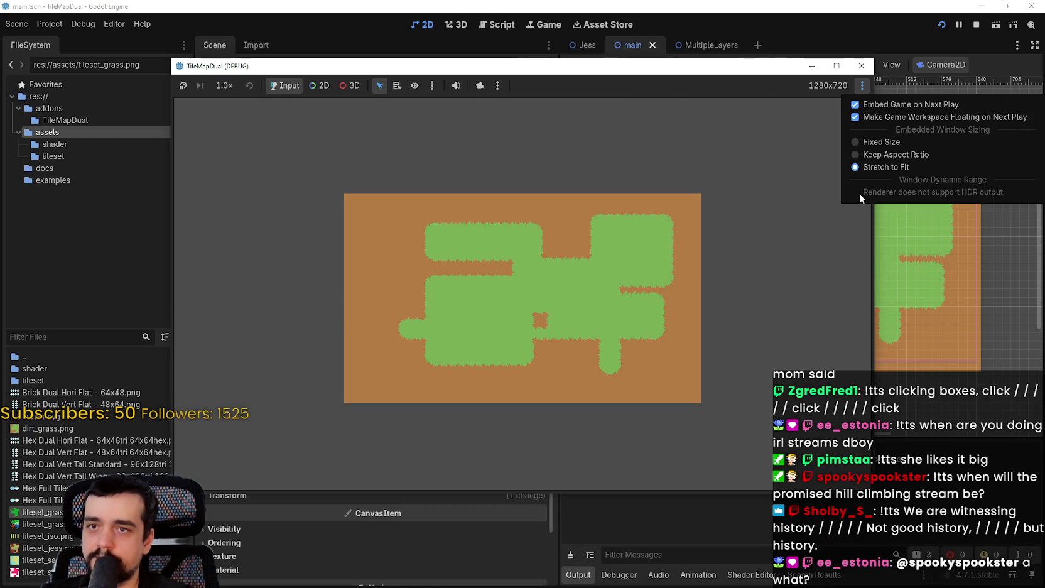
click(871, 159)
click(861, 86)
click(871, 167)
click(975, 25)
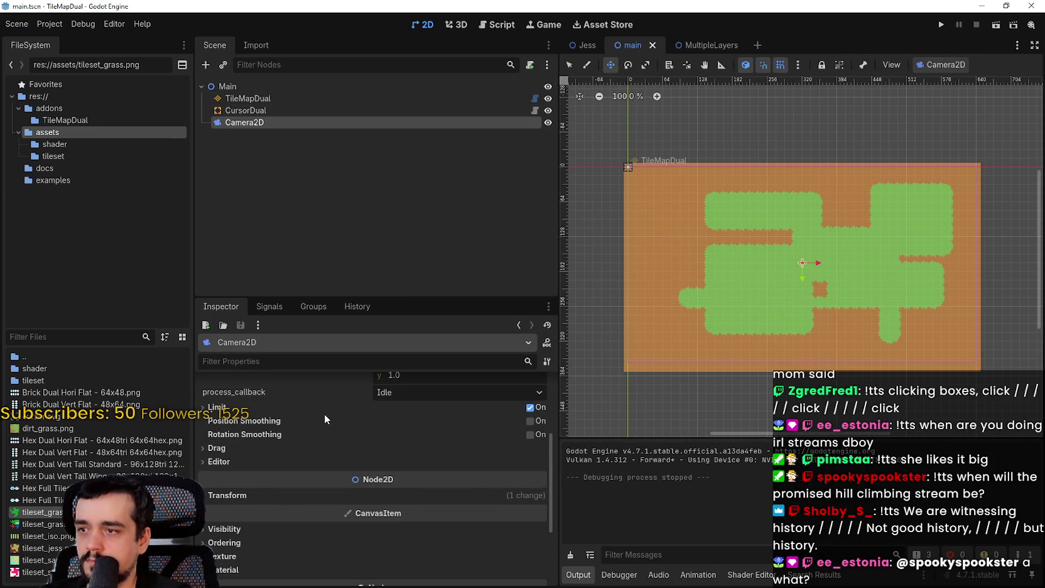
Inspect the camera's Limit settings, then select the TileMapDual node for painting
click(243, 411)
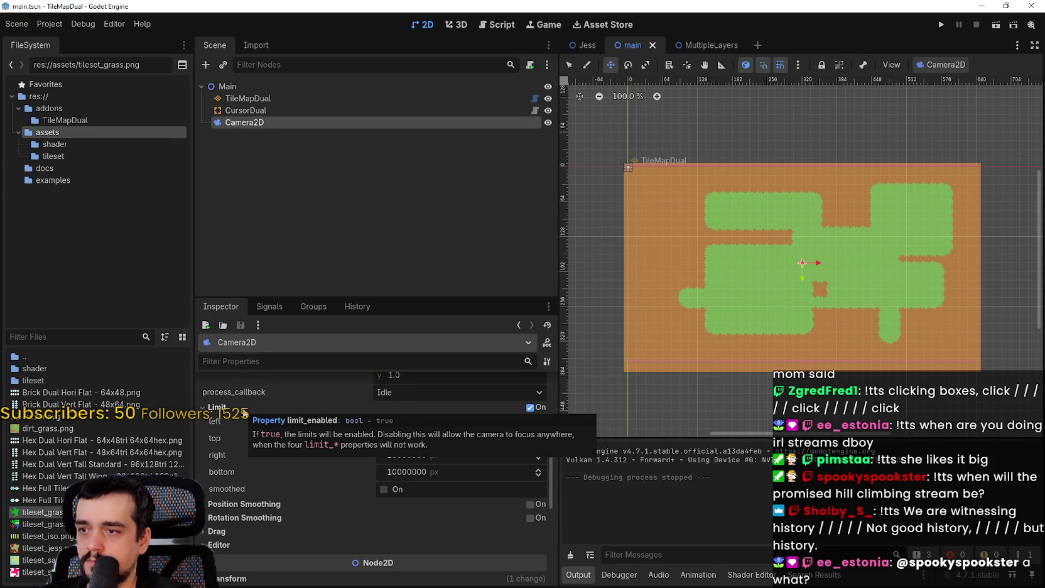
click(244, 412)
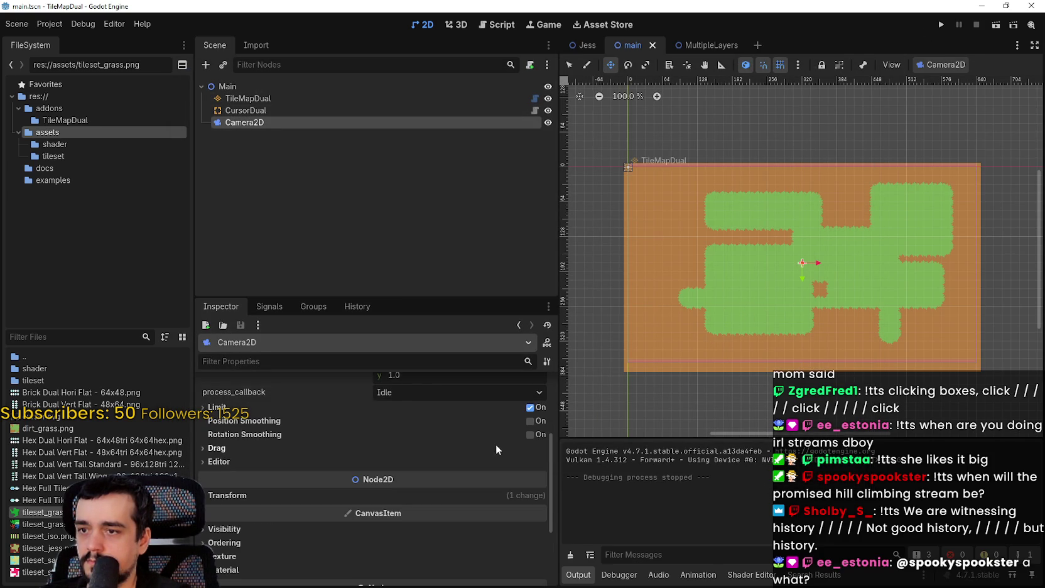
scroll(806, 246, down, 3)
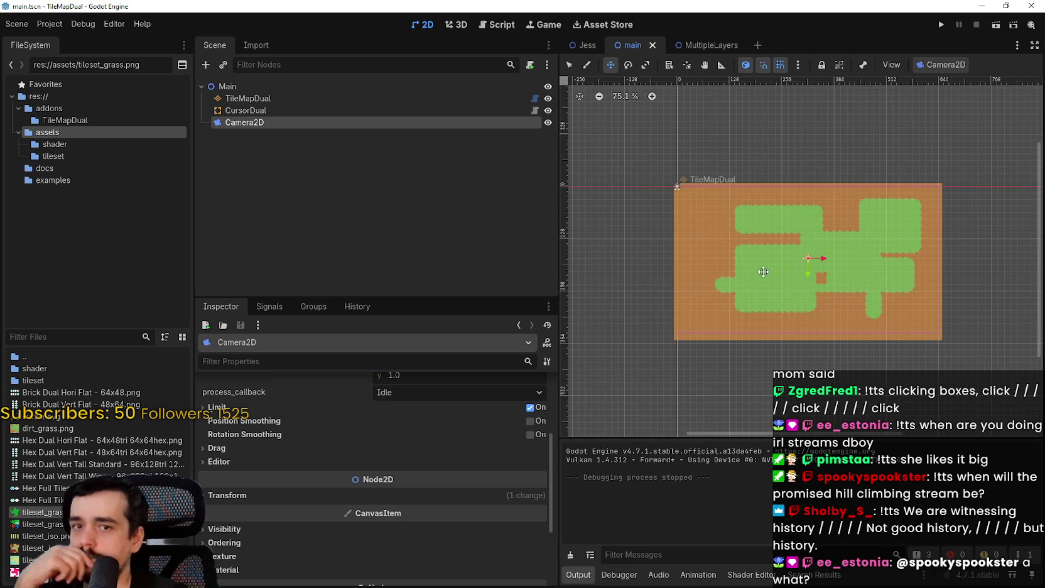
scroll(762, 271, down, 2)
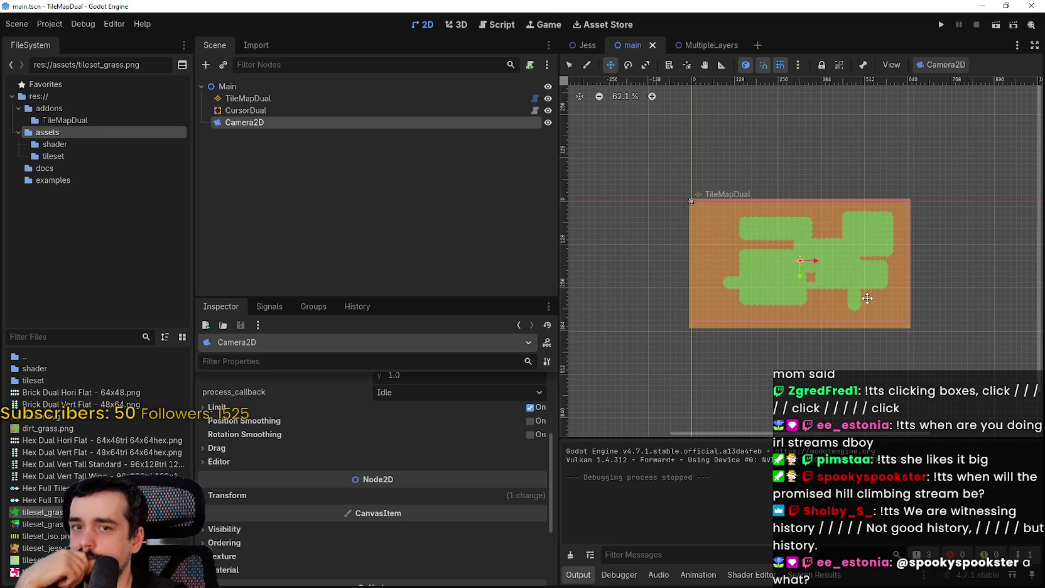
scroll(854, 292, up, 3)
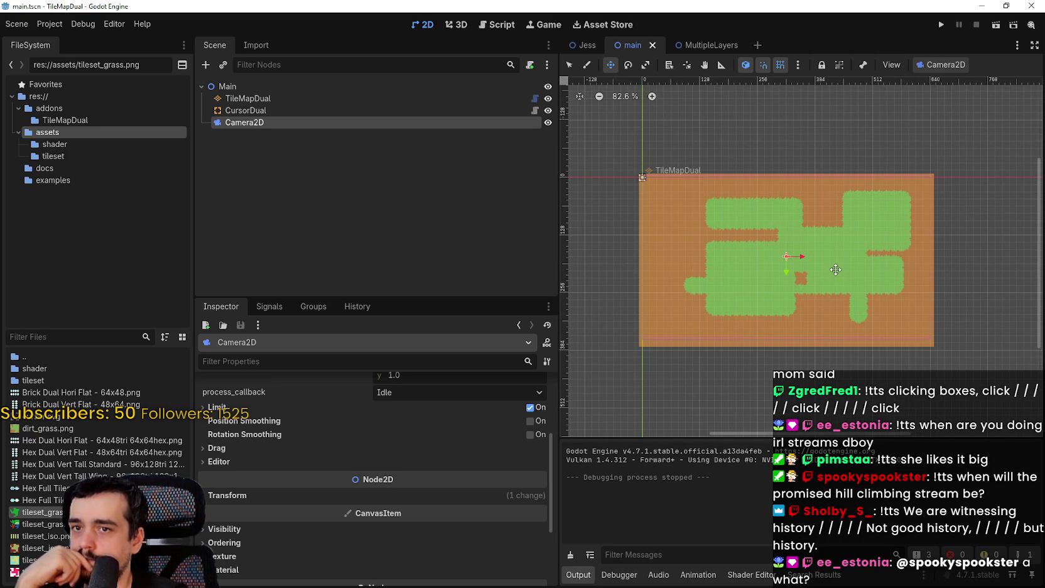
scroll(835, 270, down, 10)
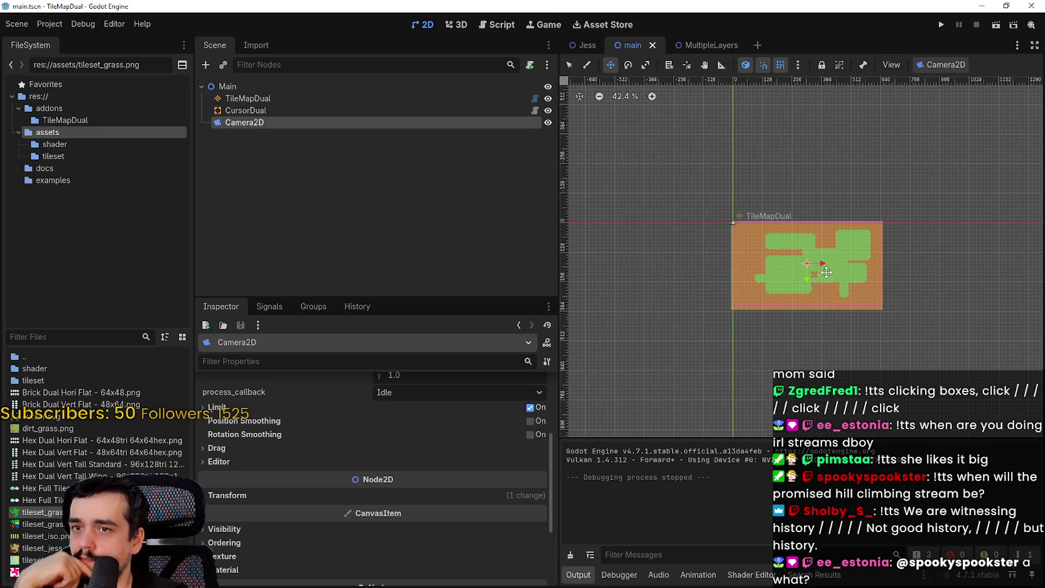
scroll(867, 307, down, 2)
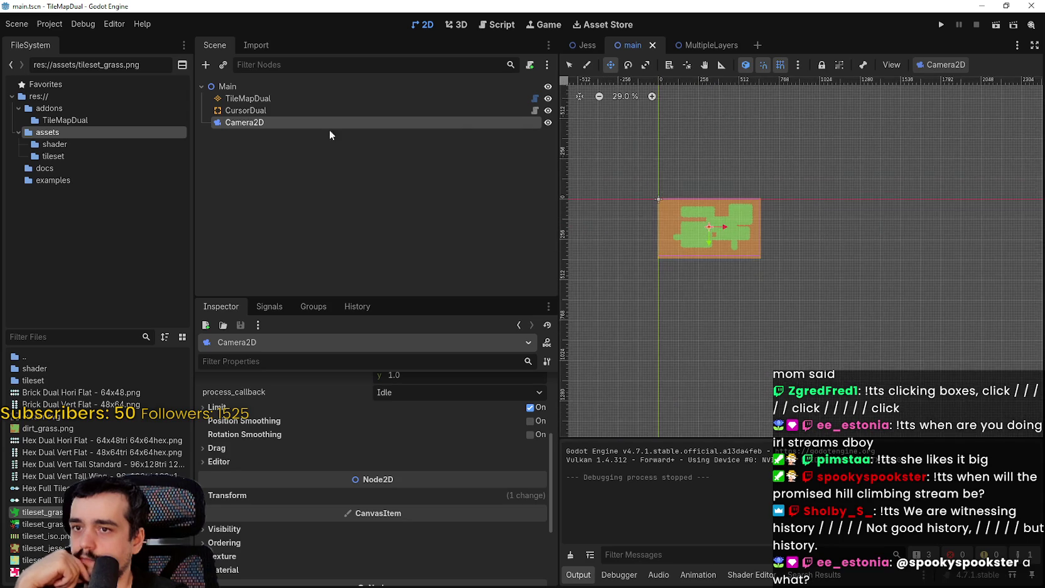
click(286, 98)
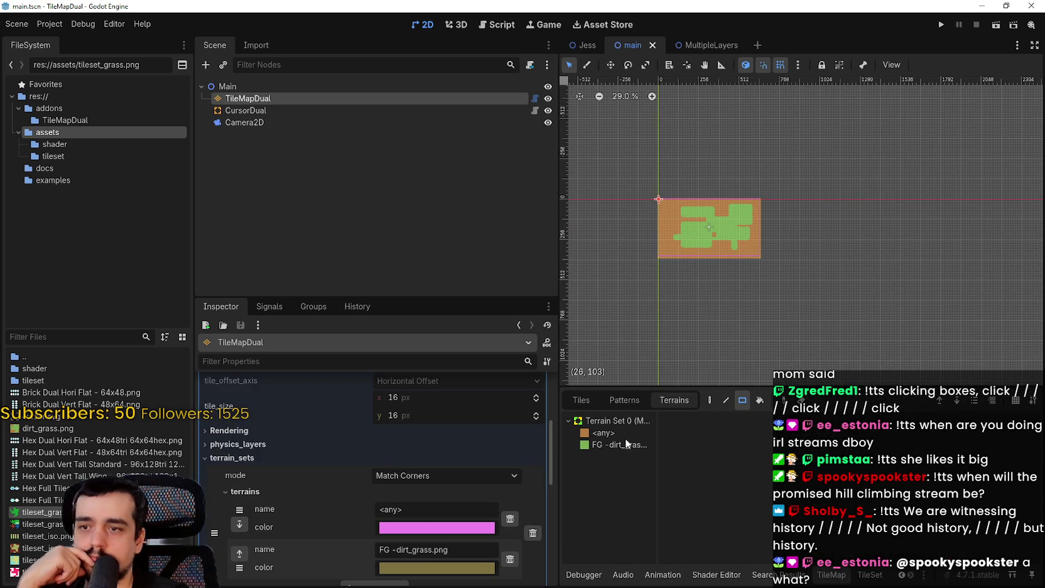
Paint large dirt rectangles from the origin across the lower left and lower right, erasing the bottom strip
scroll(660, 199, up, 3)
mouse_move(658, 199)
mouse_down()
mouse_move(918, 349)
mouse_move(944, 353)
mouse_up()
scroll(747, 226, down, 1)
scroll(747, 226, down, 1)
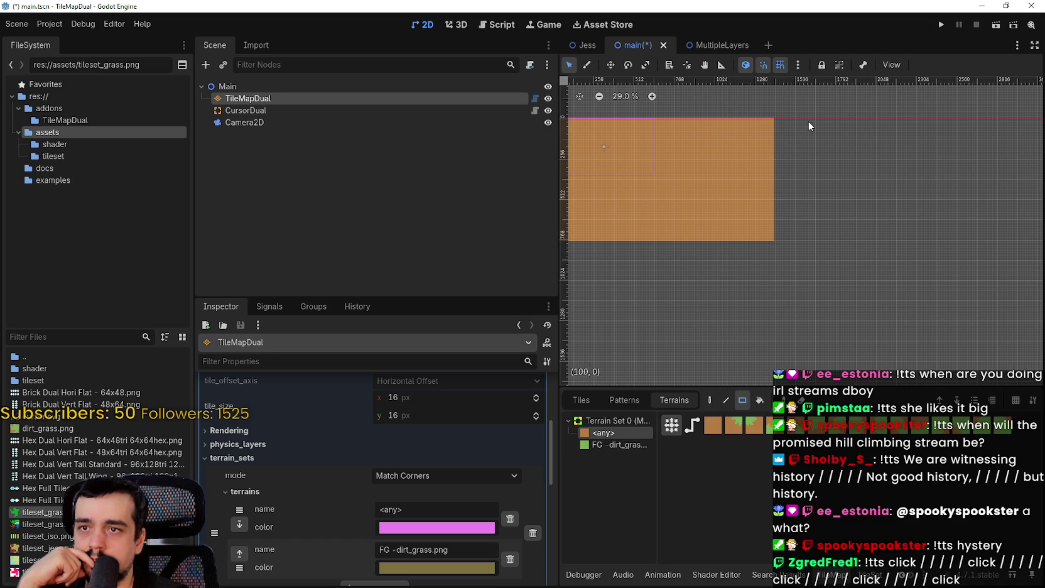
mouse_move(812, 119)
mouse_down()
mouse_move(667, 265)
mouse_move(614, 289)
mouse_move(720, 245)
mouse_move(783, 196)
mouse_up()
scroll(668, 280, up, 2)
scroll(683, 312, up, 1)
mouse_move(643, 304)
mouse_down()
mouse_move(714, 272)
mouse_move(779, 295)
mouse_up()
scroll(669, 305, up, 2)
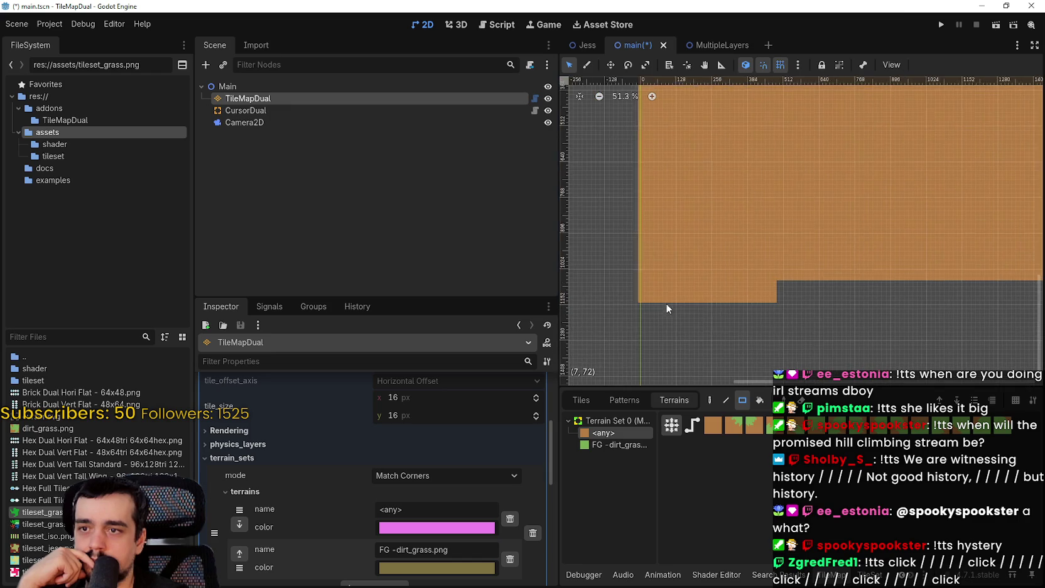
drag(631, 309, 785, 254)
scroll(753, 300, up, 3)
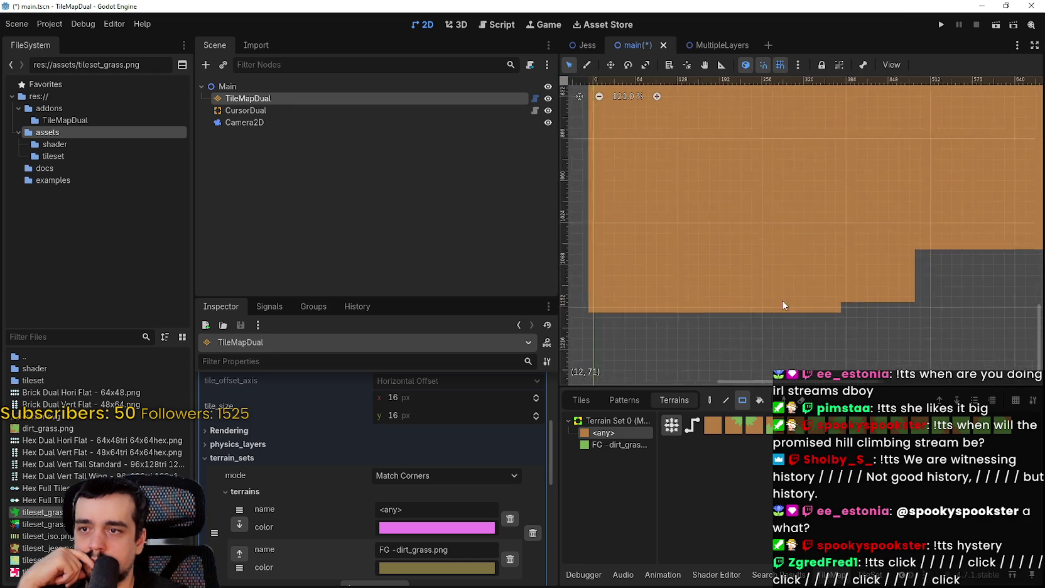
mouse_move(677, 345)
mouse_down()
mouse_move(966, 220)
mouse_move(961, 213)
mouse_up()
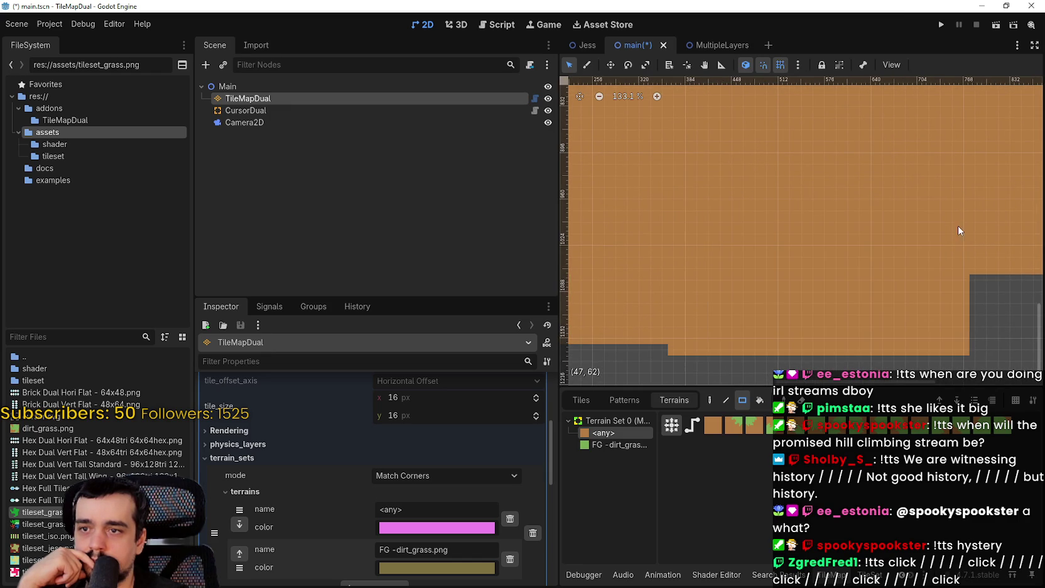
mouse_move(966, 348)
mouse_down()
mouse_move(697, 349)
mouse_move(788, 283)
mouse_move(949, 287)
mouse_up()
Extend the dirt up and right to the map's top, filling the top-right gap
scroll(868, 305, down, 3)
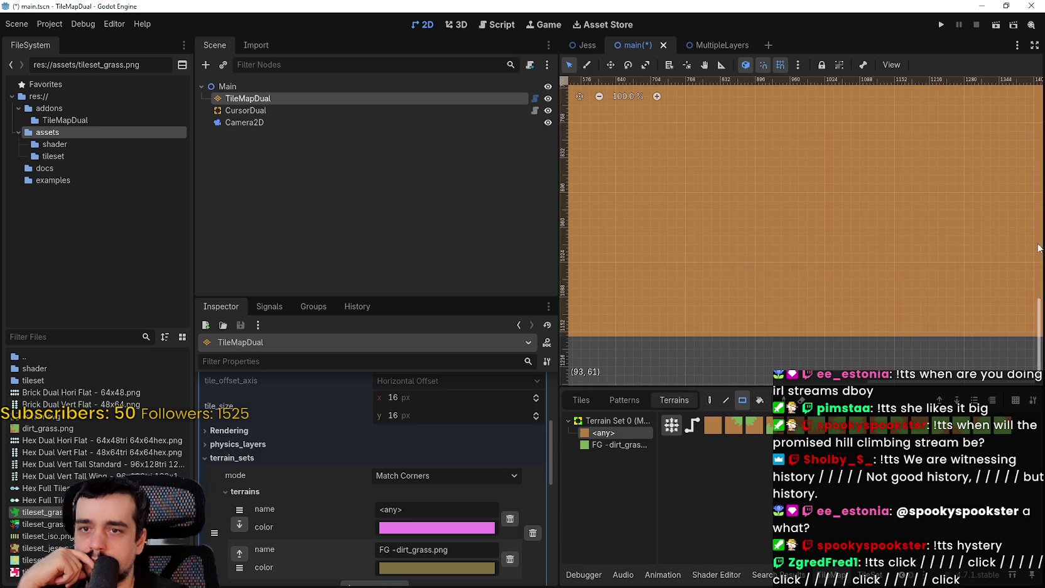
scroll(739, 339, right, 10)
mouse_move(760, 346)
mouse_down()
mouse_move(842, 300)
mouse_move(848, 135)
mouse_up()
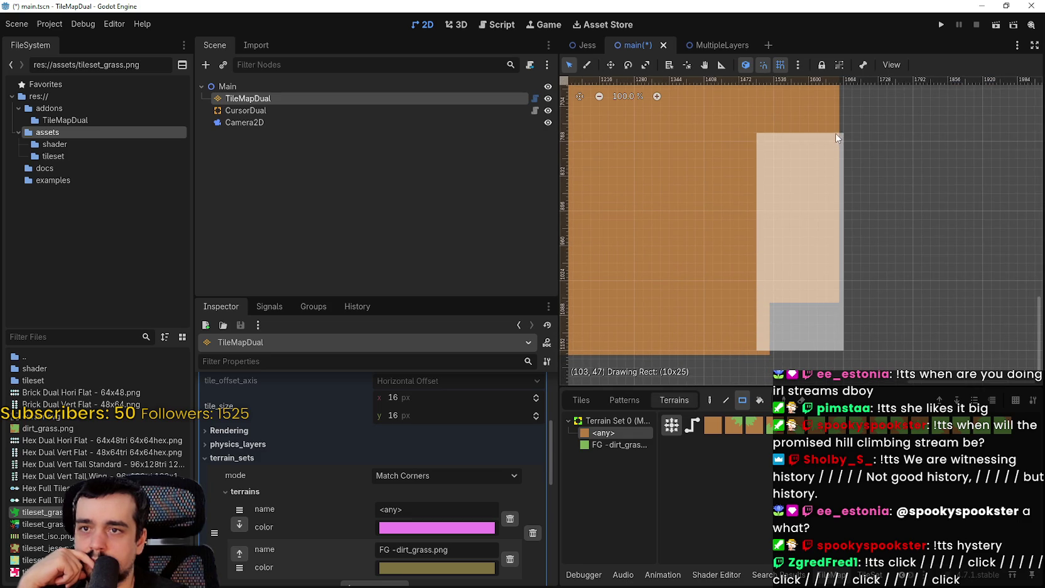
scroll(835, 100, up, 5)
drag(818, 304, 763, 71)
scroll(791, 82, up, 5)
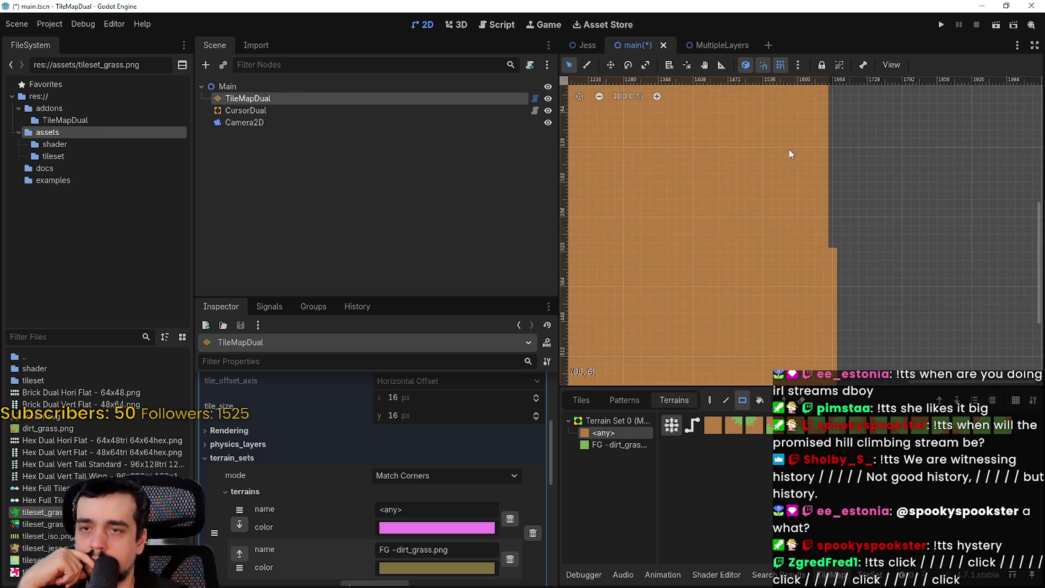
scroll(788, 149, up, 2)
scroll(804, 186, down, 1)
scroll(814, 238, down, 2)
drag(803, 252, 791, 118)
scroll(788, 201, down, 3)
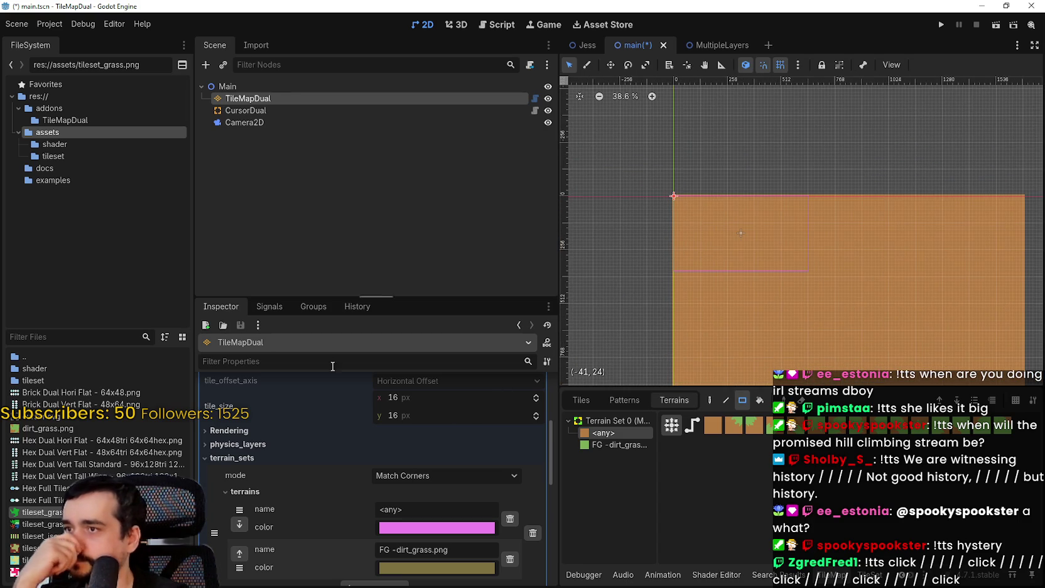
On the Camera2D, toggle Position Smoothing on and back off
click(267, 122)
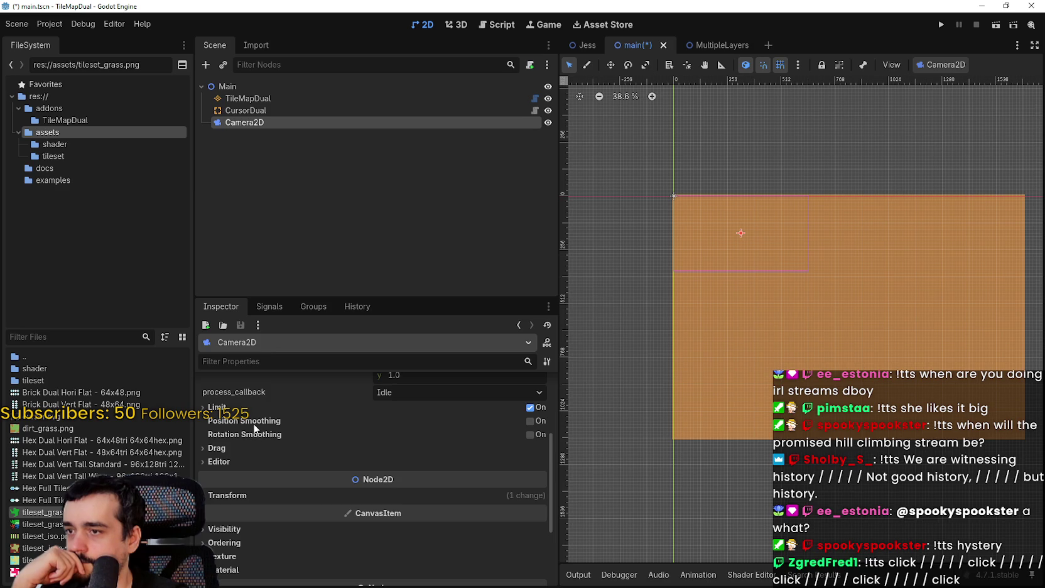
click(529, 426)
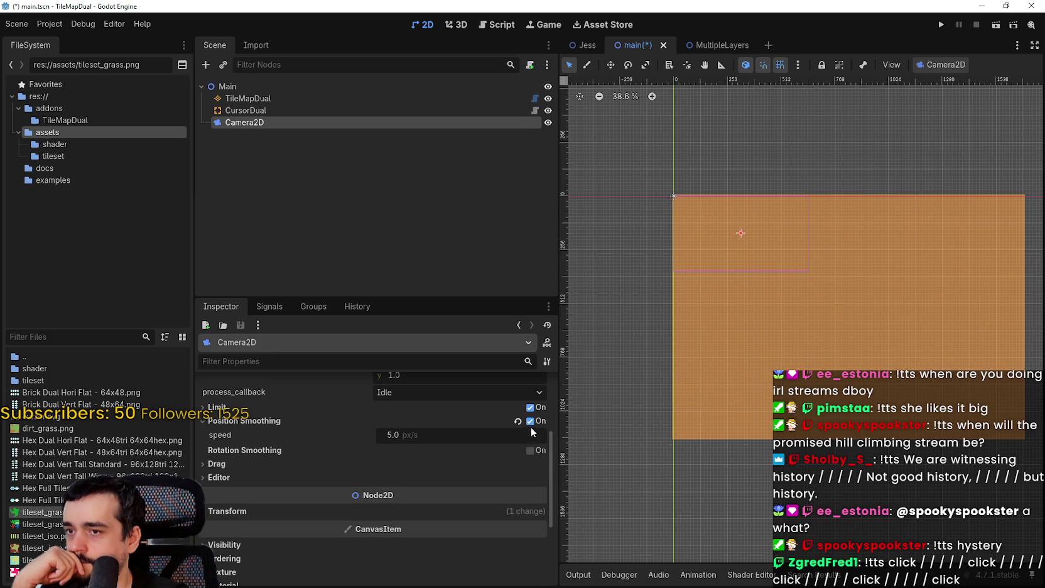
click(535, 424)
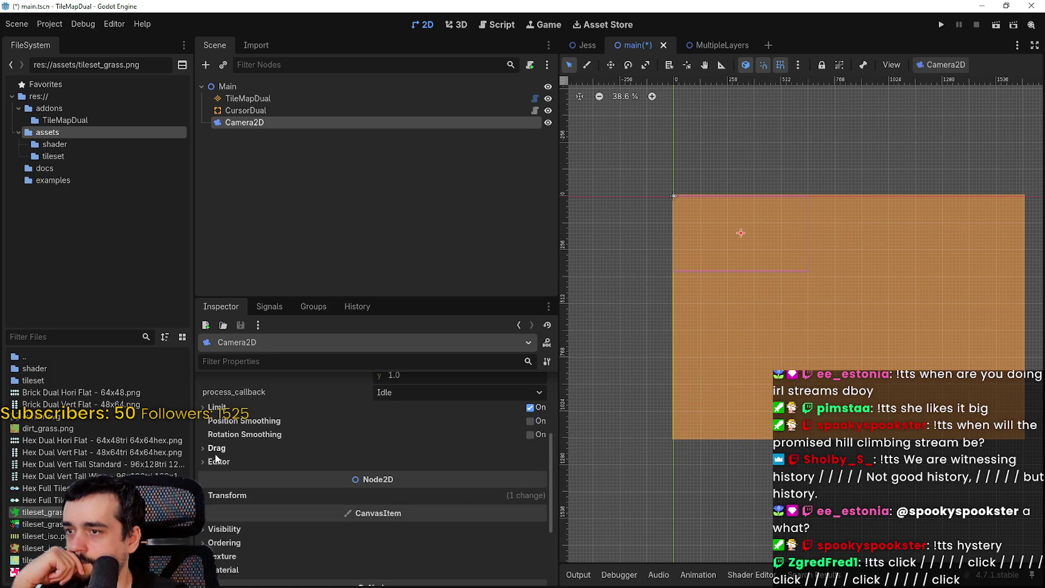
Turn on the Camera2D's smoothed limits and set its left limit to 0
click(246, 409)
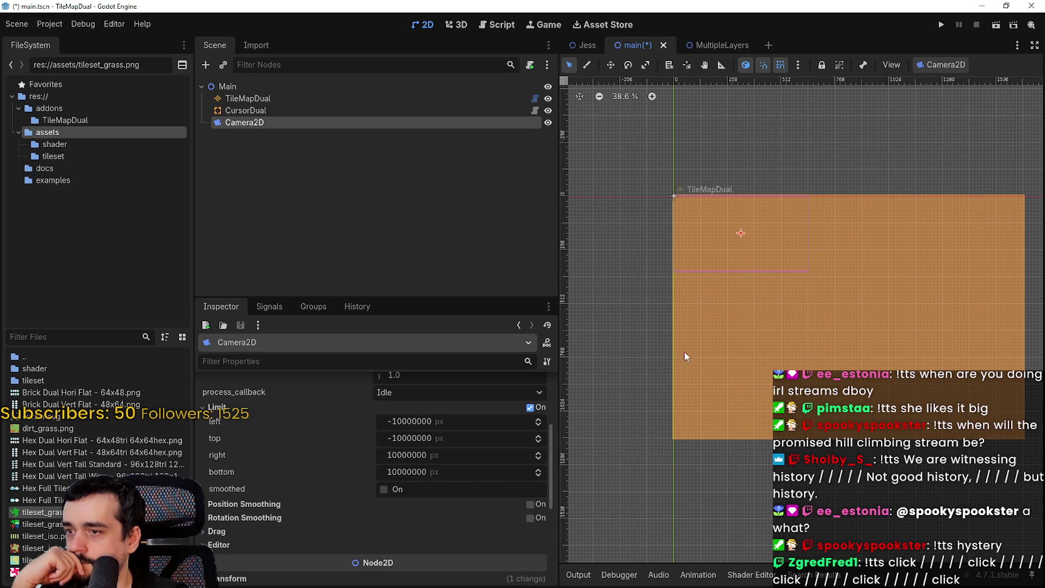
scroll(672, 362, down, 2)
click(383, 489)
click(423, 421)
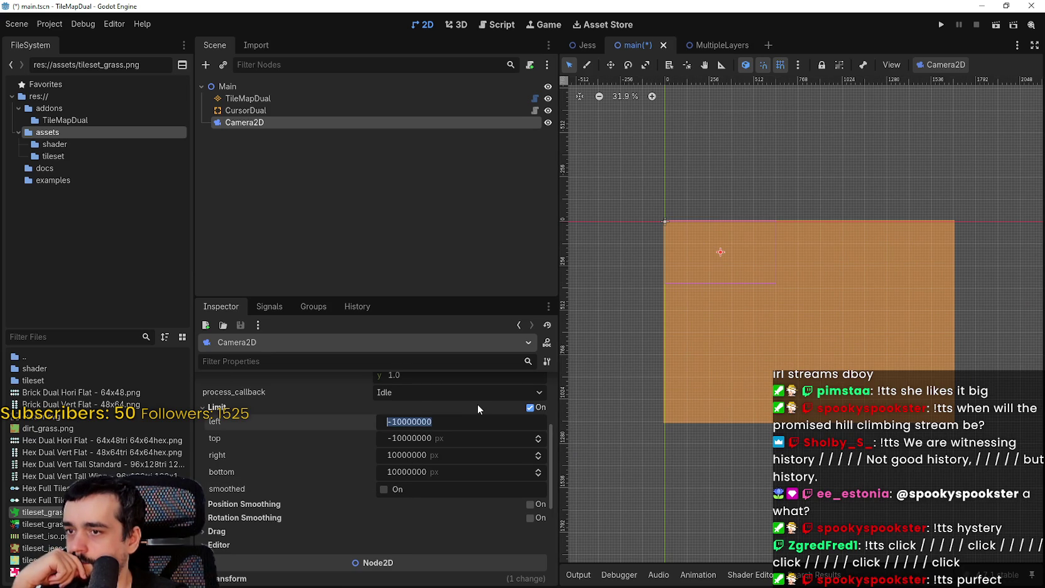
text(0)
key(Return)
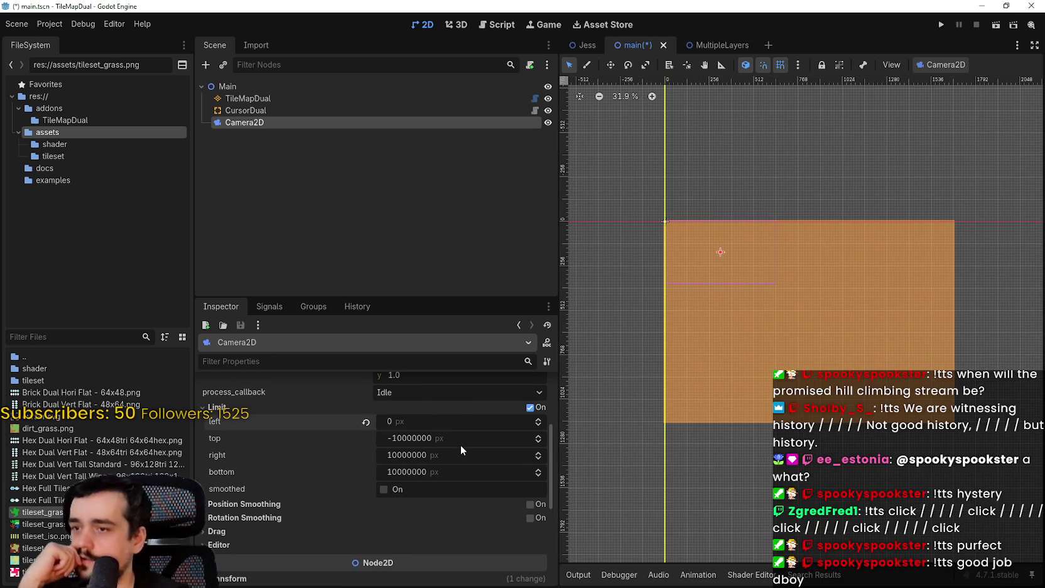
Set the camera's top limit to 0 and its right limit to 2000
click(461, 443)
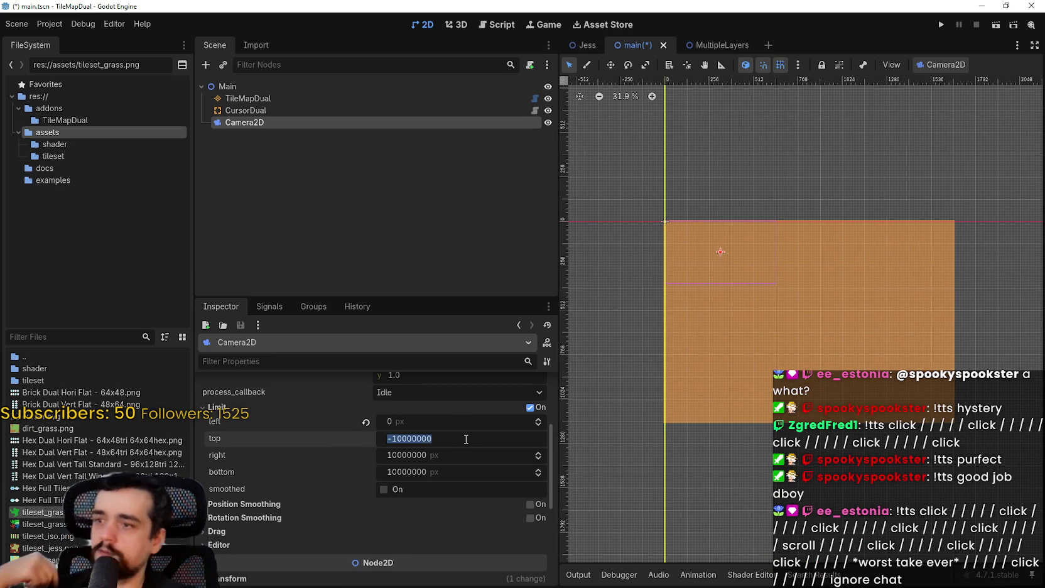
text(0)
key(Return)
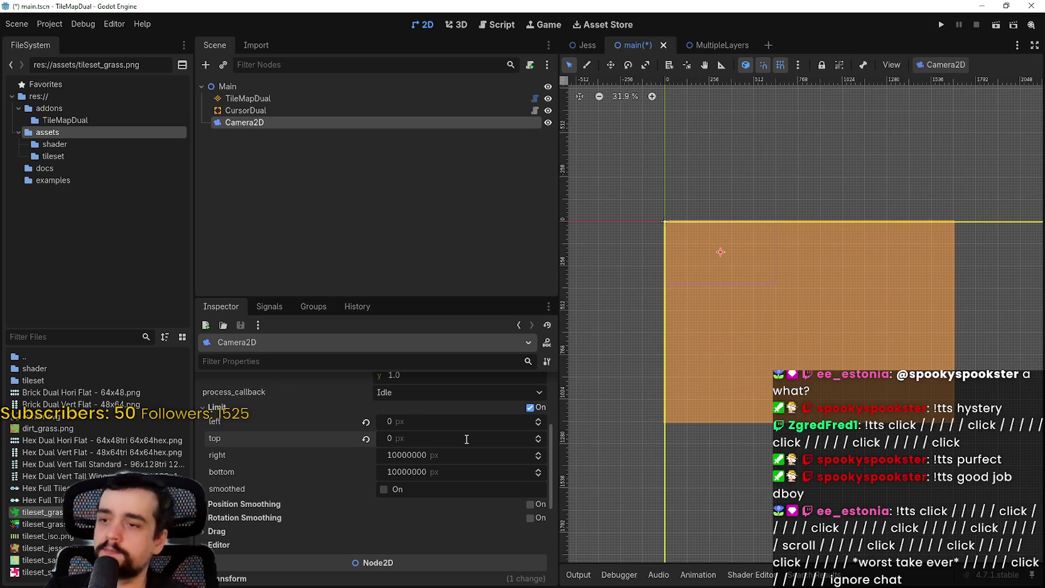
click(440, 456)
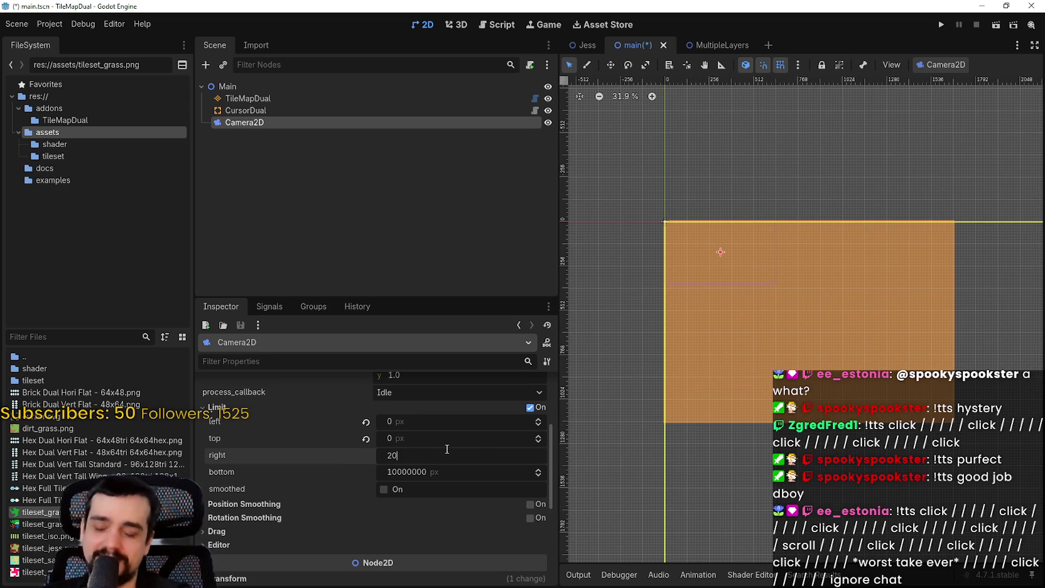
key(Return)
Bring the right limit down through 1800, 1600 and 1750 to 1746
click(447, 448)
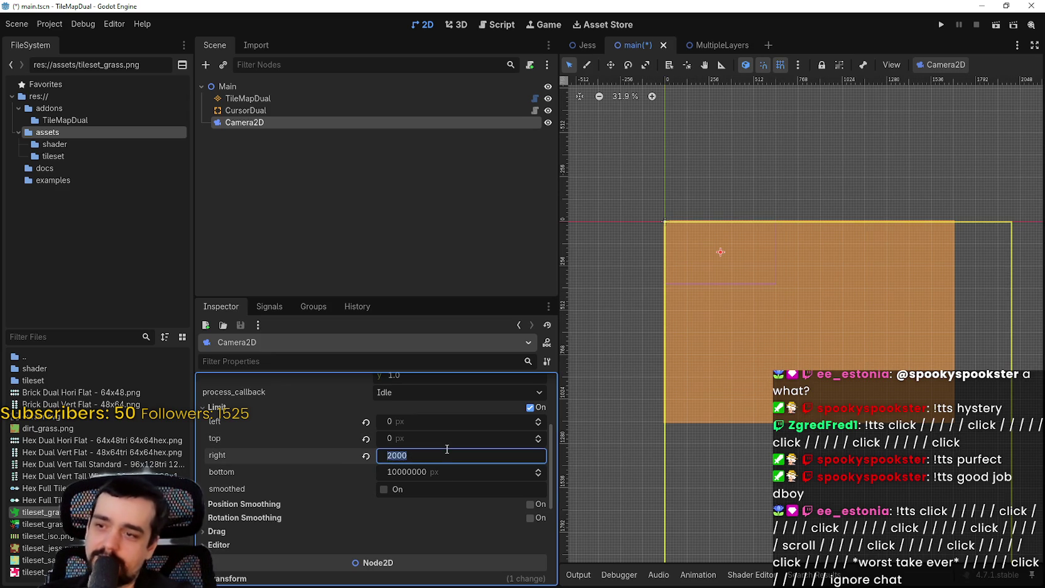
key(Return)
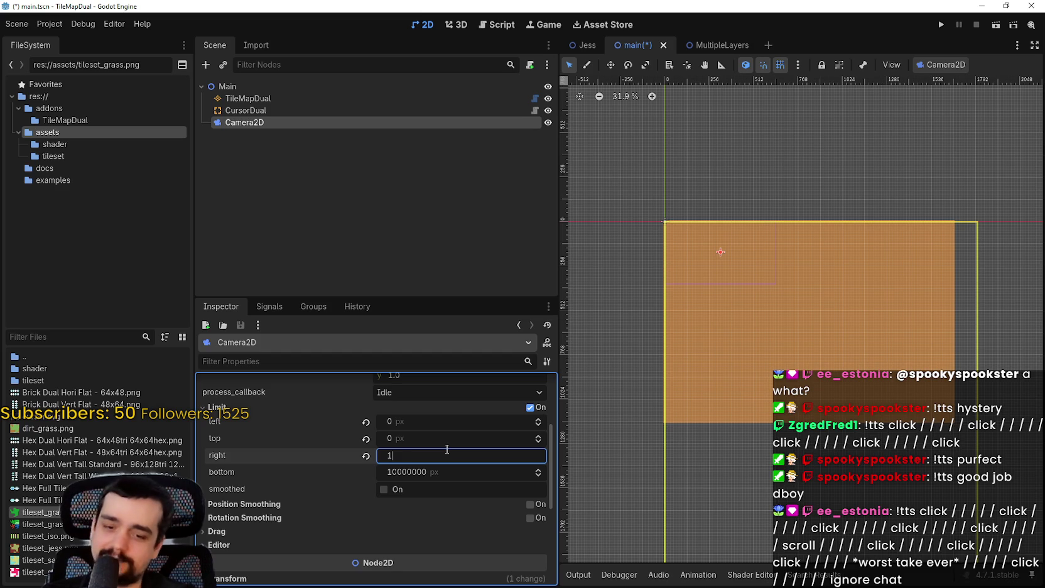
key(Return)
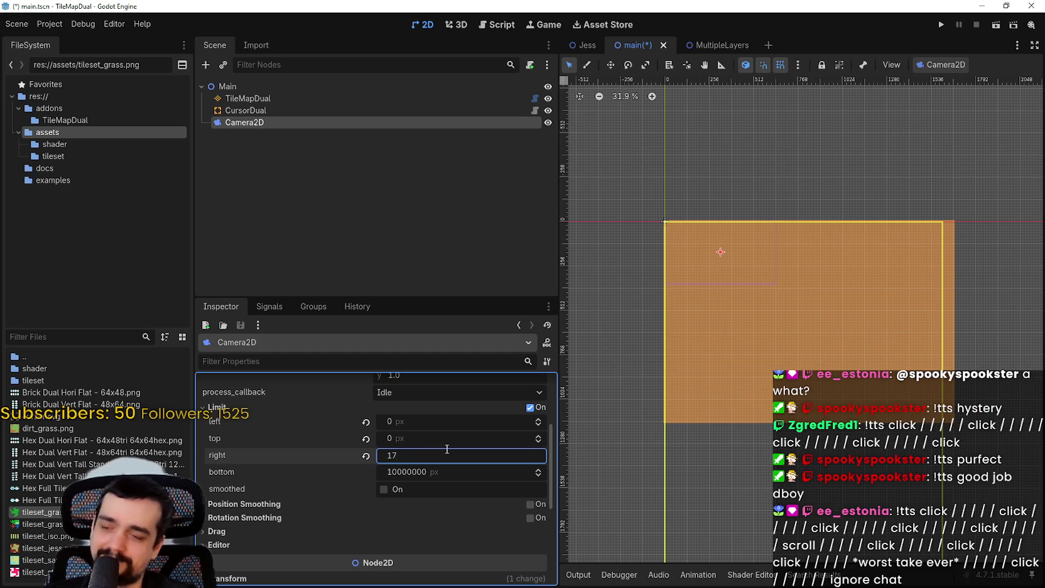
key(Return)
scroll(973, 243, up, 4)
click(537, 459)
click(537, 458)
click(538, 458)
click(539, 458)
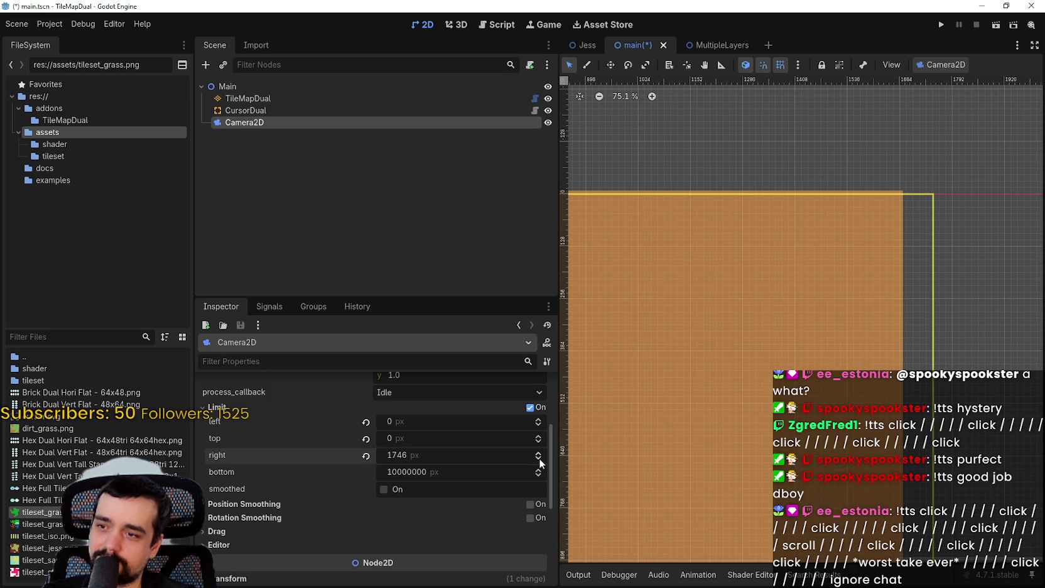
Trim the camera's right limit from about 1665 to exactly 1664
drag(481, 458, 447, 458)
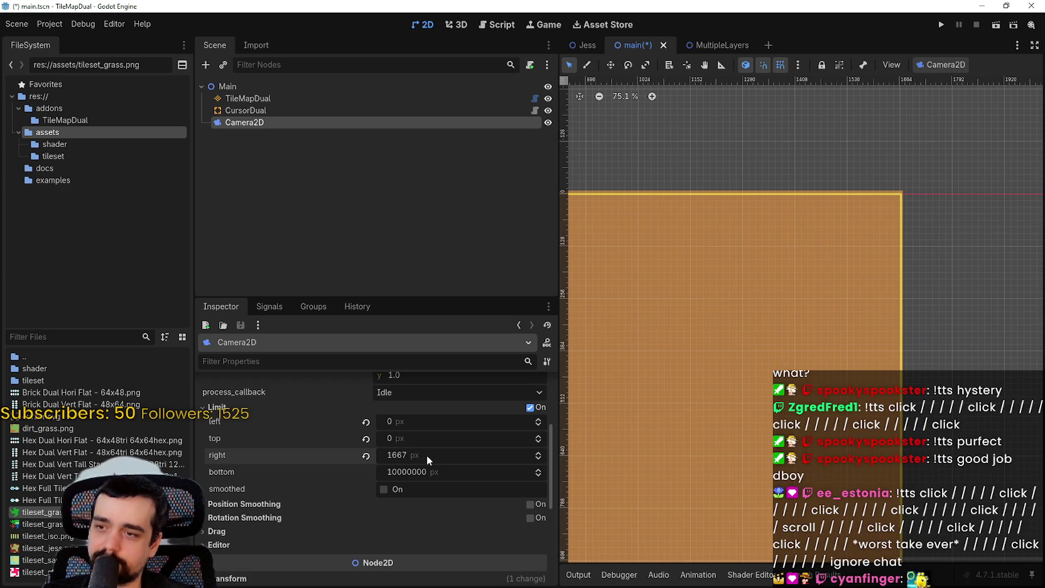
scroll(920, 191, up, 10)
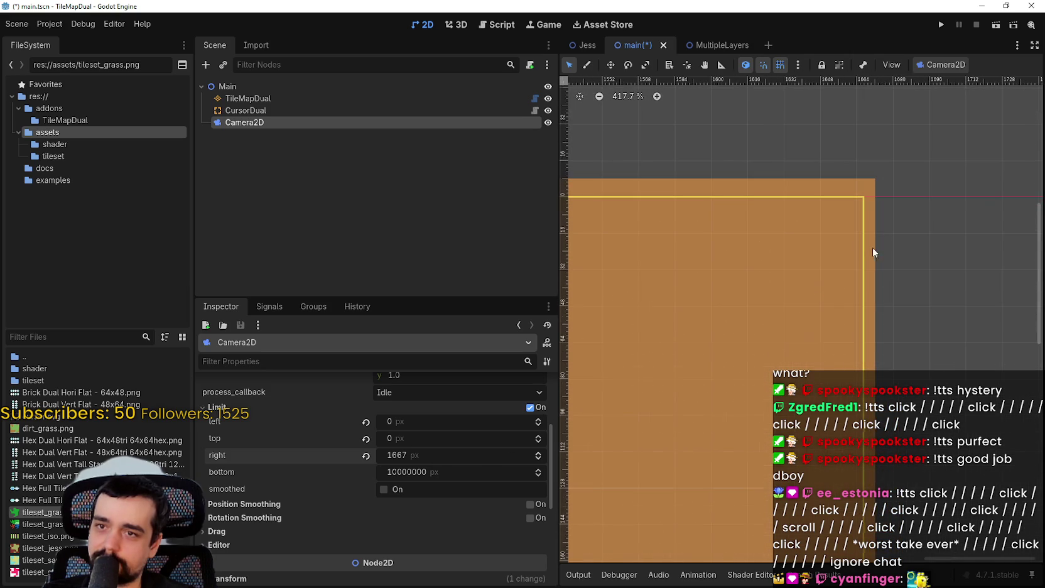
click(537, 459)
click(538, 459)
click(538, 459)
click(538, 459)
click(538, 454)
Set the bottom limit to 1000, then raise it to 1152
scroll(723, 415, down, 10)
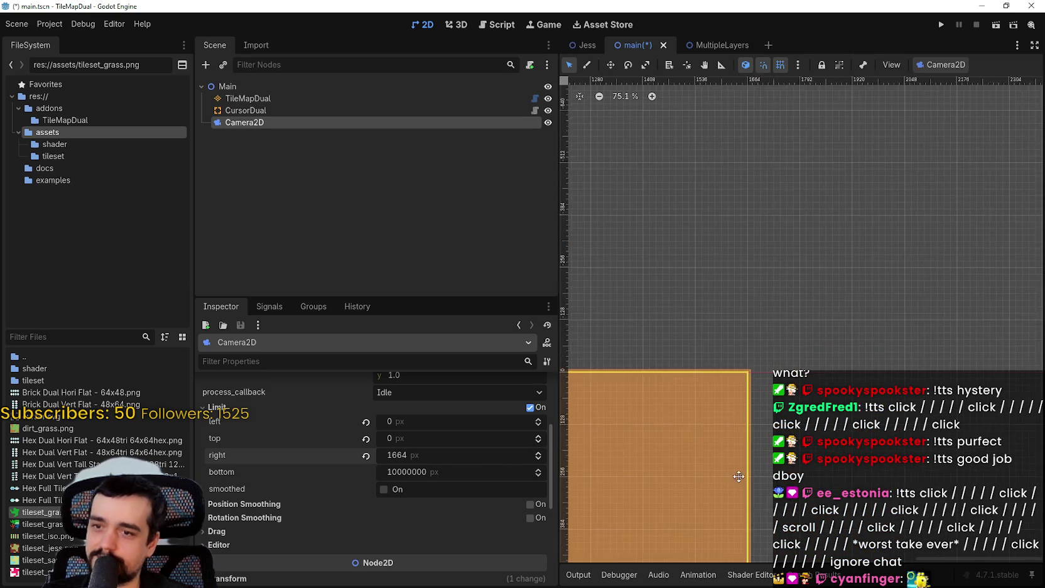
scroll(754, 496, down, 5)
click(455, 473)
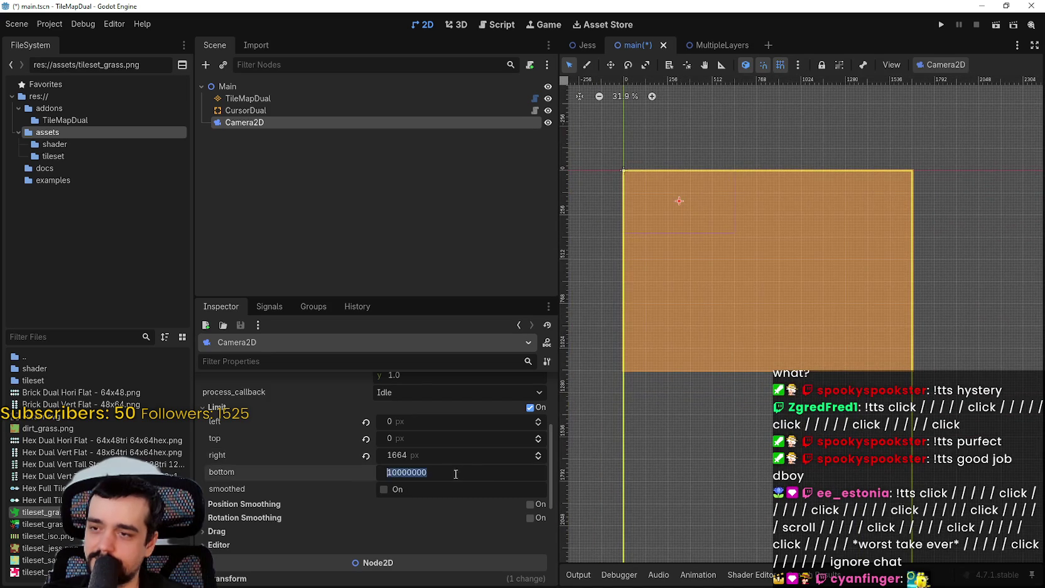
text(100)
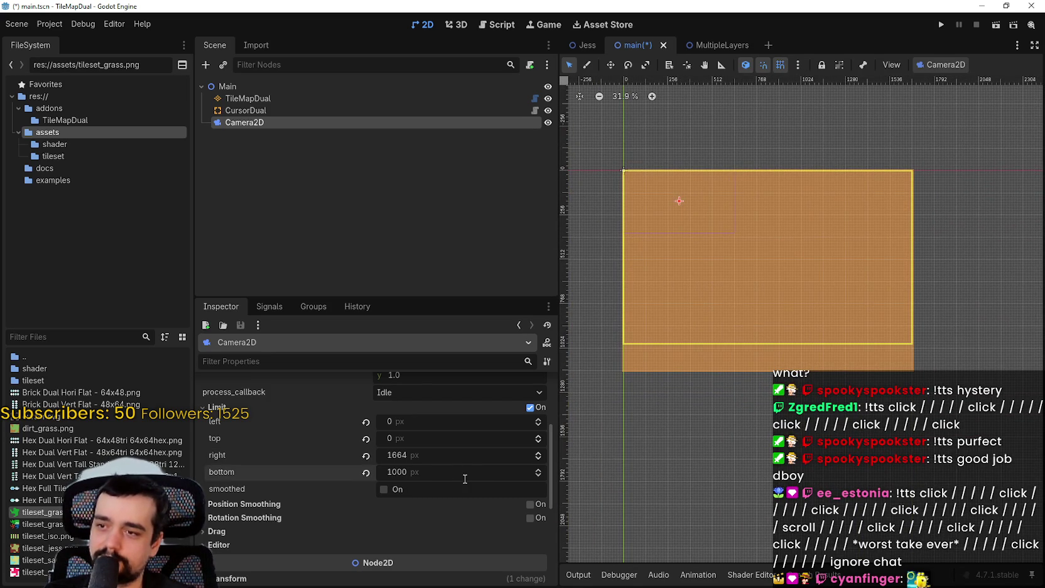
key(Return)
drag(401, 468, 401, 468)
scroll(814, 395, up, 3)
scroll(814, 395, up, 5)
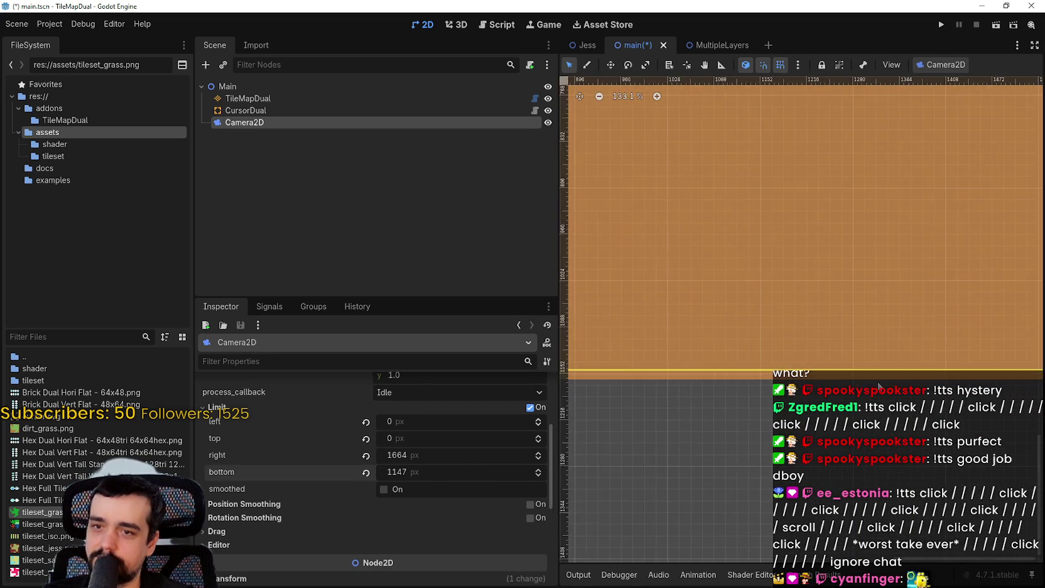
click(537, 470)
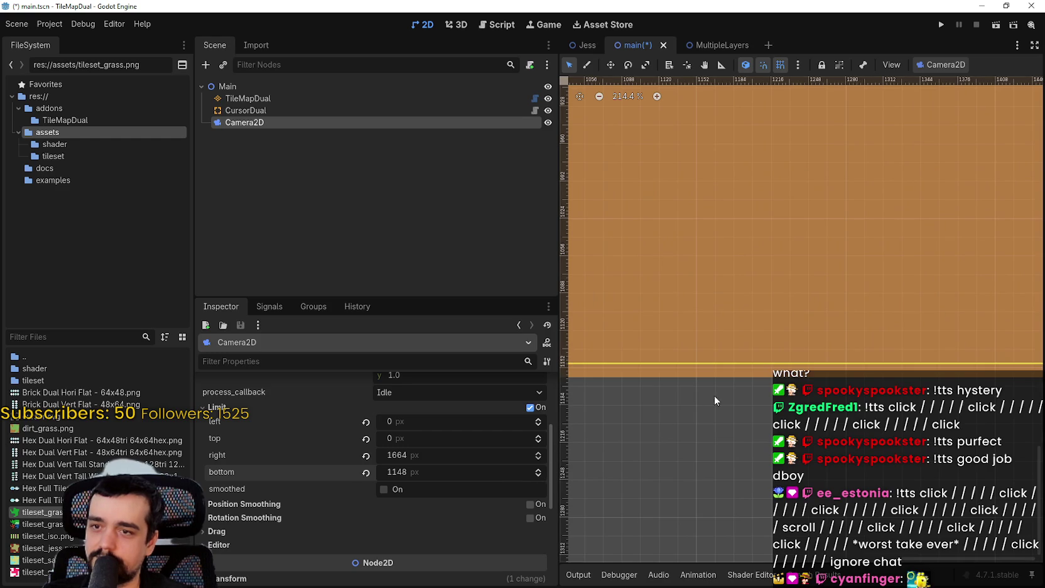
scroll(715, 396, up, 3)
click(541, 467)
click(541, 467)
click(541, 467)
click(541, 467)
Save the scene with the new camera limits
scroll(619, 392, down, 3)
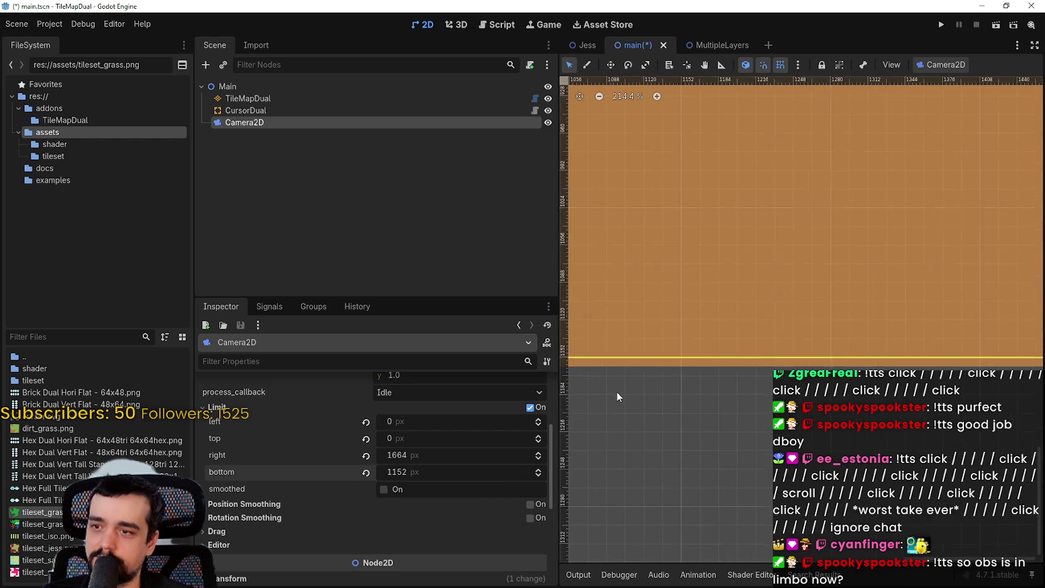
scroll(823, 379, down, 2)
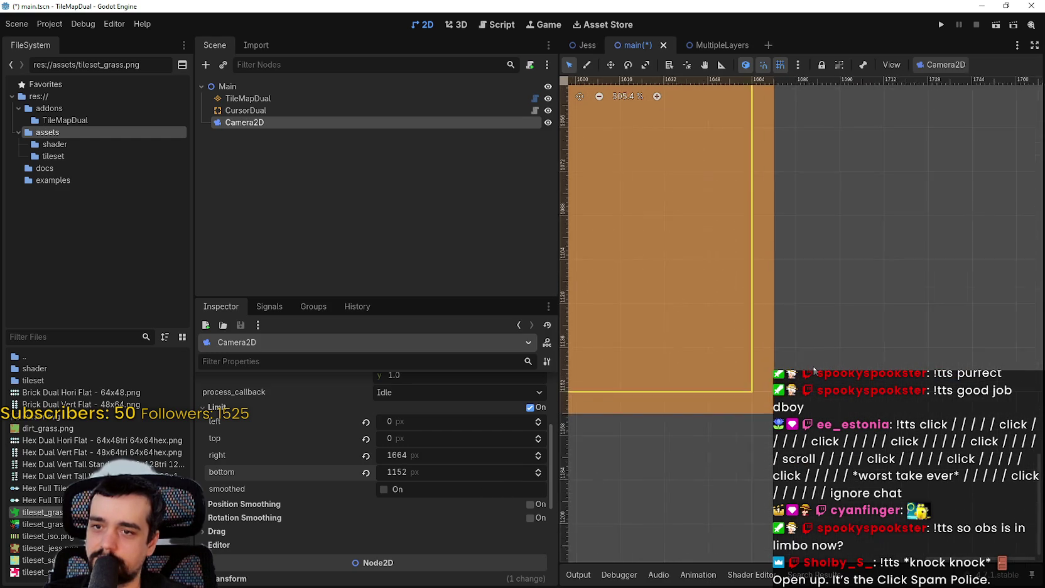
scroll(820, 360, down, 8)
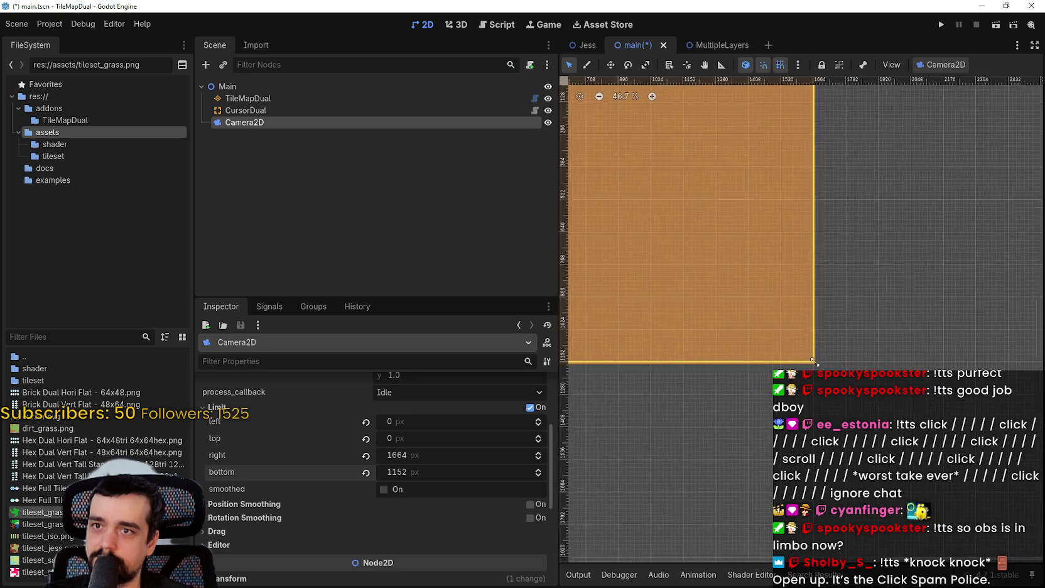
scroll(766, 297, up, 1)
key(ctrl+s)
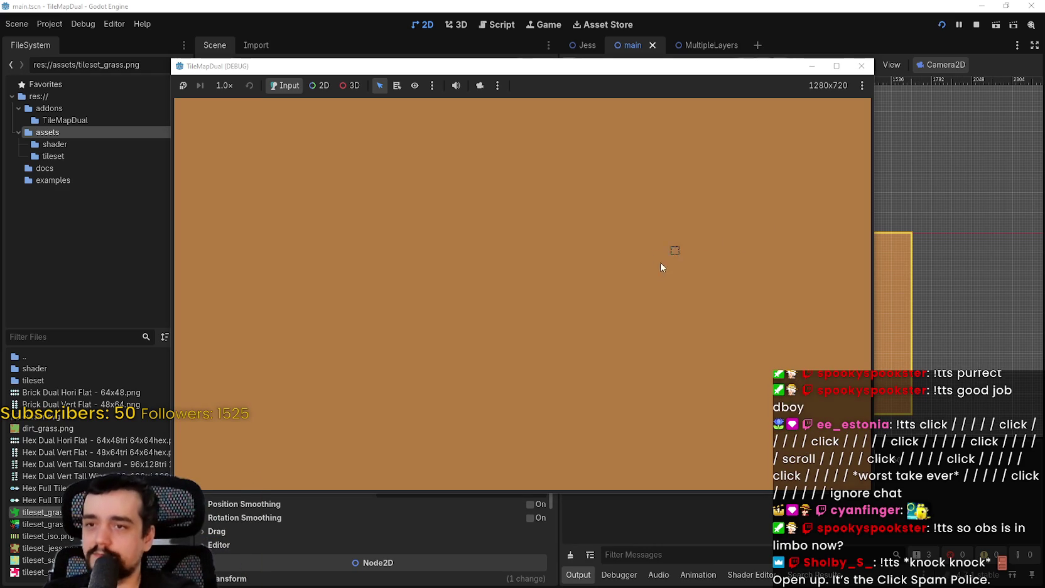
Paint a strip of grass tiles in the running game, then stop it
mouse_move(397, 214)
mouse_down()
mouse_move(364, 303)
mouse_move(686, 267)
mouse_up()
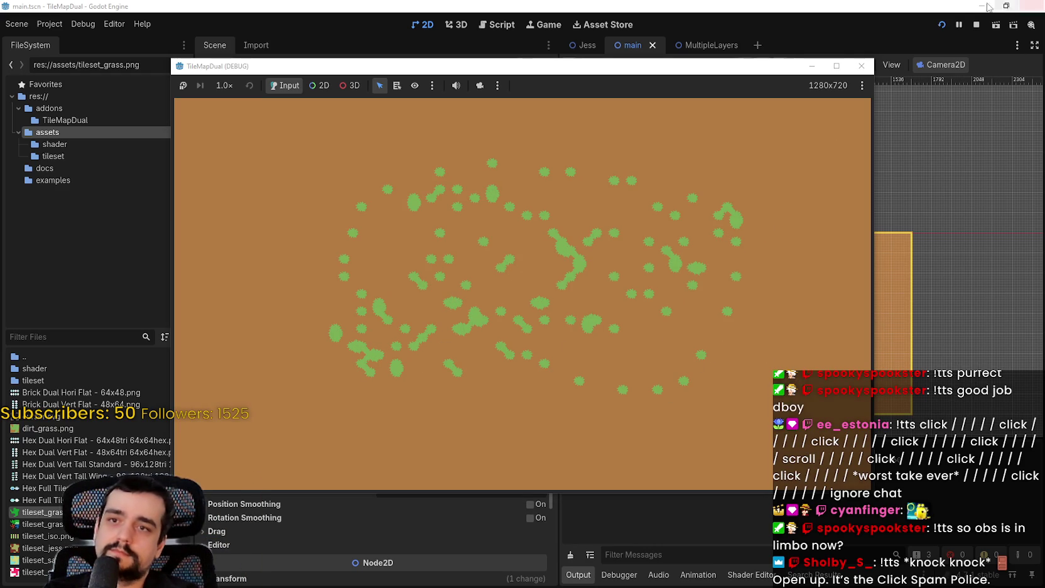
click(976, 25)
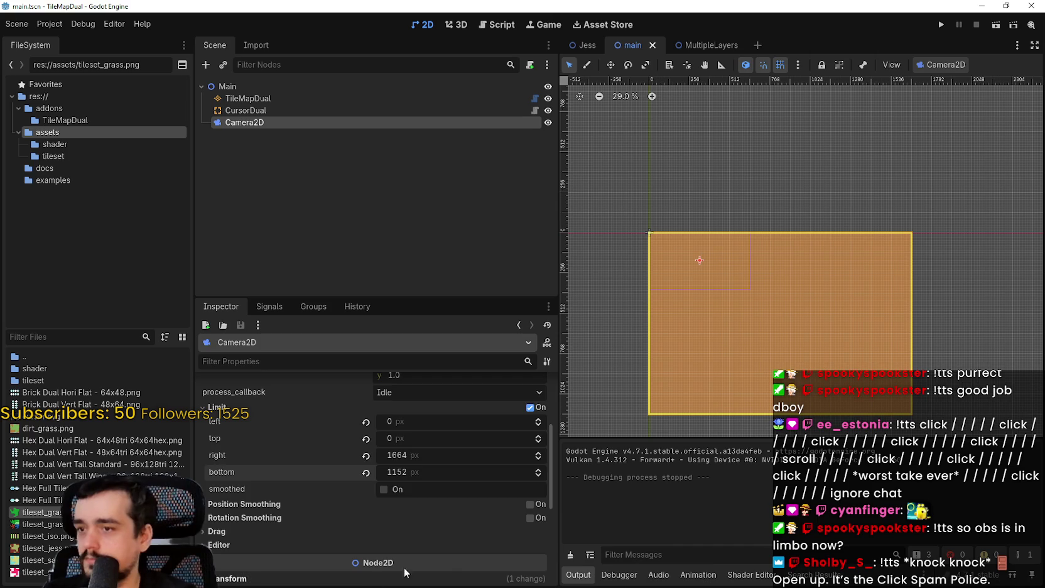
scroll(275, 491, down, 5)
scroll(244, 467, down, 2)
Set the Camera2D zoom to 2.0 in the Inspector
click(246, 444)
click(244, 431)
click(244, 431)
scroll(244, 433, down, 2)
scroll(244, 474, up, 10)
click(460, 472)
text(2)
key(Return)
Run the game at zoom 2.0, paint grass loops, stop it and save the scene
click(940, 24)
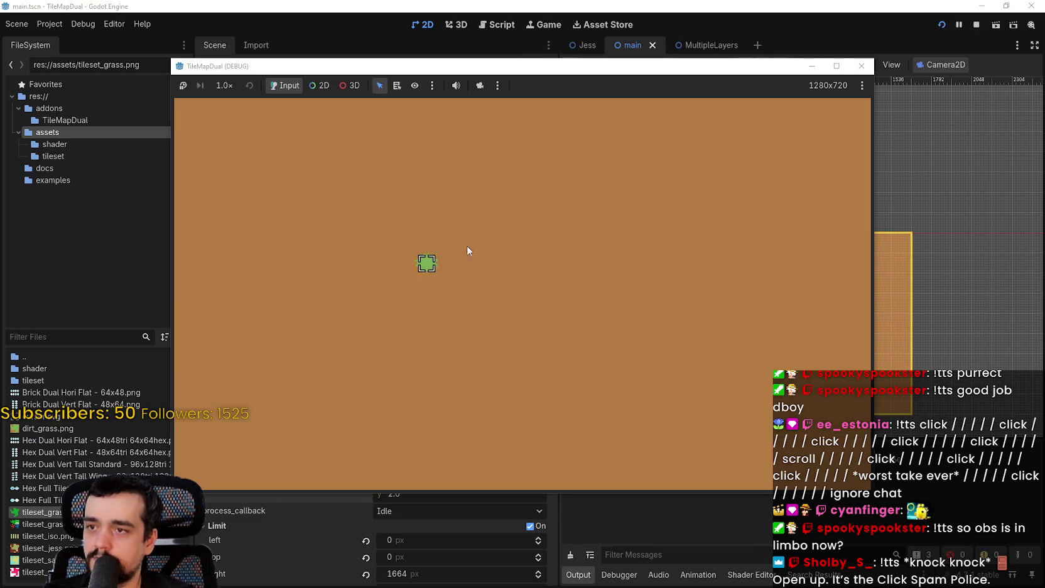
mouse_move(467, 245)
mouse_down()
mouse_move(603, 371)
mouse_move(772, 190)
mouse_up()
click(836, 65)
mouse_move(585, 292)
mouse_down()
mouse_move(366, 444)
mouse_move(691, 270)
mouse_up()
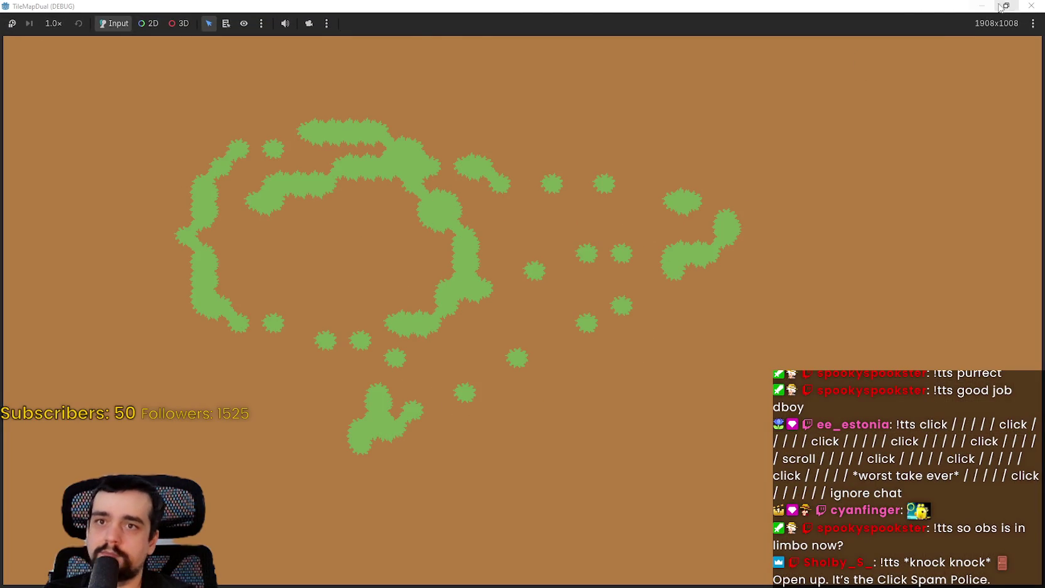
click(1001, 7)
click(976, 25)
key(ctrl+s)
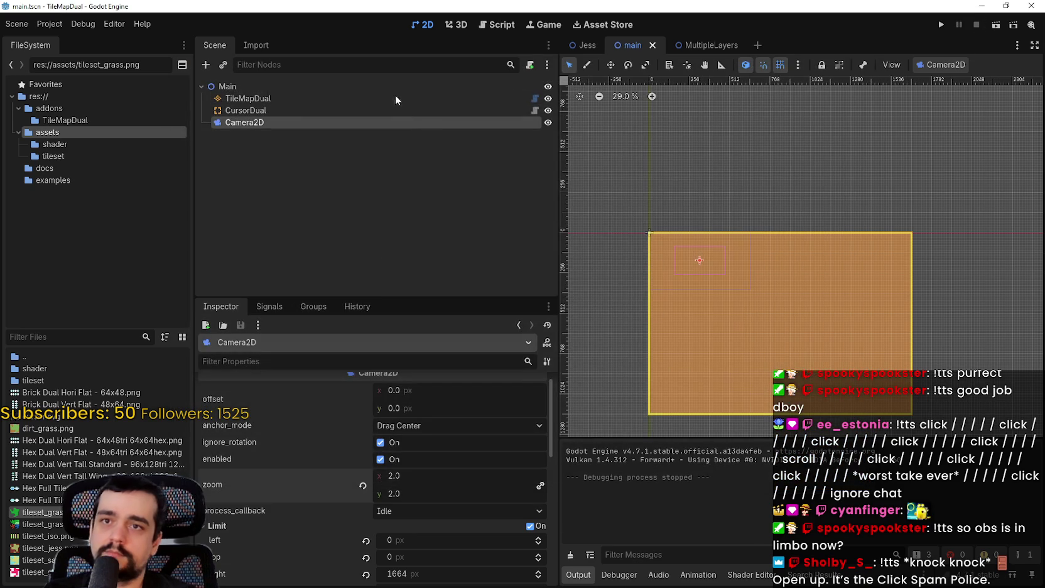
Create and attach a new main_camera.gd script to the Camera2D node
right_click(378, 122)
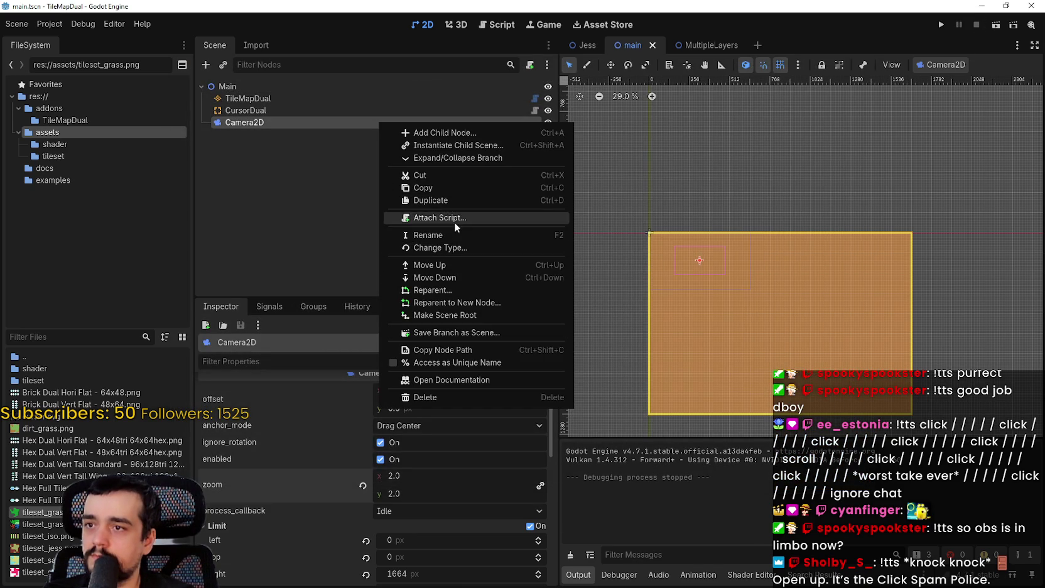
click(454, 220)
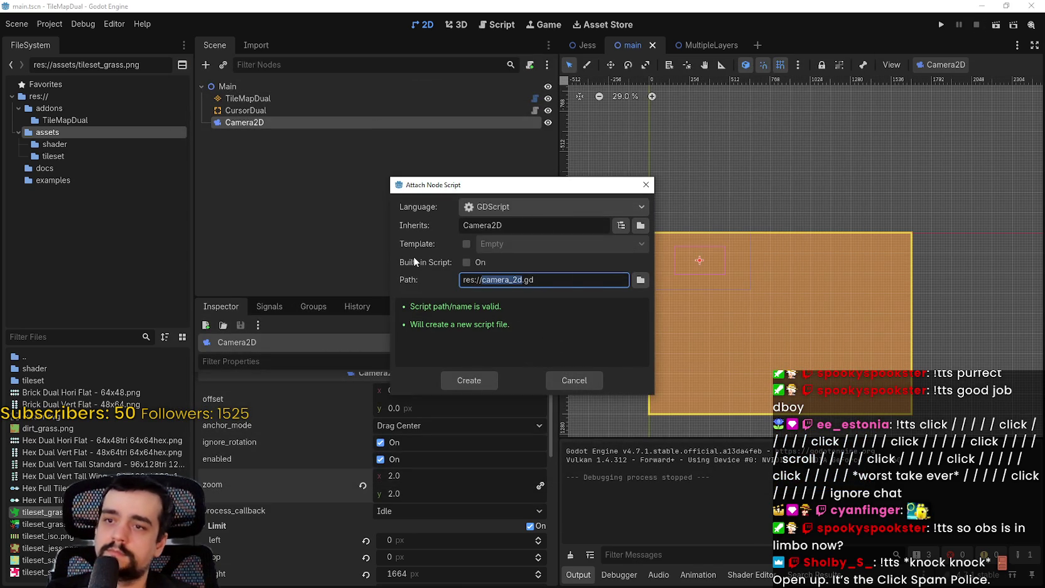
text(main_came)
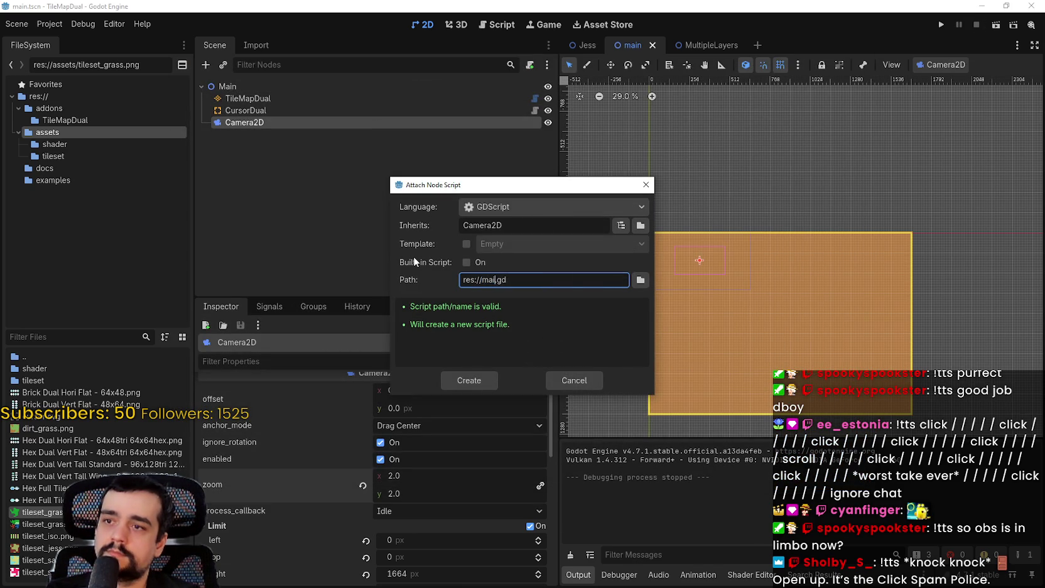
text(ra)
key(Return)
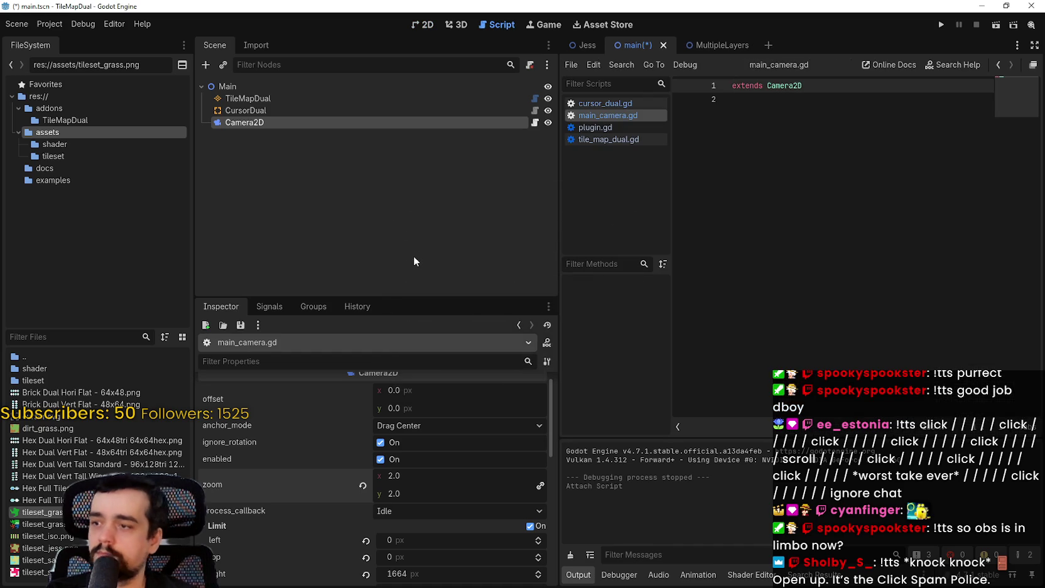
Paste the full camera script over the stub in main_camera.gd
key(alt+Tab)
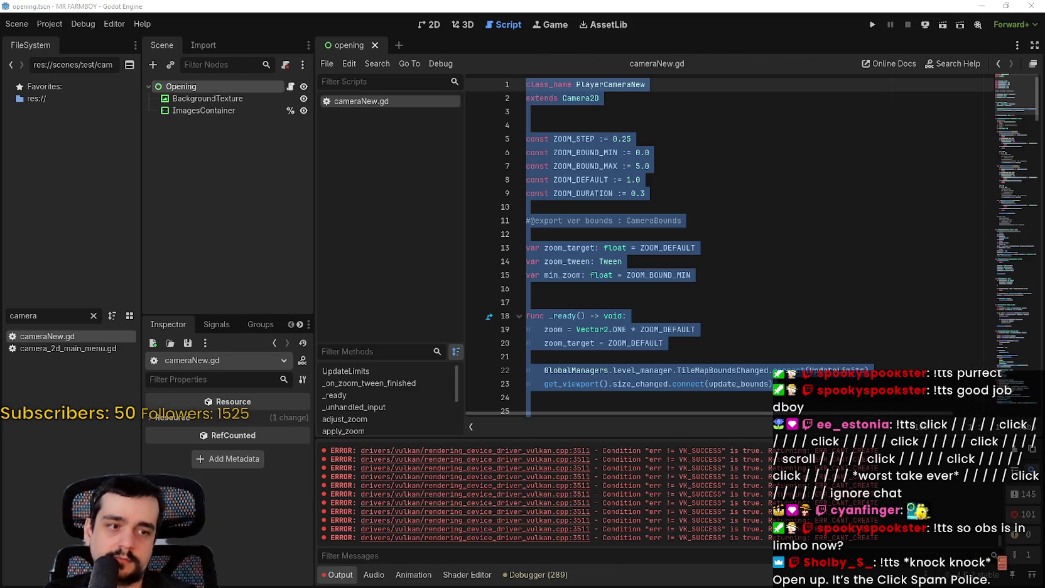
key(alt+Tab)
click(866, 228)
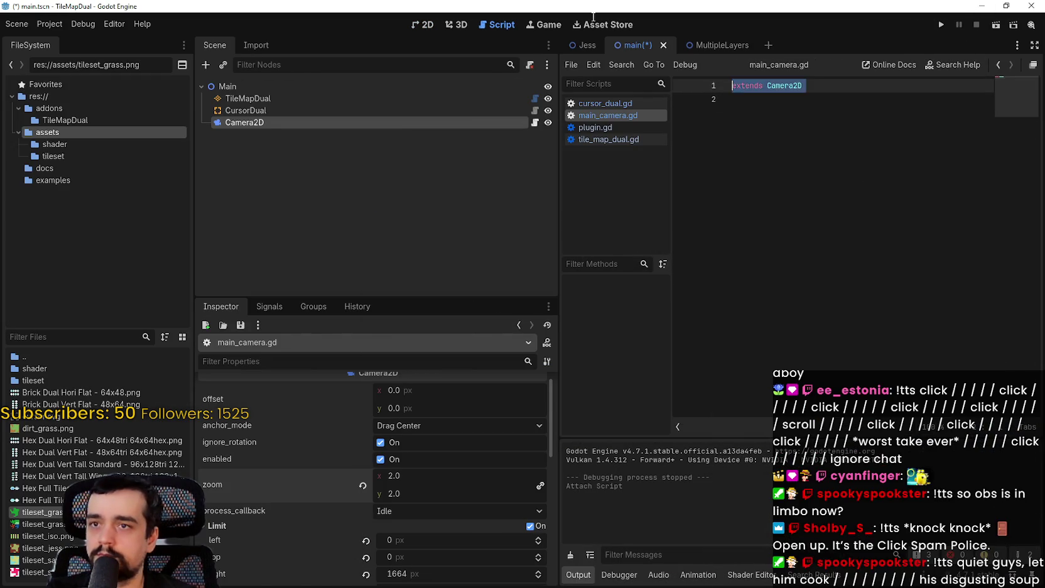
key(ctrl+v)
click(1015, 115)
scroll(859, 126, up, 5)
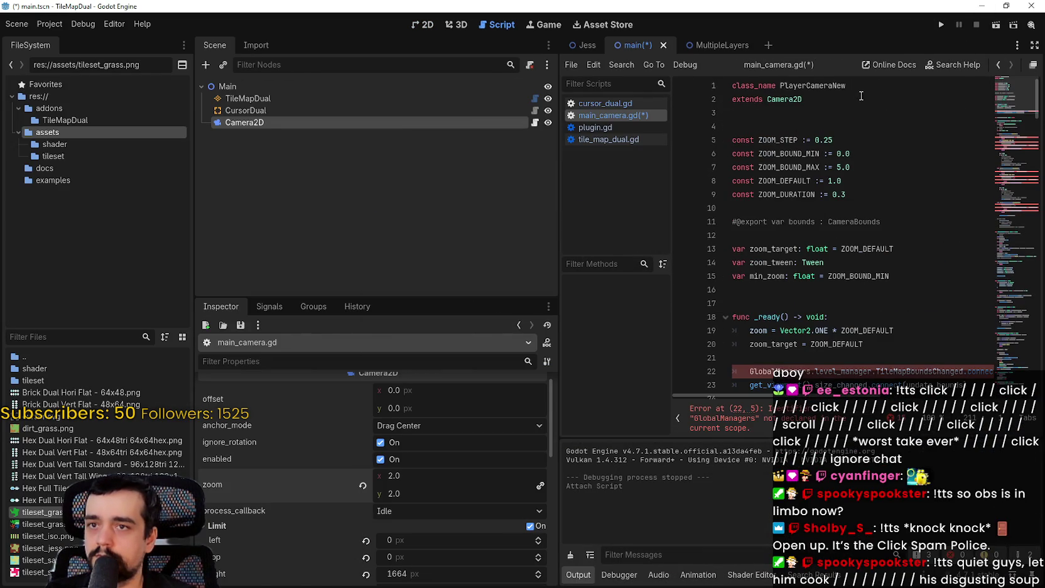
Rename the class PlayerCameraNew to PlayerCamera and save
double_click(859, 86)
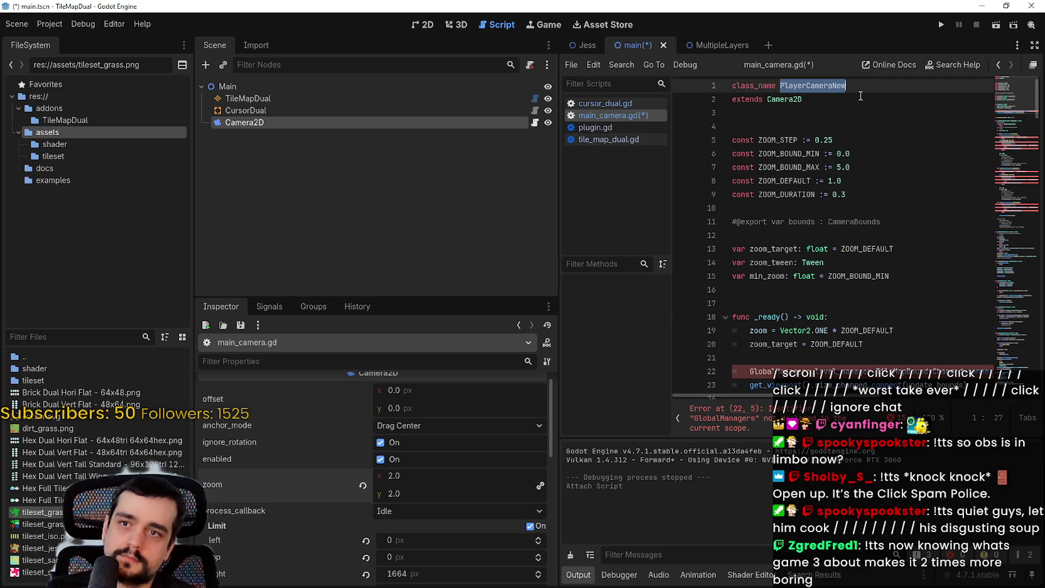
text(P)
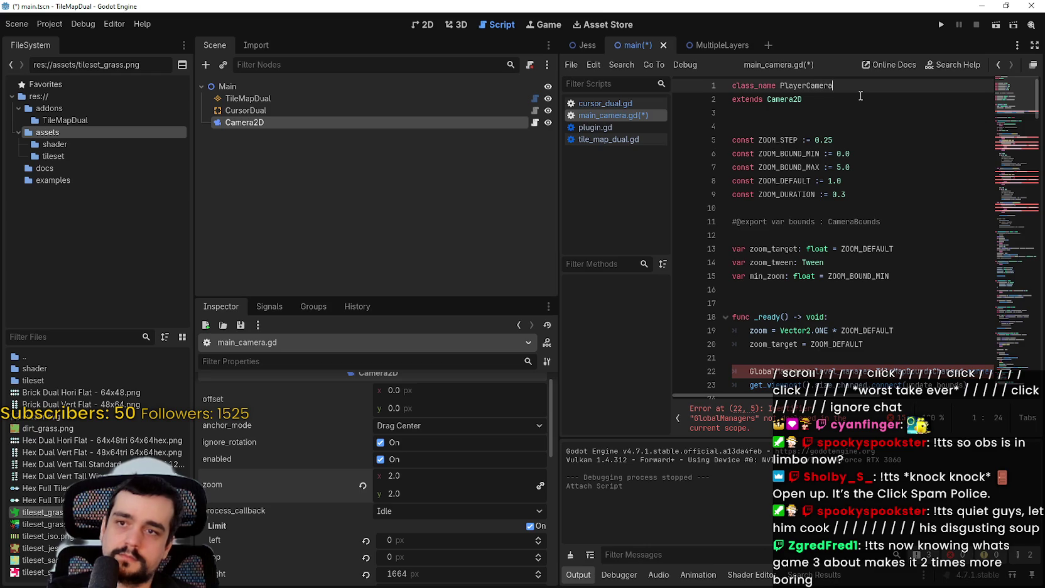
key(ctrl+s)
scroll(835, 182, down, 5)
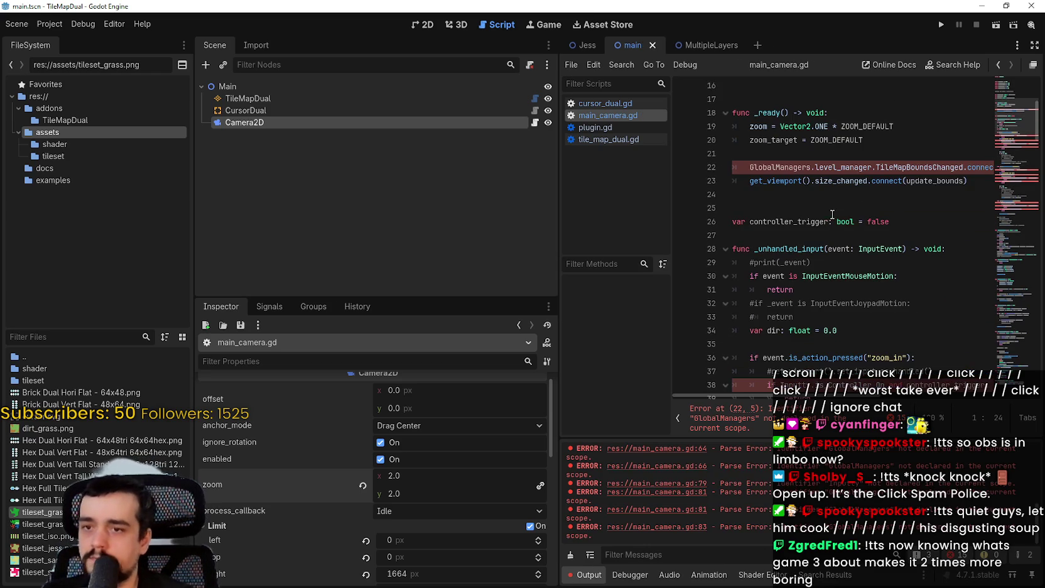
Widen the script editor, delete the GlobalManagers connect line in _ready, and save
click(829, 180)
click(479, 207)
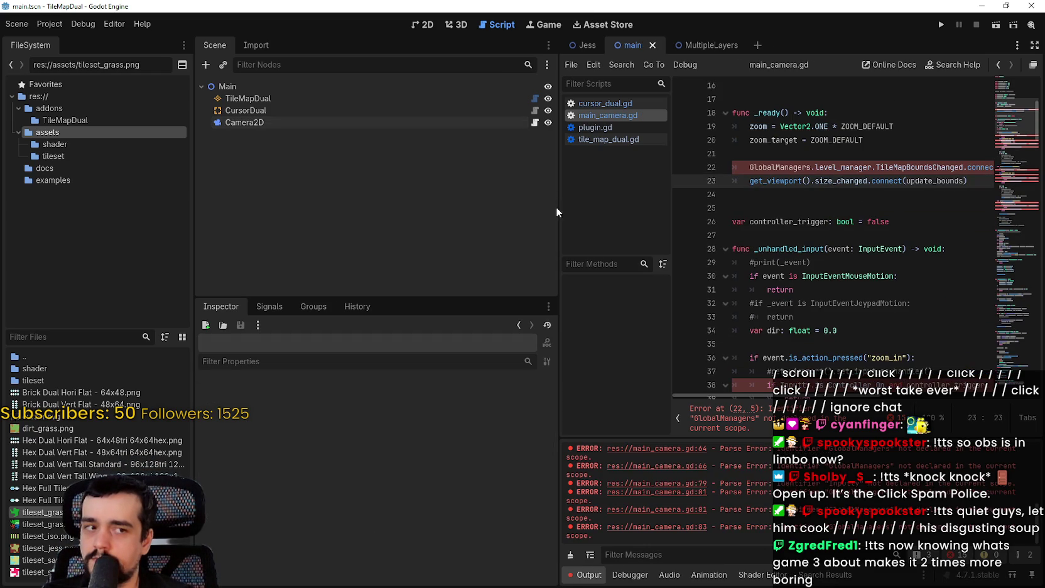
drag(558, 197, 362, 215)
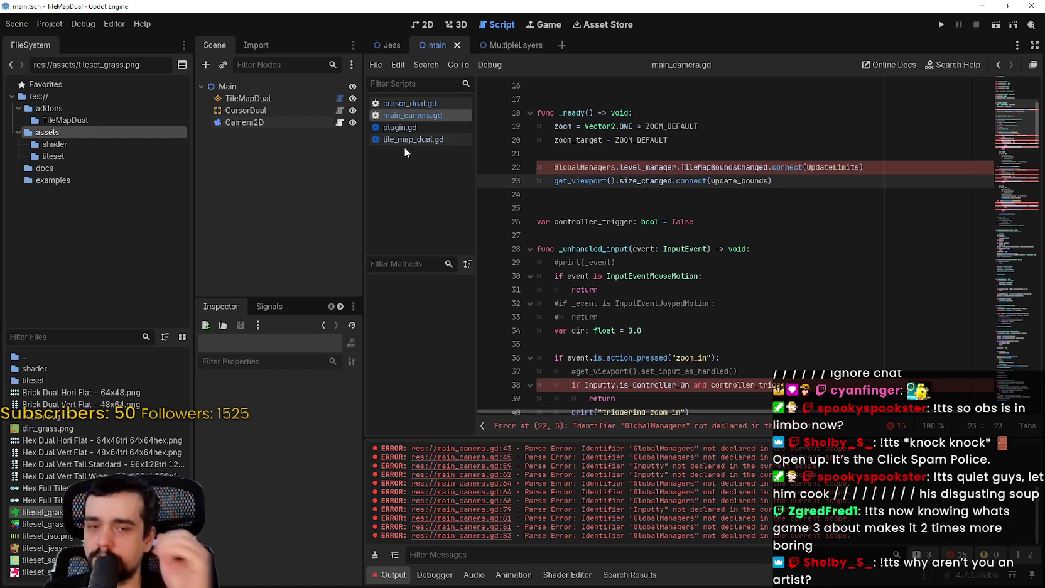
scroll(892, 236, up, 2)
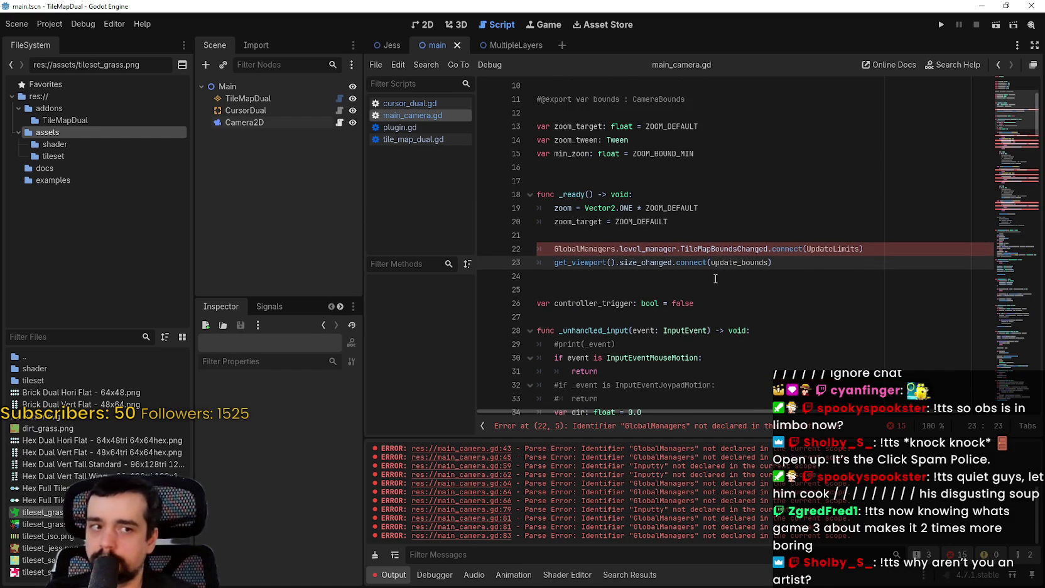
triple_click(886, 248)
key(Delete)
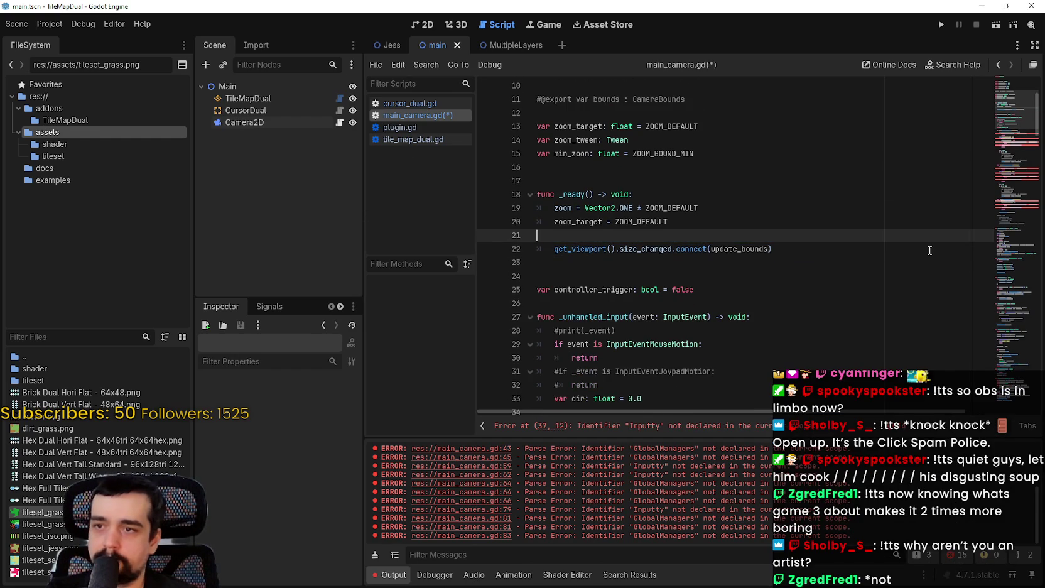
key(ctrl+s)
Delete the controller-trigger check lines in zoom_in
scroll(944, 228, down, 3)
scroll(709, 207, down, 4)
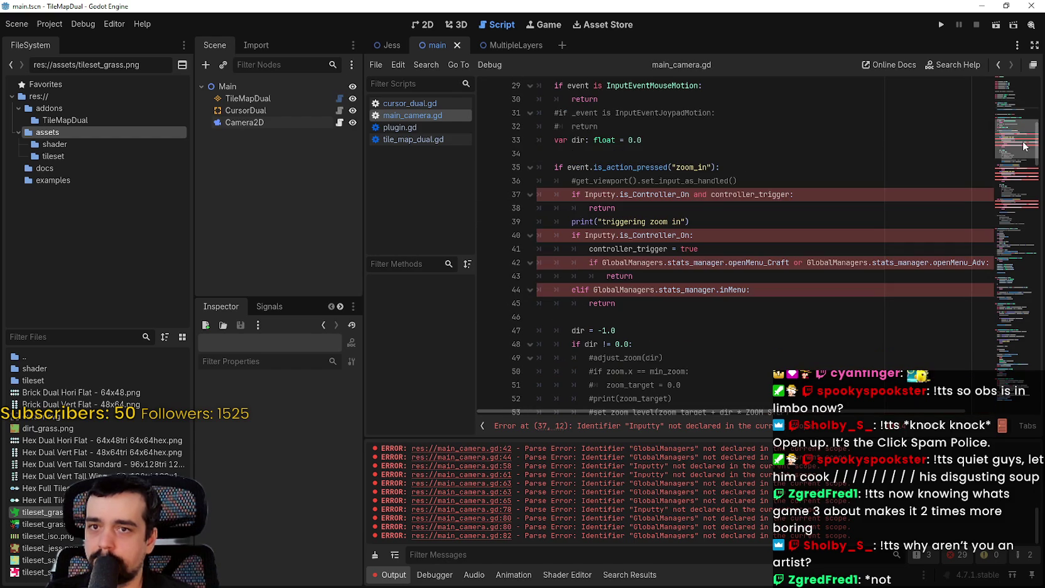
click(689, 208)
mouse_move(689, 208)
mouse_down()
mouse_move(547, 197)
mouse_move(542, 184)
mouse_up()
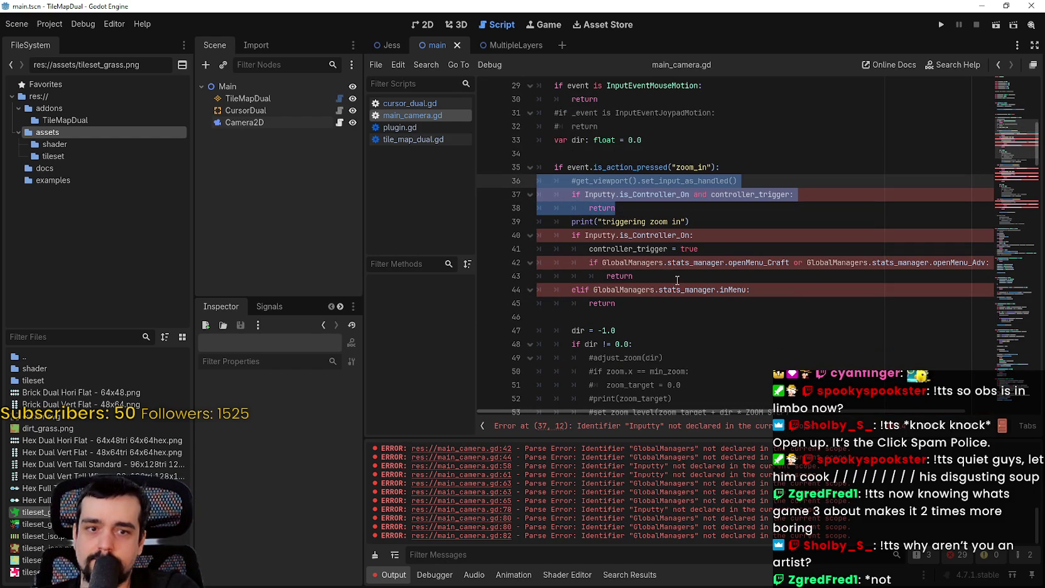
scroll(678, 276, up, 2)
scroll(684, 272, down, 1)
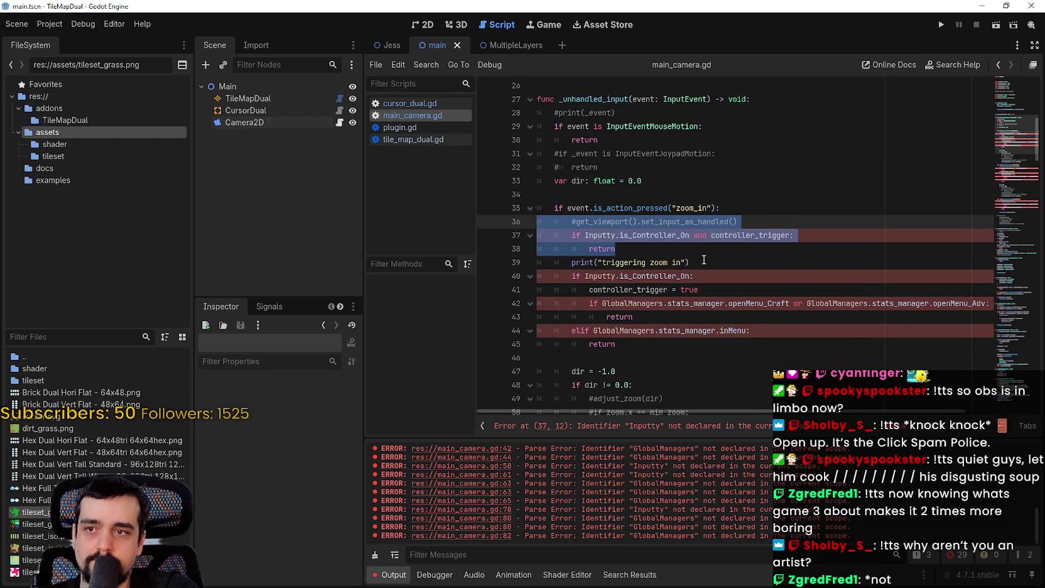
key(BackSpace)
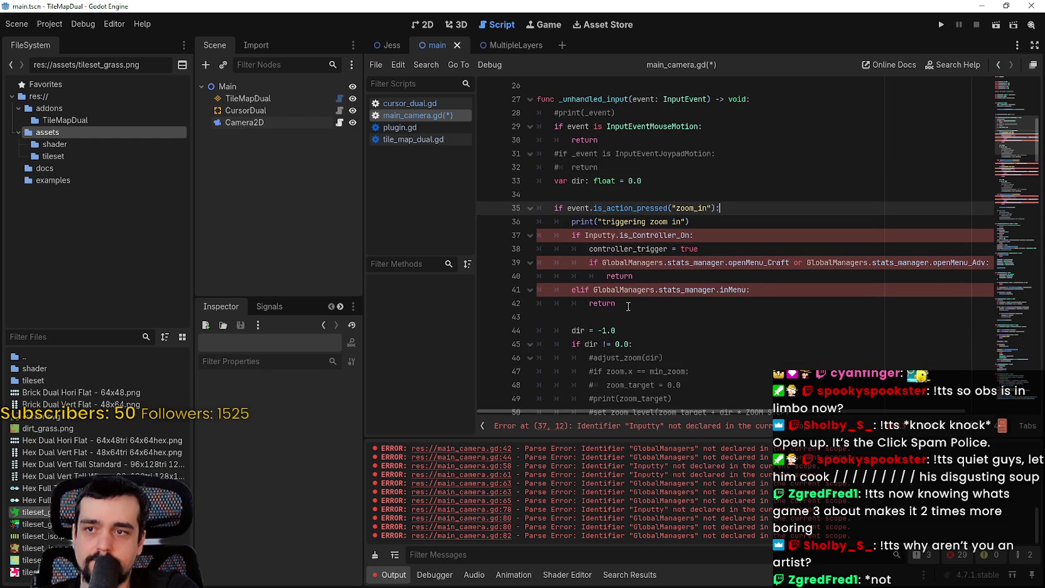
Remove zoom_in's Inputty controller block and commented-out zoom lines
mouse_move(617, 303)
mouse_down()
mouse_move(565, 221)
mouse_move(537, 235)
mouse_up()
key(BackSpace)
key(BackSpace)
key(Delete)
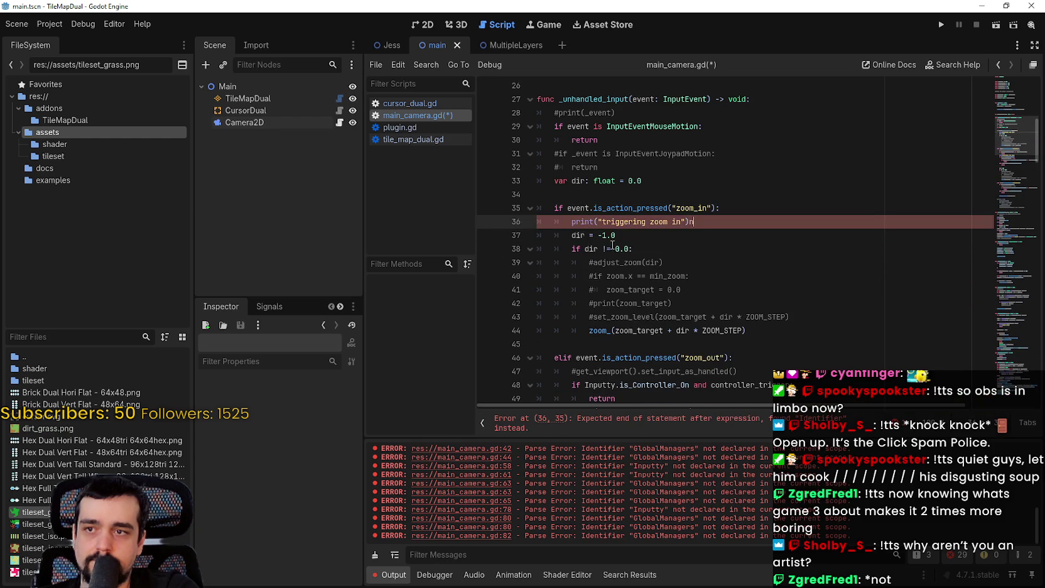
scroll(633, 231, down, 2)
mouse_move(803, 238)
mouse_down()
mouse_move(628, 189)
mouse_move(640, 167)
mouse_up()
key(BackSpace)
click(613, 196)
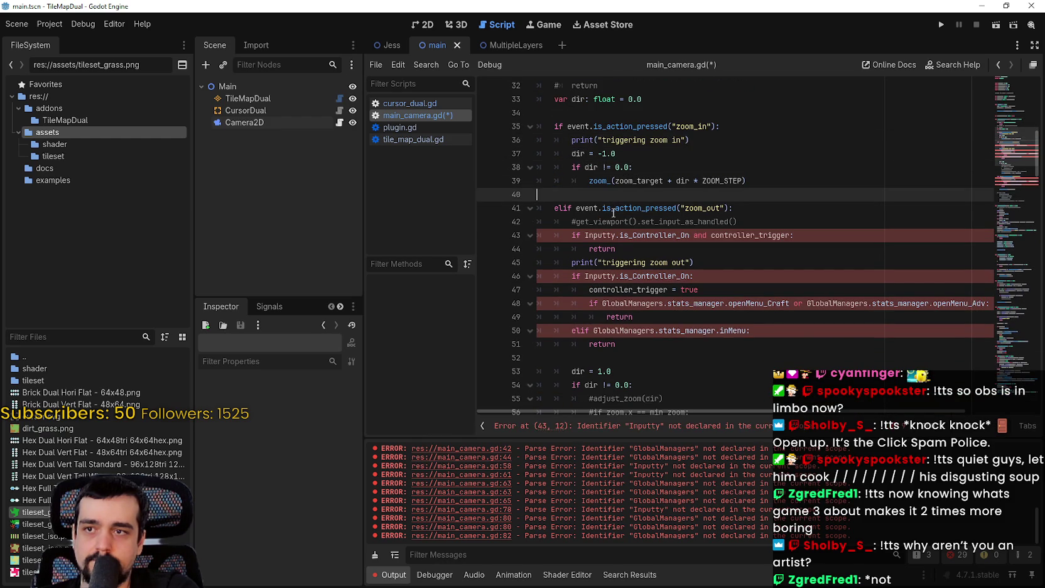
Remove zoom_out's Inputty block and commented-out lines
scroll(655, 227, down, 1)
drag(621, 317, 523, 182)
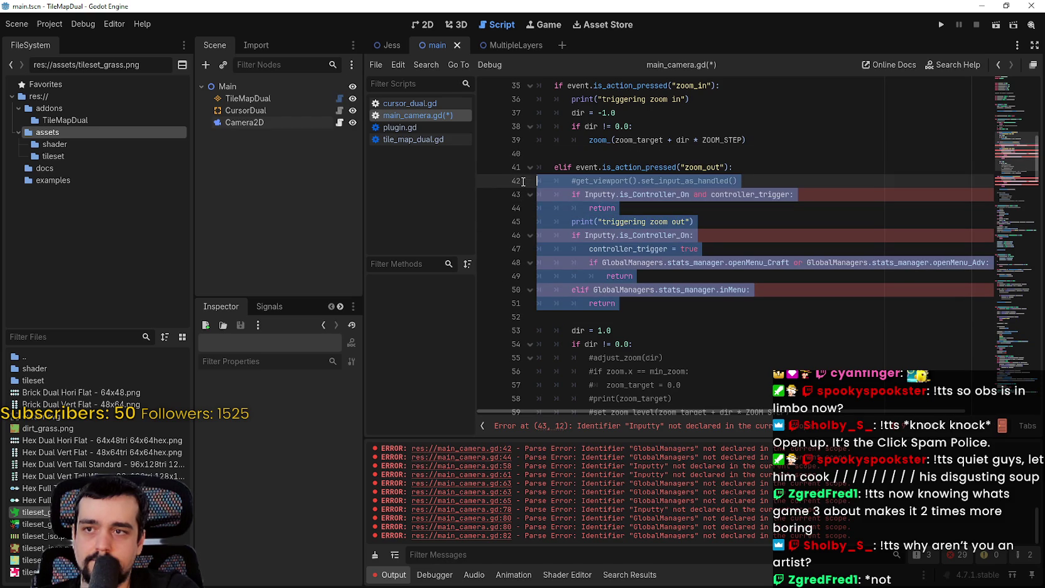
key(Delete)
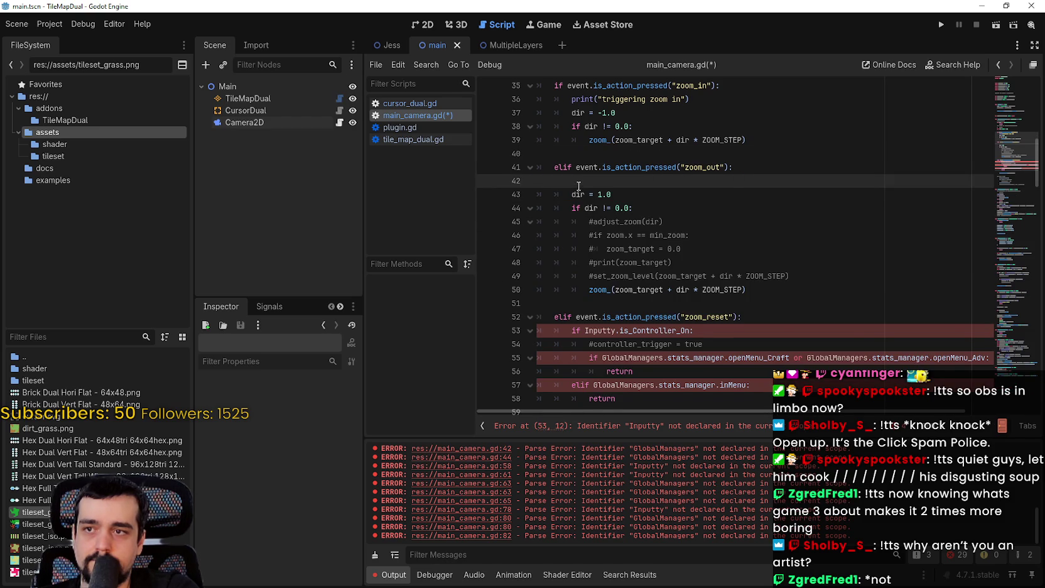
key(BackSpace)
mouse_move(790, 263)
mouse_down()
mouse_move(517, 223)
mouse_move(521, 211)
mouse_up()
key(Delete)
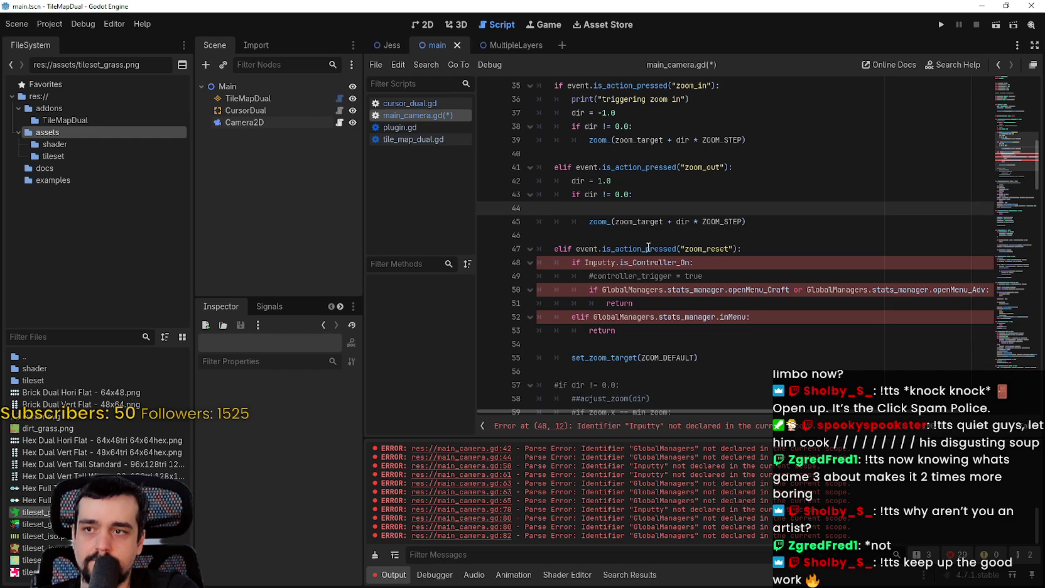
key(BackSpace)
Add a print line under zoom_out saying "triggering zoom out"
drag(697, 102, 569, 101)
key(ctrl+c)
click(694, 179)
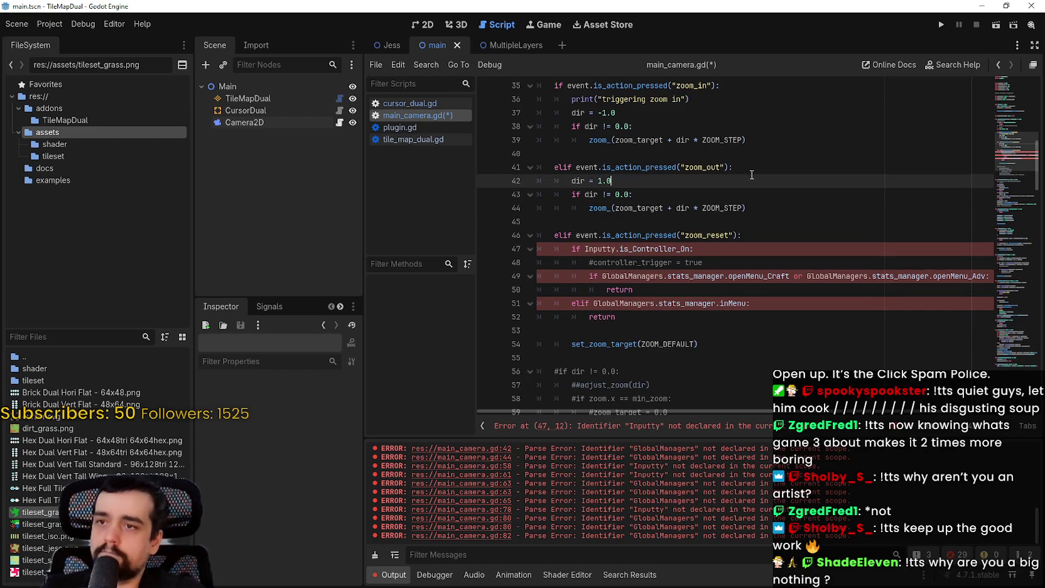
click(732, 167)
key(Return)
key(ctrl+v)
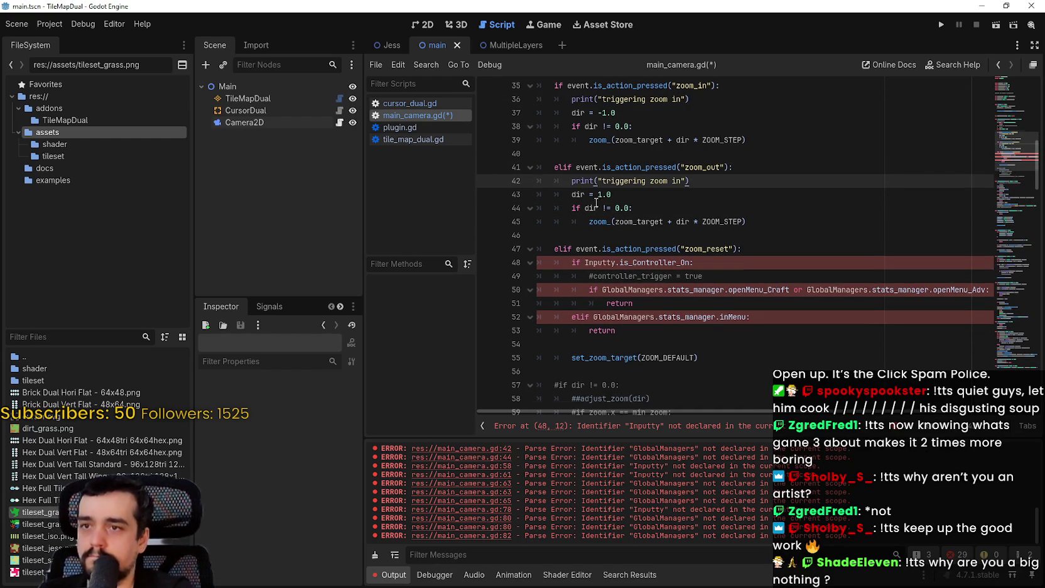
scroll(668, 199, up, 1)
double_click(673, 223)
text(out)
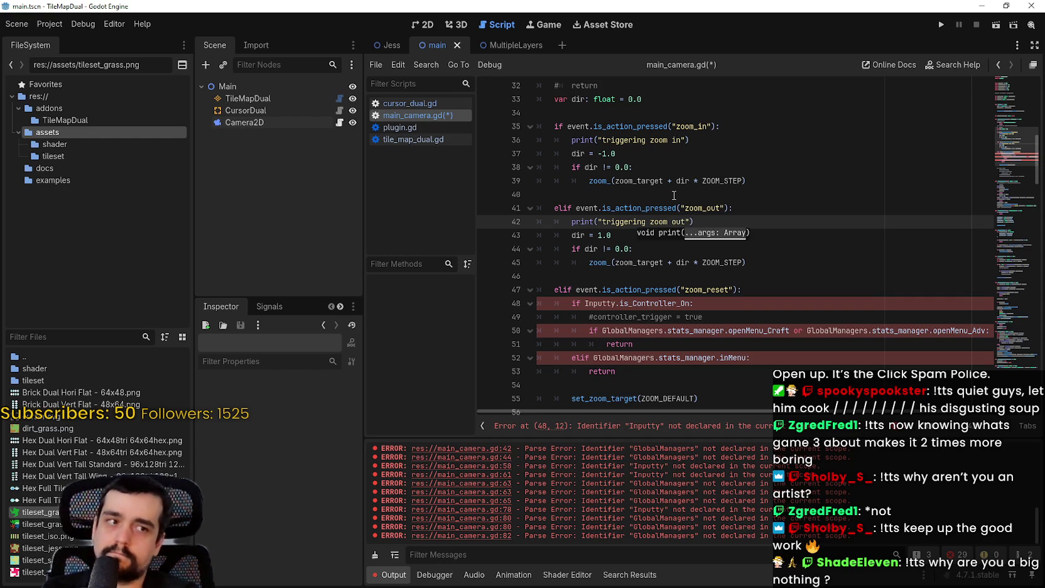
Delete zoom_reset's controller block and the commented lines above set_zoom_level
scroll(685, 195, down, 1)
drag(619, 330, 525, 263)
key(BackSpace)
key(Up)
key(End)
key(Delete)
key(Delete)
scroll(652, 258, down, 4)
drag(541, 211, 550, 119)
key(BackSpace)
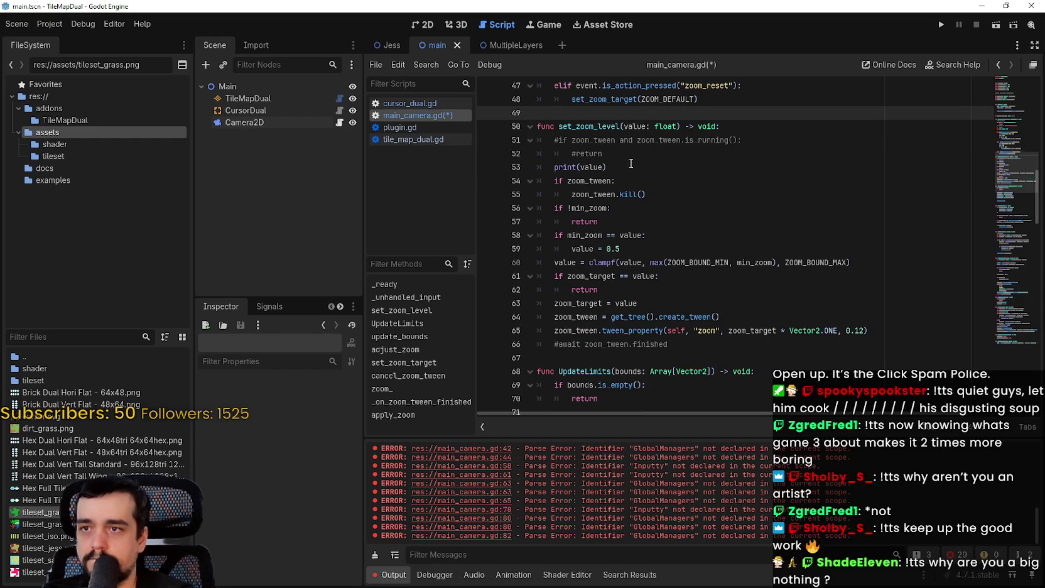
Delete the commented #if lines in set_zoom_level
scroll(578, 132, up, 3)
mouse_move(540, 290)
mouse_down()
mouse_move(546, 270)
mouse_move(537, 262)
mouse_up()
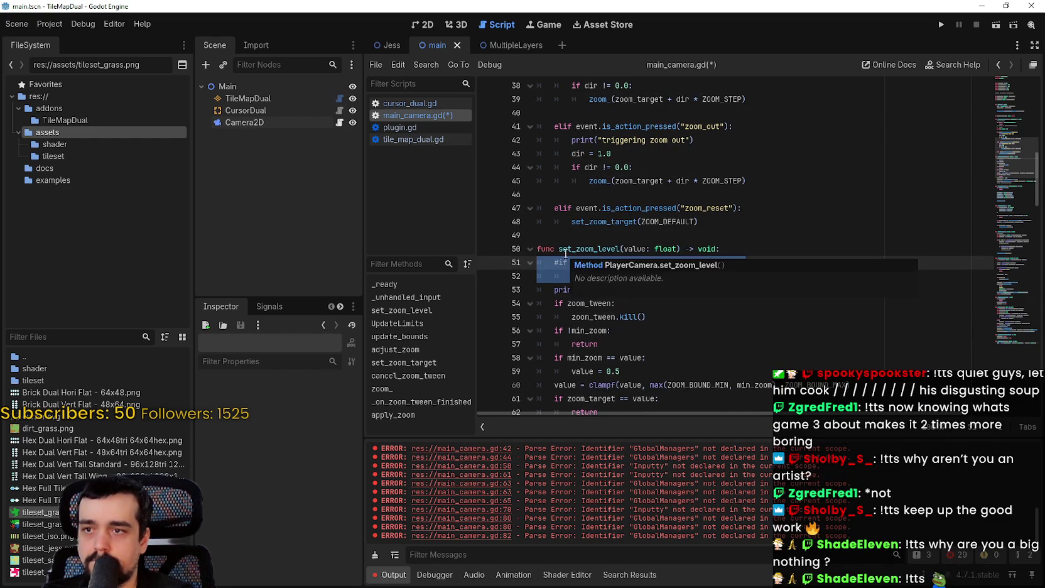
key(BackSpace)
key(BackSpace)
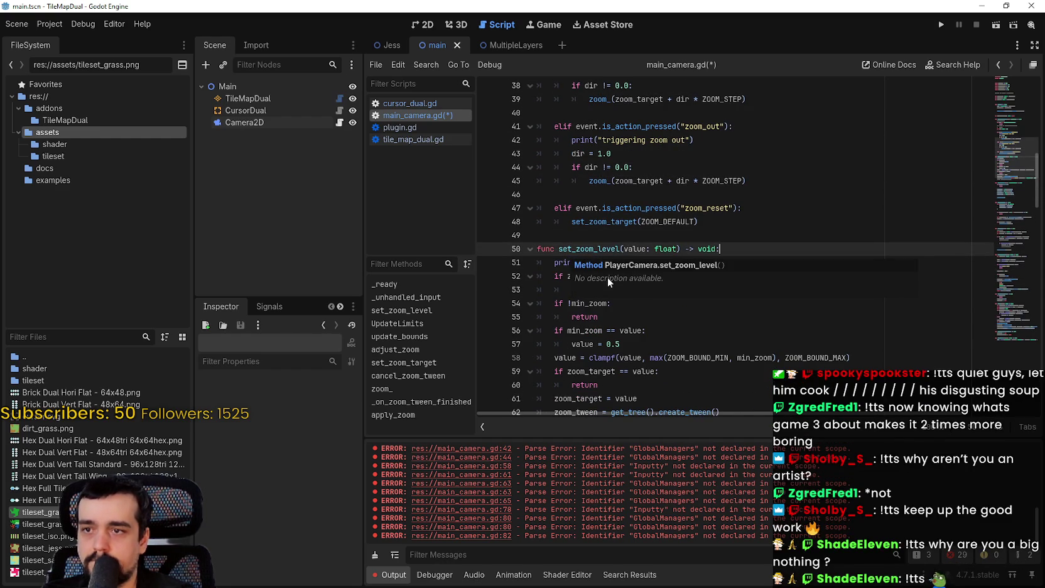
click(662, 317)
click(679, 208)
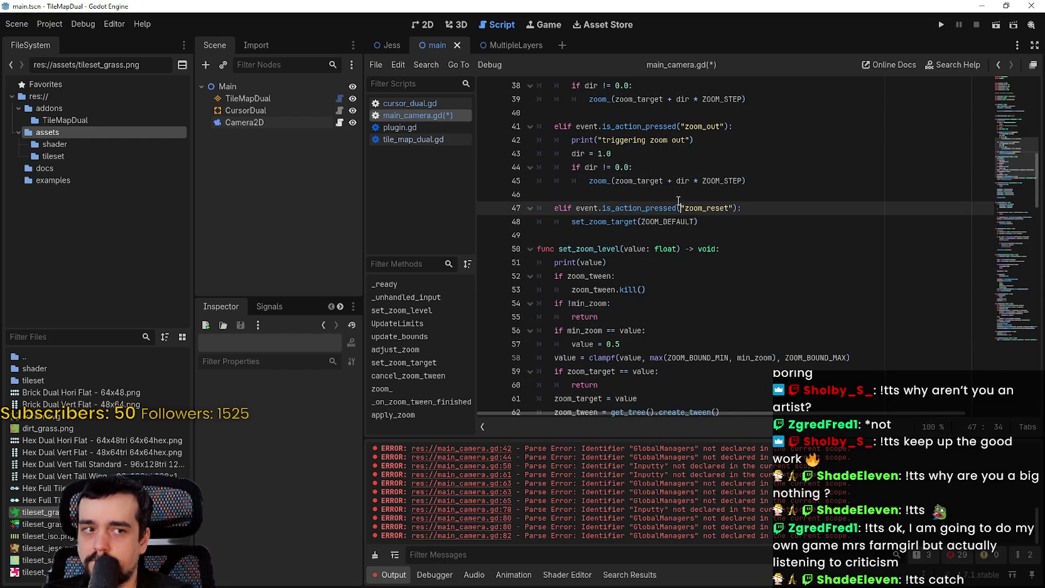
scroll(680, 201, down, 2)
click(663, 255)
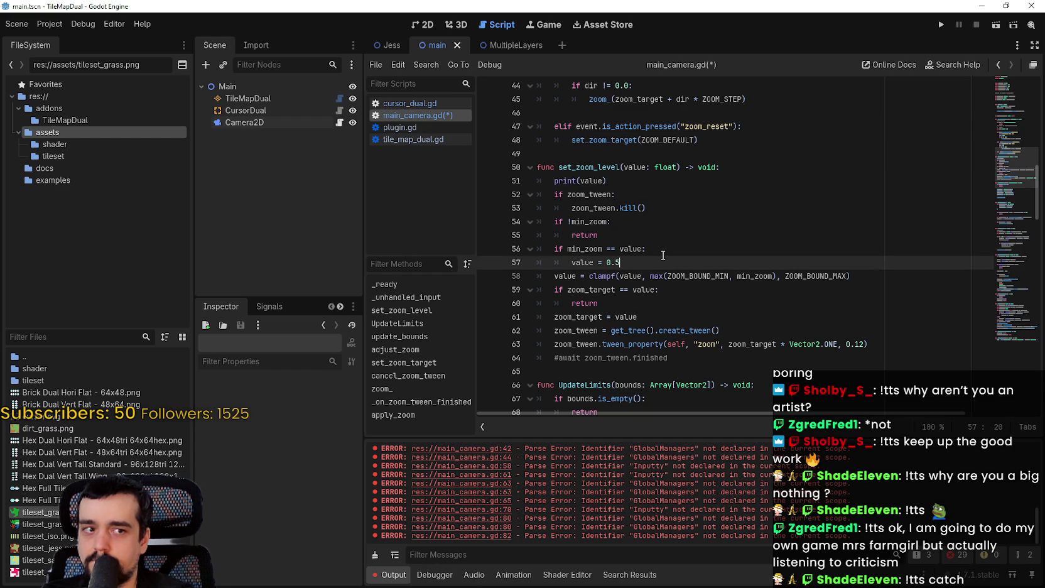
Delete the commented-out bounds export line and save main_camera.gd
scroll(663, 253, down, 1)
scroll(663, 248, down, 5)
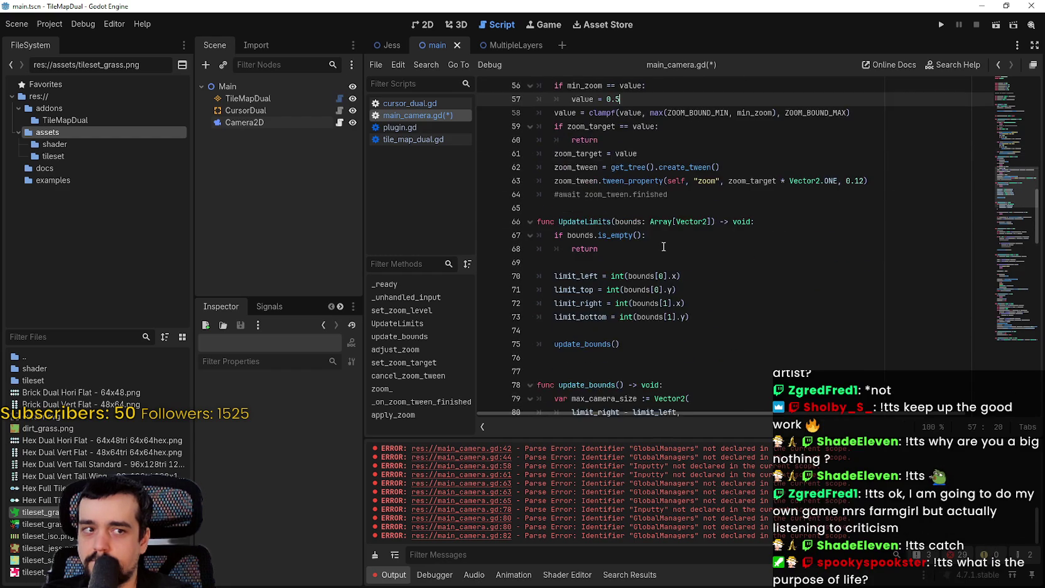
scroll(664, 244, down, 15)
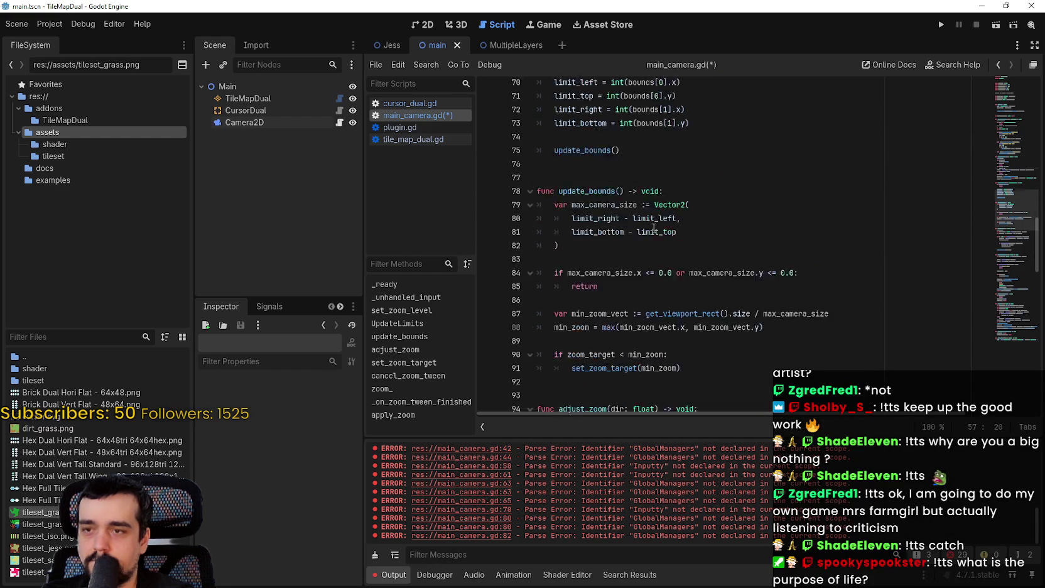
scroll(655, 224, down, 10)
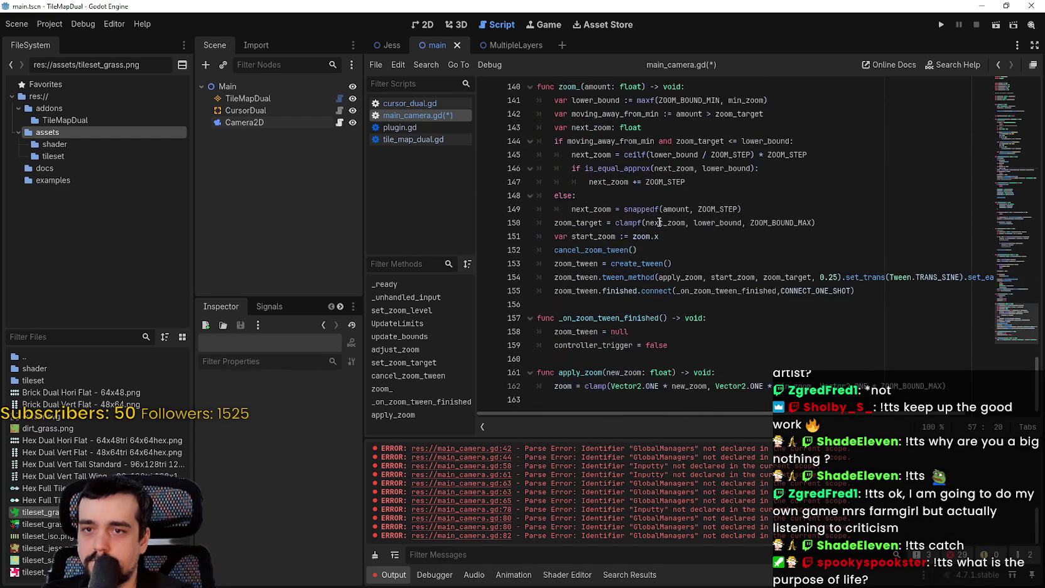
scroll(777, 301, up, 20)
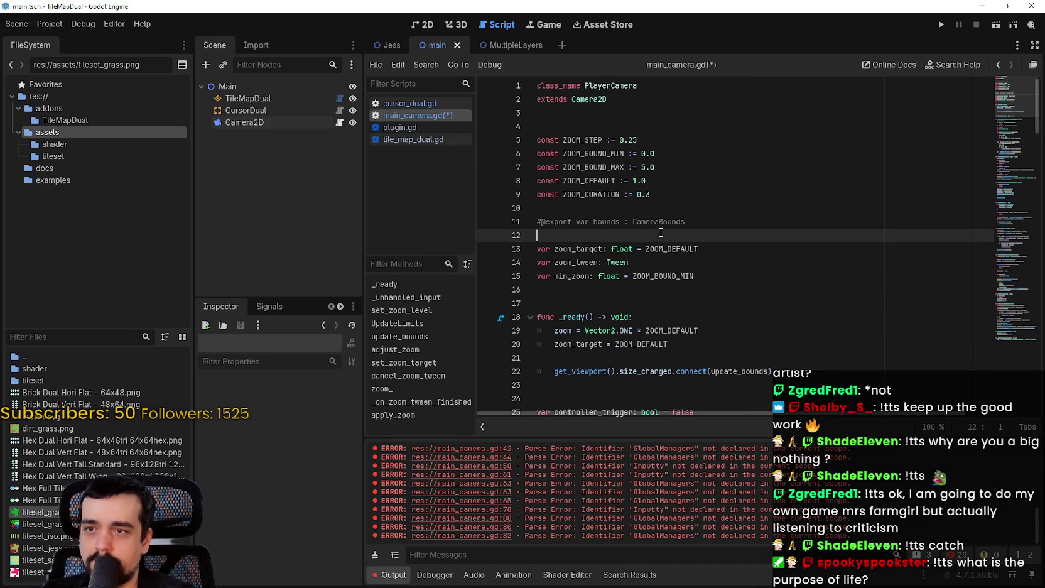
drag(552, 235, 550, 208)
key(BackSpace)
key(ctrl+s)
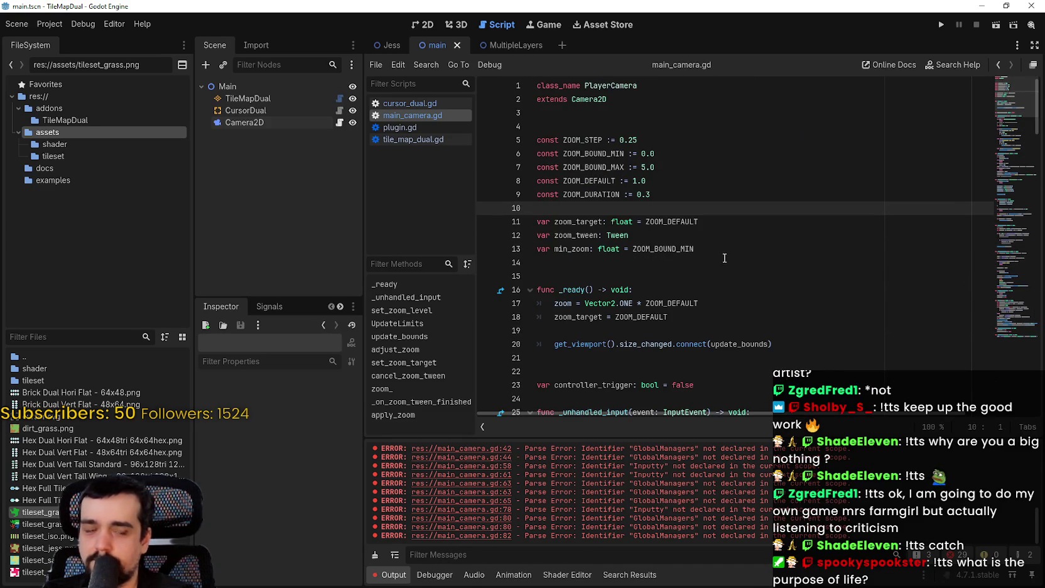
Delete the commented joypad-motion check lines
click(716, 257)
scroll(704, 247, down, 1)
scroll(704, 246, down, 4)
mouse_move(703, 262)
mouse_down()
mouse_move(628, 221)
mouse_move(722, 272)
mouse_up()
click(651, 219)
click(662, 237)
mouse_move(602, 276)
mouse_down()
mouse_move(598, 248)
mouse_move(628, 221)
mouse_move(537, 221)
mouse_up()
key(BackSpace)
key(BackSpace)
key(BackSpace)
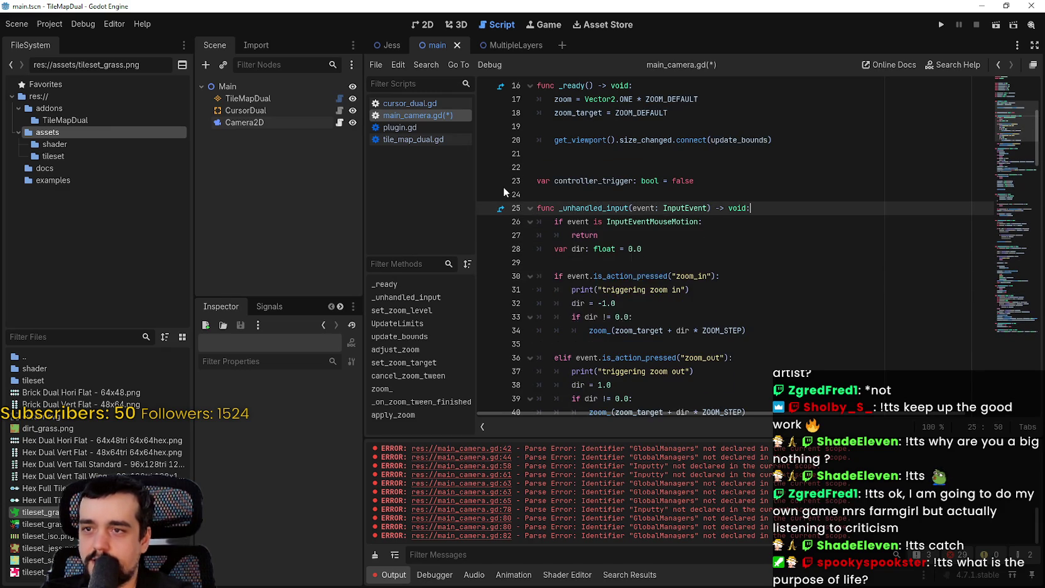
Open Project Settings on the Input Map page
click(49, 24)
click(66, 40)
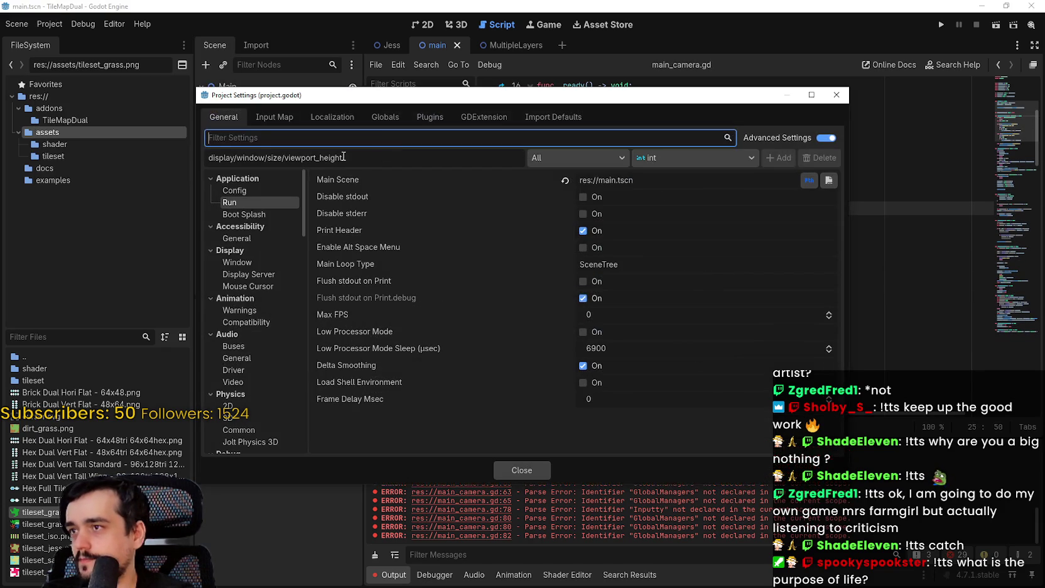
click(274, 117)
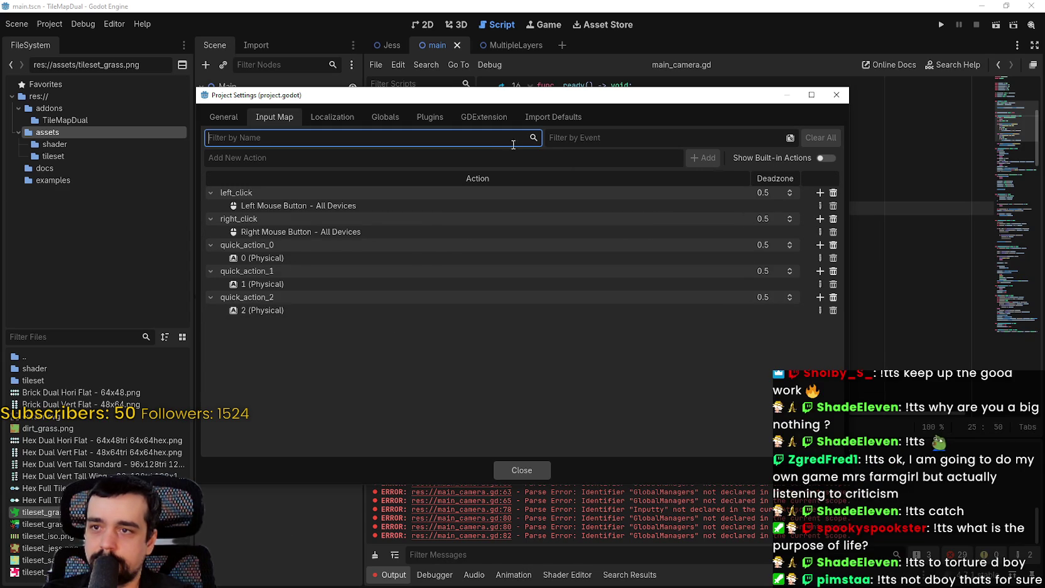
Add the zoom_in, zoom_out and zoom_reset input actions
click(497, 162)
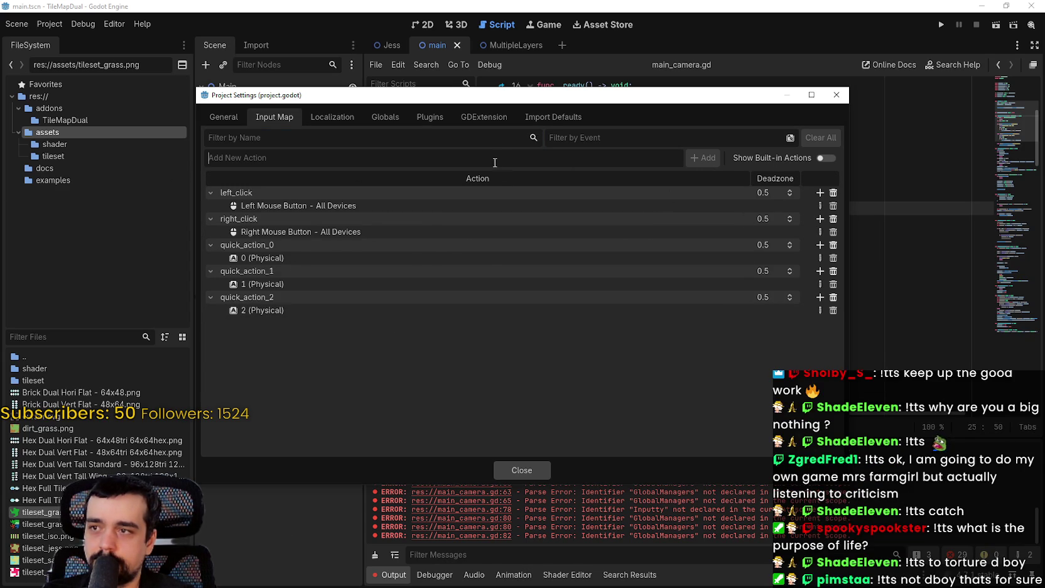
text(zoom_in)
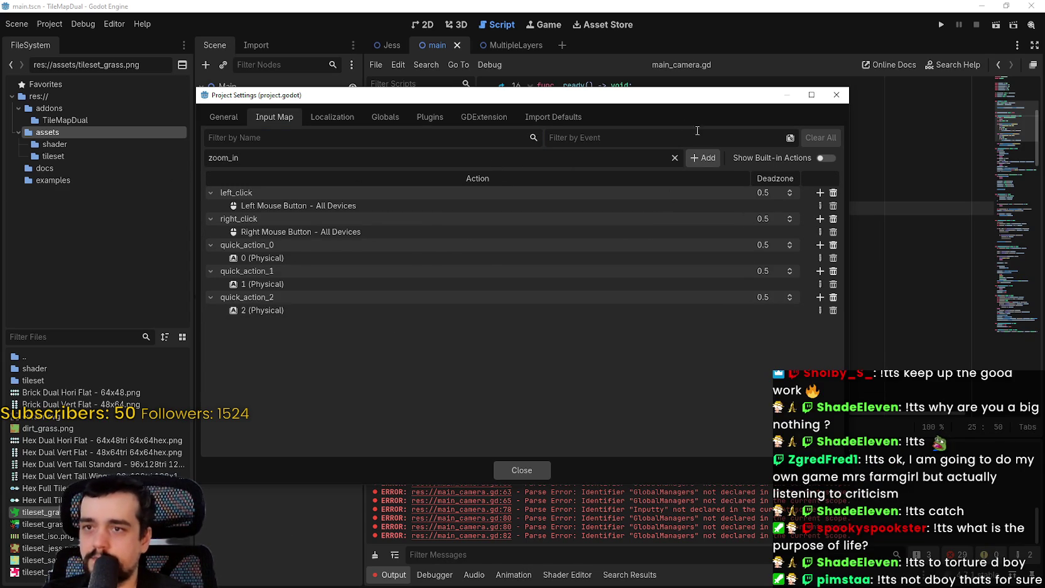
key(Return)
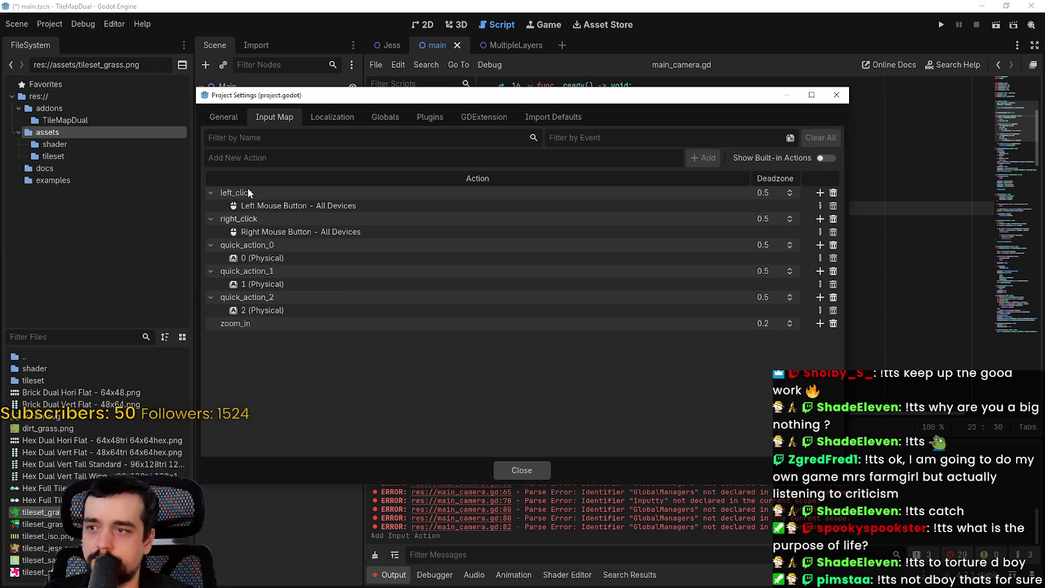
text(zoom_out)
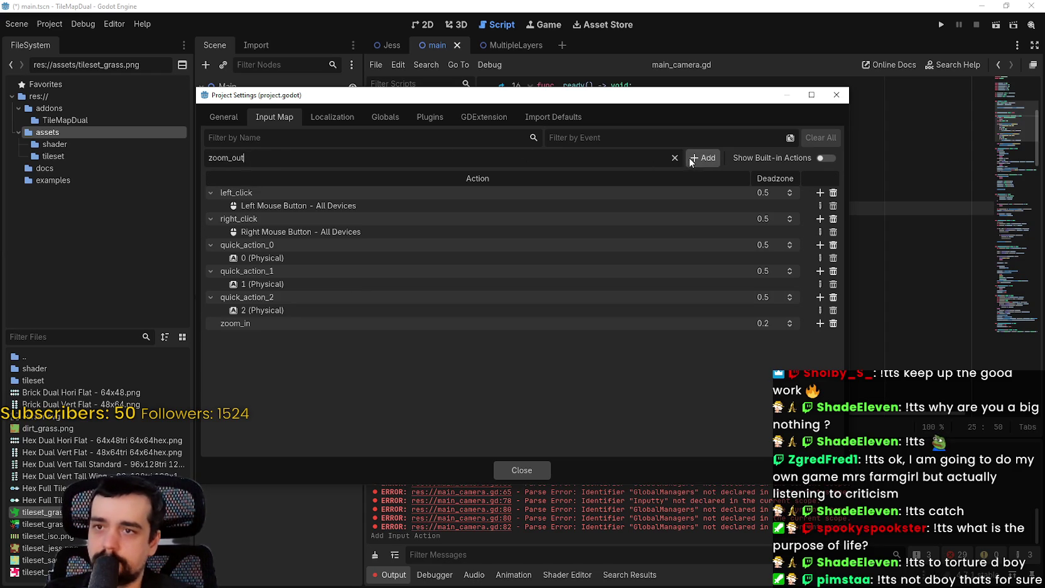
click(690, 158)
text(zoom_reset)
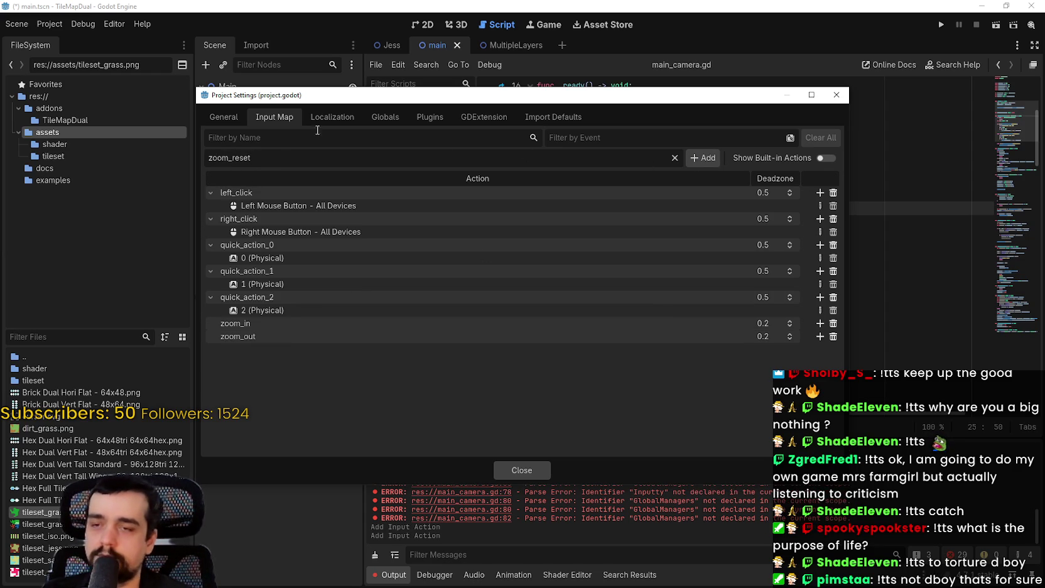
click(698, 158)
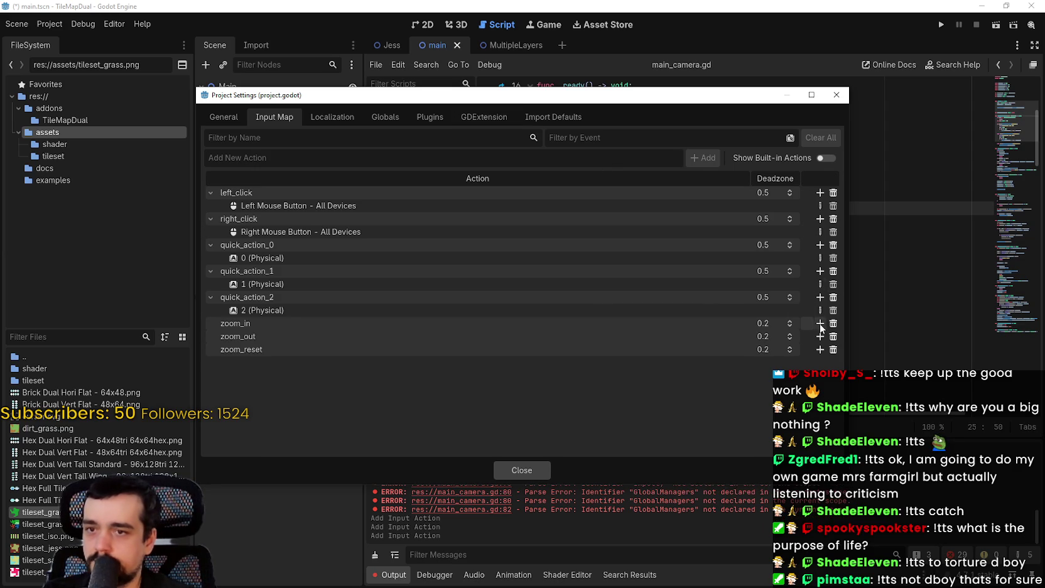
drag(728, 102, 744, 509)
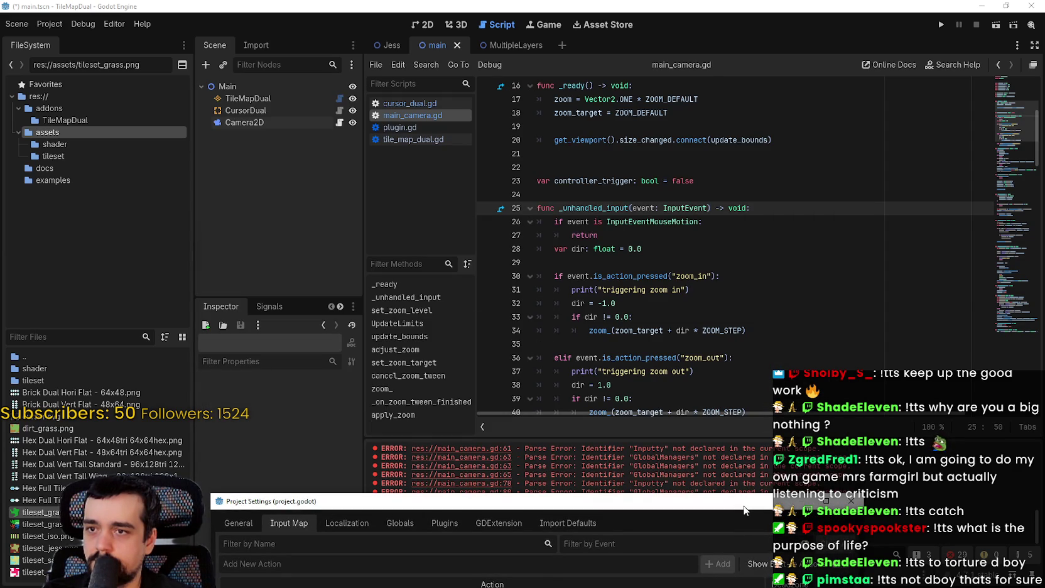
drag(744, 510, 729, 296)
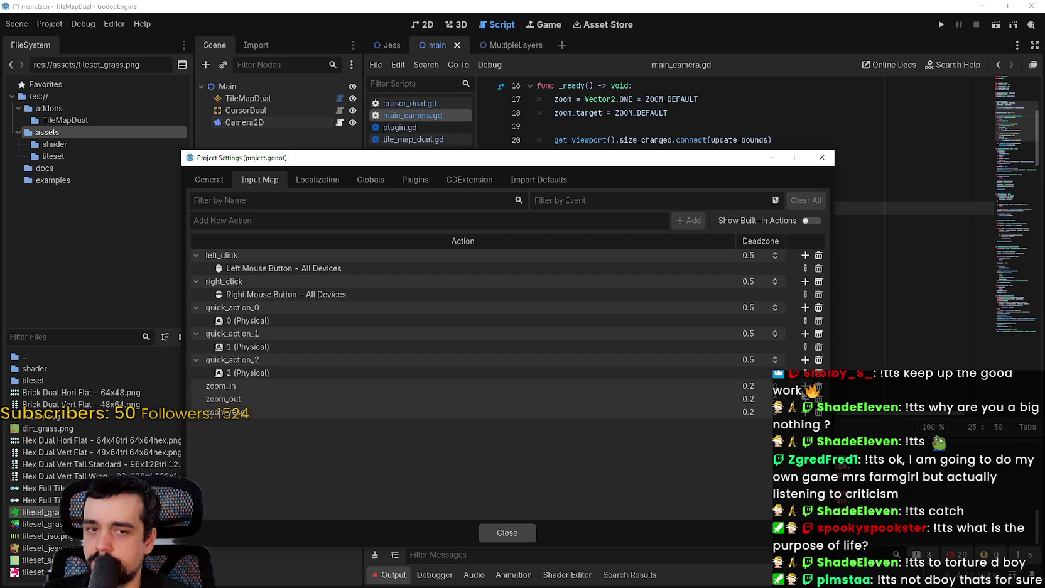
Bind zoom_in to Mouse Wheel Down
click(805, 385)
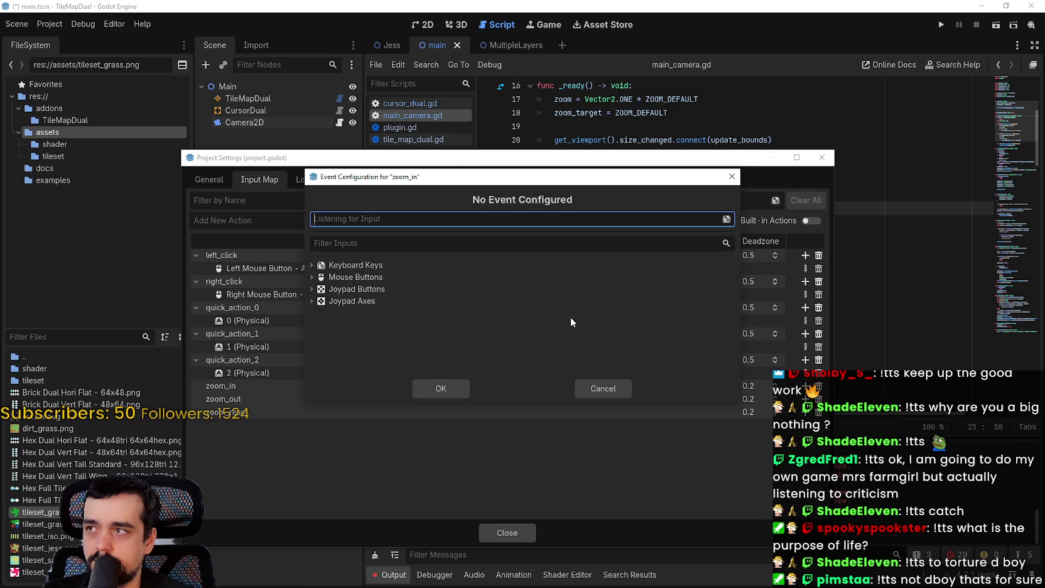
click(312, 277)
scroll(339, 314, down, 2)
scroll(359, 333, up, 1)
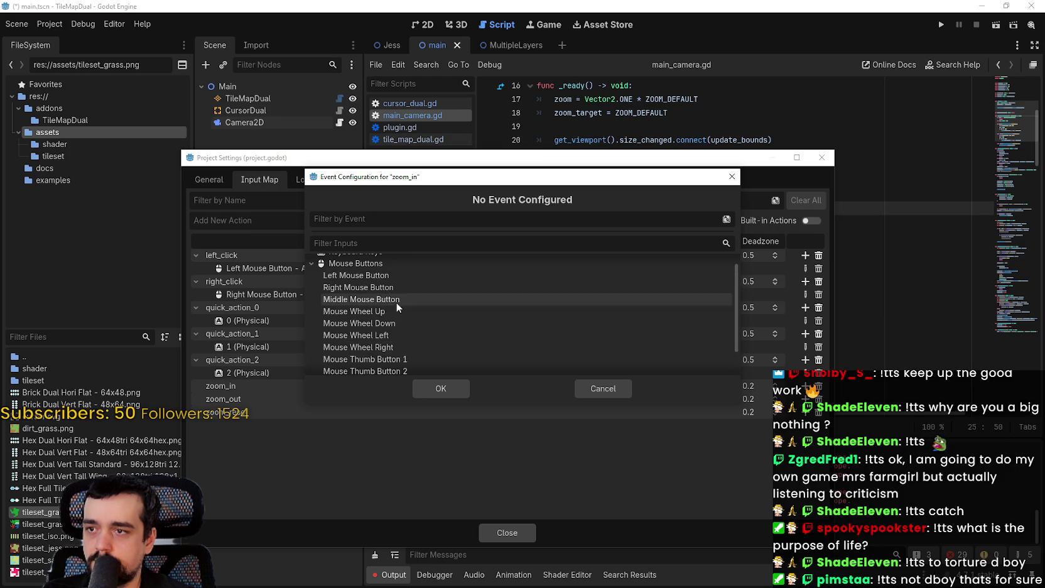
scroll(394, 338, down, 1)
scroll(396, 331, up, 1)
click(398, 327)
click(433, 388)
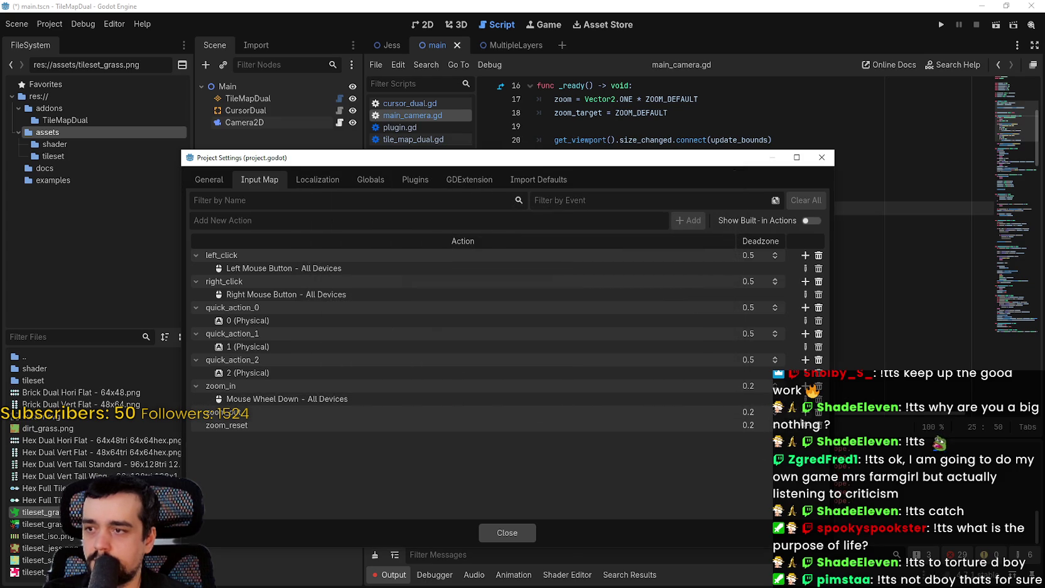
Bind zoom_out to Mouse Wheel Up
click(804, 411)
click(309, 276)
scroll(386, 319, down, 1)
click(404, 310)
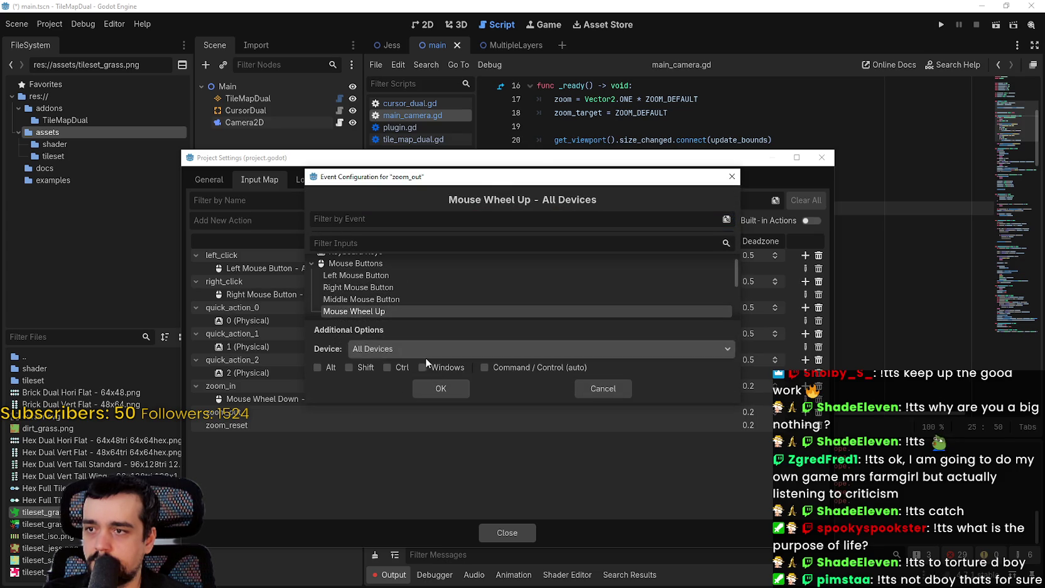
click(442, 387)
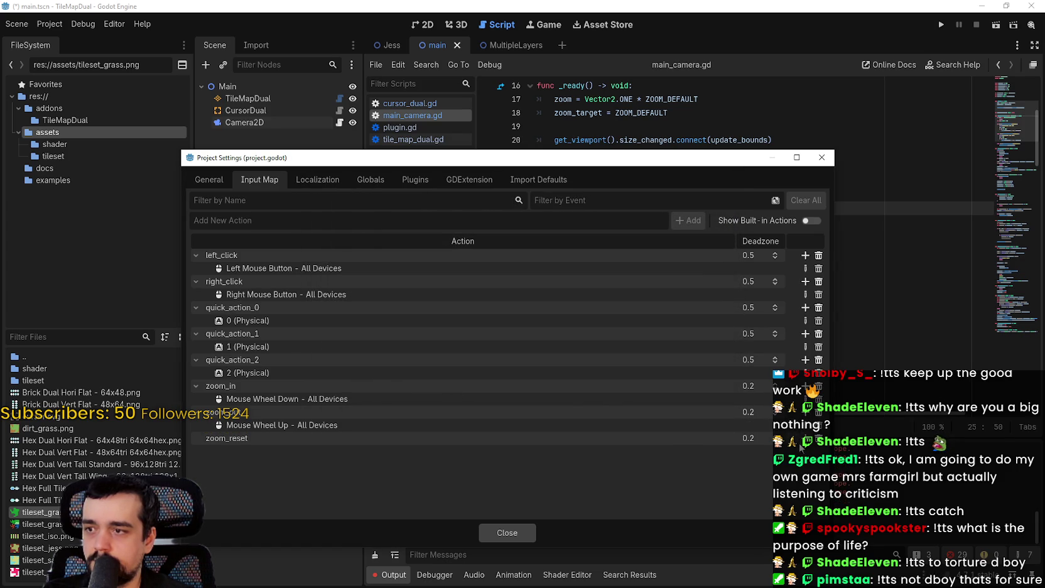
Bind zoom_reset to Middle Mouse Button, close the settings and run the game
click(805, 438)
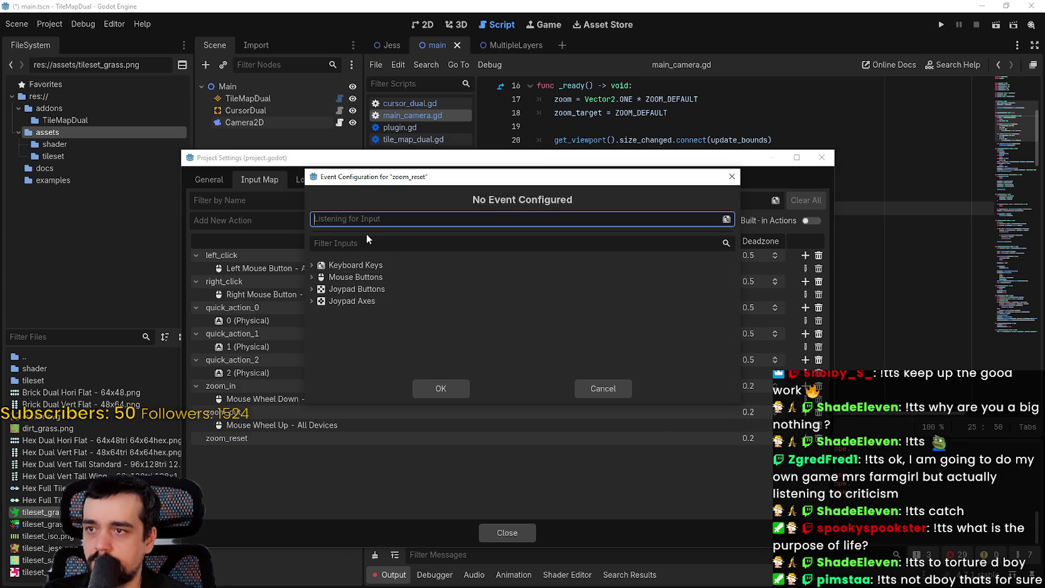
middle_click(367, 219)
click(432, 390)
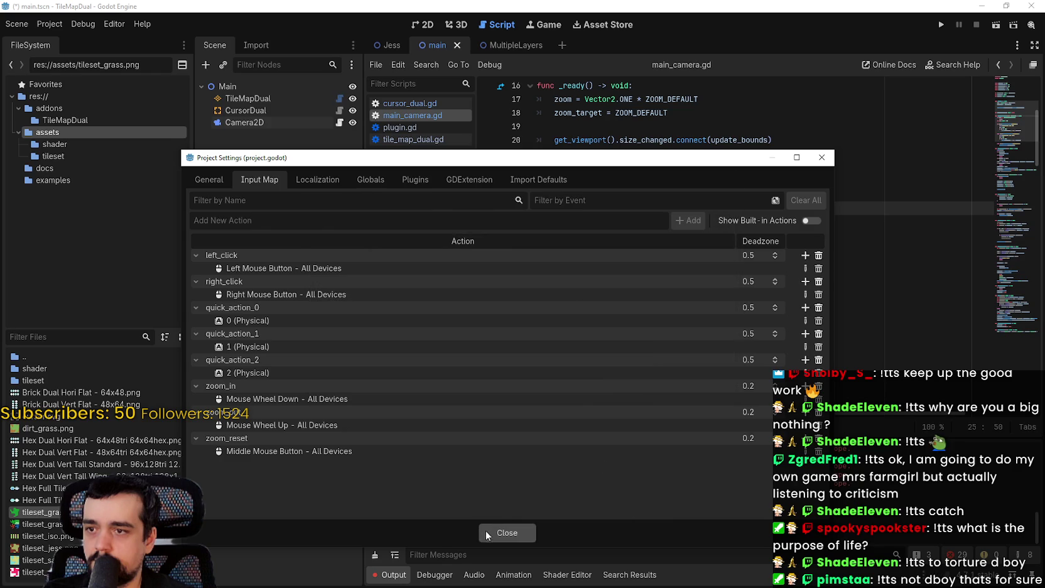
click(503, 531)
click(940, 25)
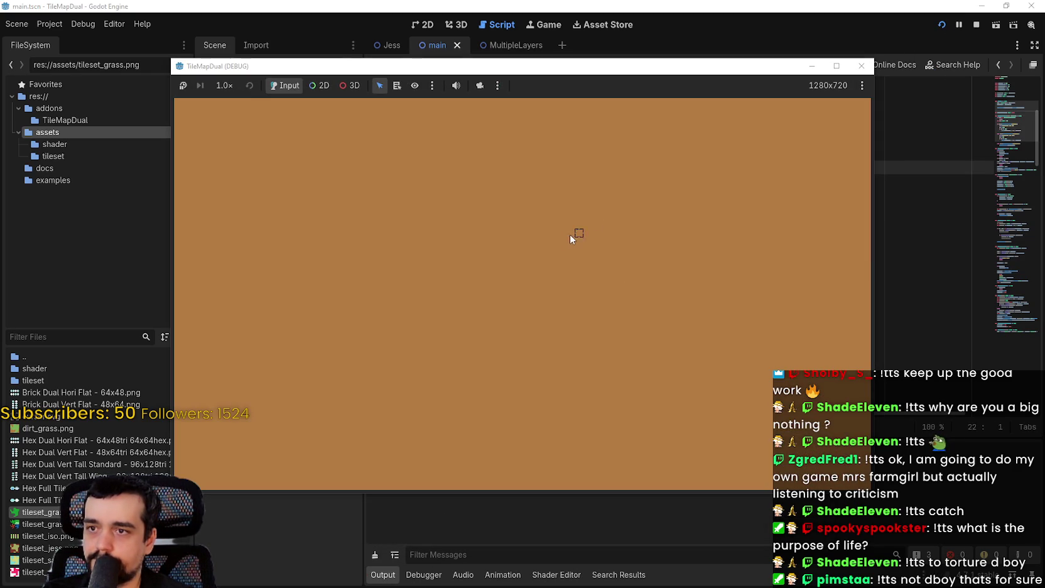
Paint grass and scroll the wheel to test zooming, then stop the game
scroll(466, 281, up, 5)
mouse_move(490, 276)
mouse_down()
mouse_move(503, 276)
mouse_move(390, 216)
mouse_up()
scroll(463, 265, down, 6)
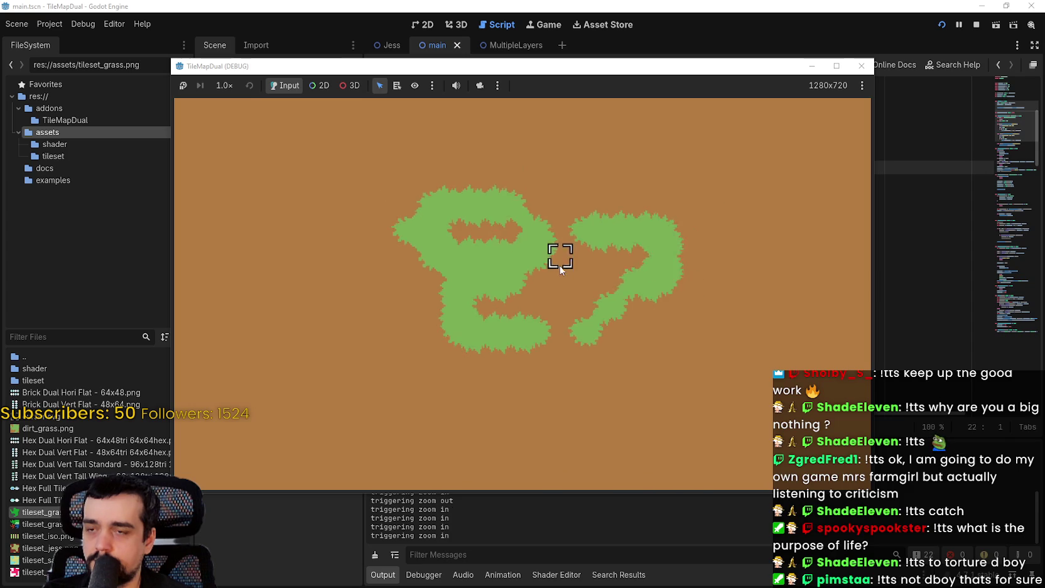
scroll(553, 277, up, 2)
mouse_move(385, 240)
mouse_down()
mouse_move(397, 219)
mouse_move(544, 283)
mouse_move(515, 297)
mouse_up()
mouse_move(659, 248)
mouse_down()
mouse_move(605, 189)
mouse_move(578, 320)
mouse_move(432, 244)
mouse_up()
scroll(436, 240, up, 3)
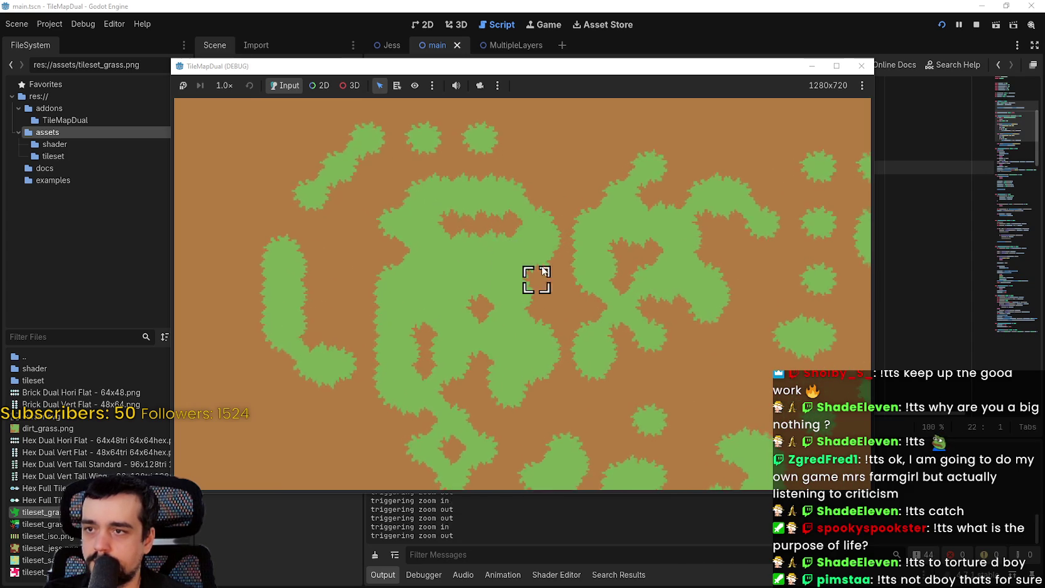
scroll(553, 268, down, 5)
scroll(605, 257, up, 4)
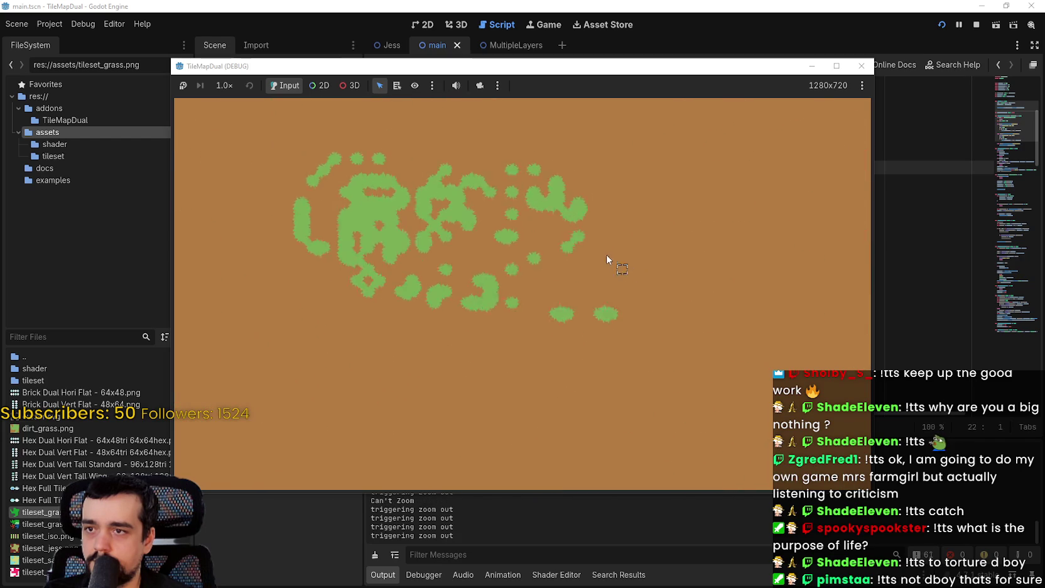
click(973, 26)
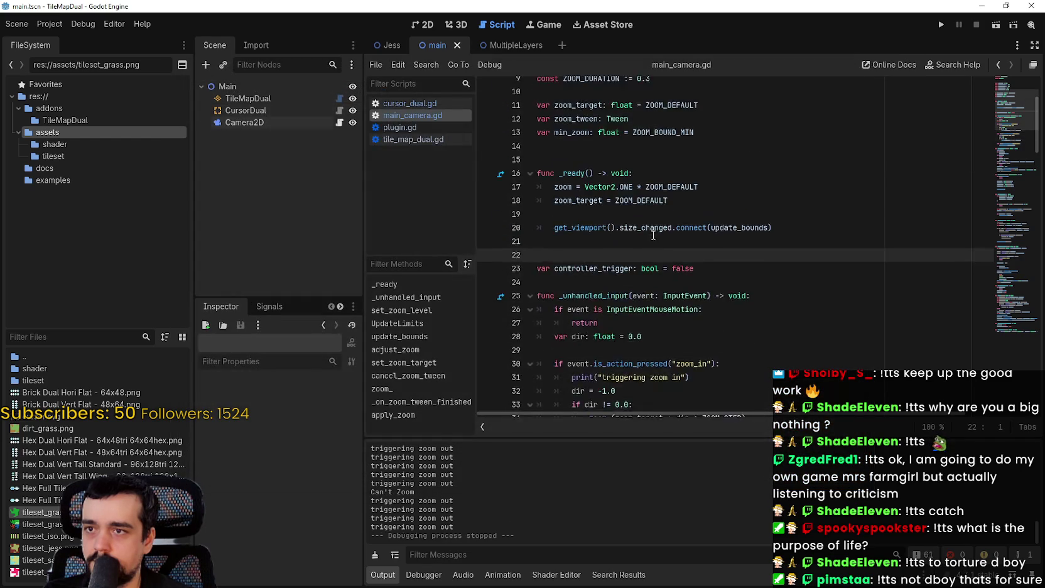
Change ZOOM_DEFAULT to 2.0, re-run and paint grass, then stop the game
click(677, 142)
click(645, 181)
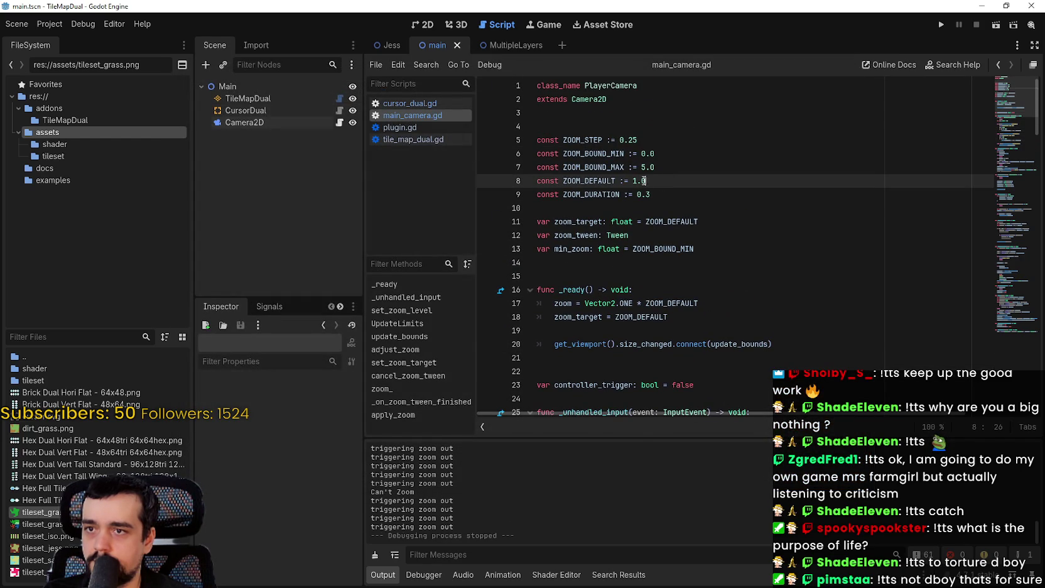
click(940, 25)
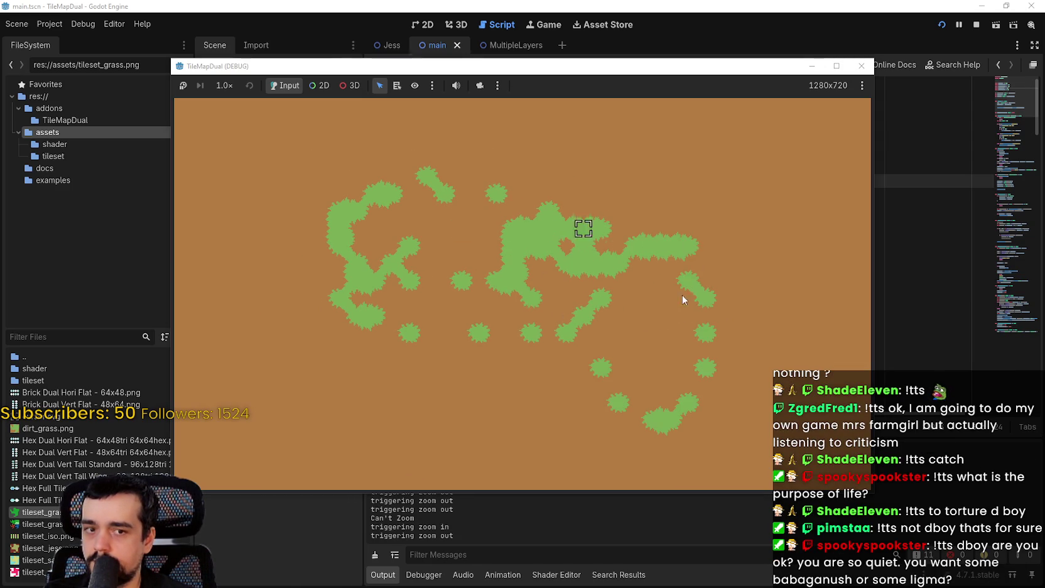
mouse_move(651, 162)
mouse_down()
mouse_move(793, 154)
mouse_move(705, 118)
mouse_move(279, 143)
mouse_move(555, 361)
mouse_up()
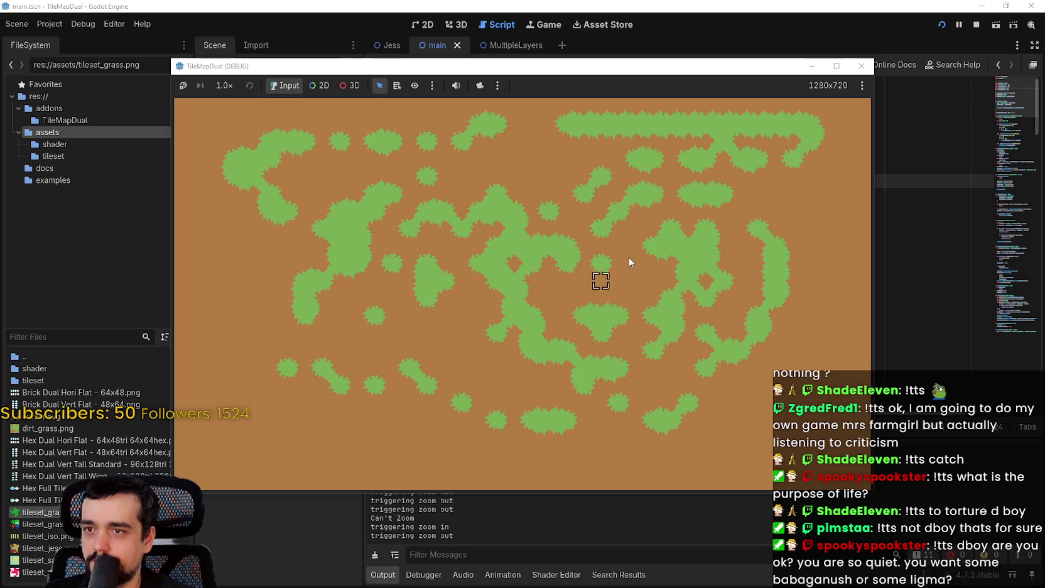
click(976, 25)
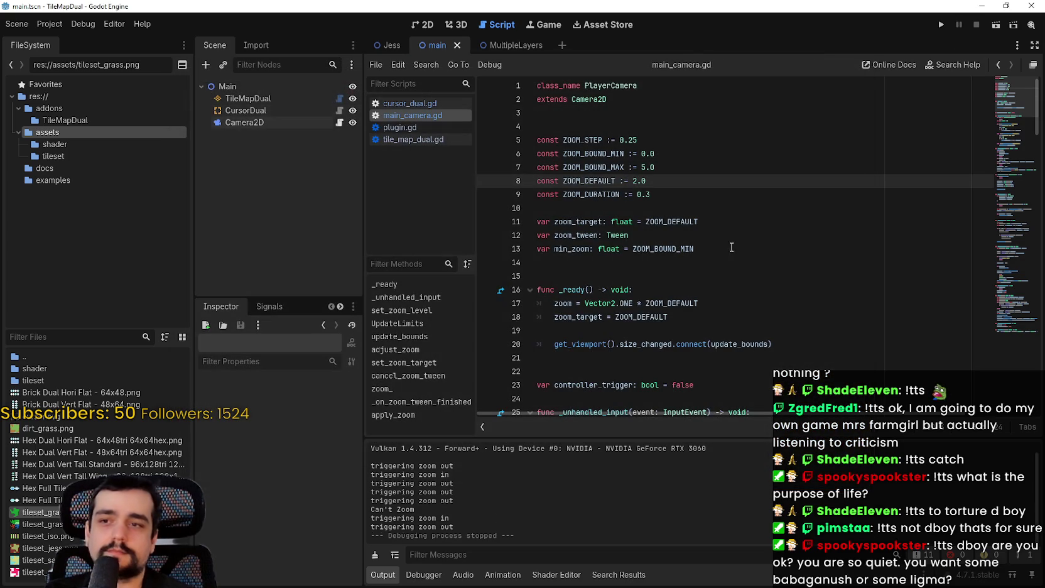
Save the edited main_camera.gd script
click(728, 247)
key(ctrl+s)
scroll(727, 244, down, 2)
scroll(737, 242, up, 1)
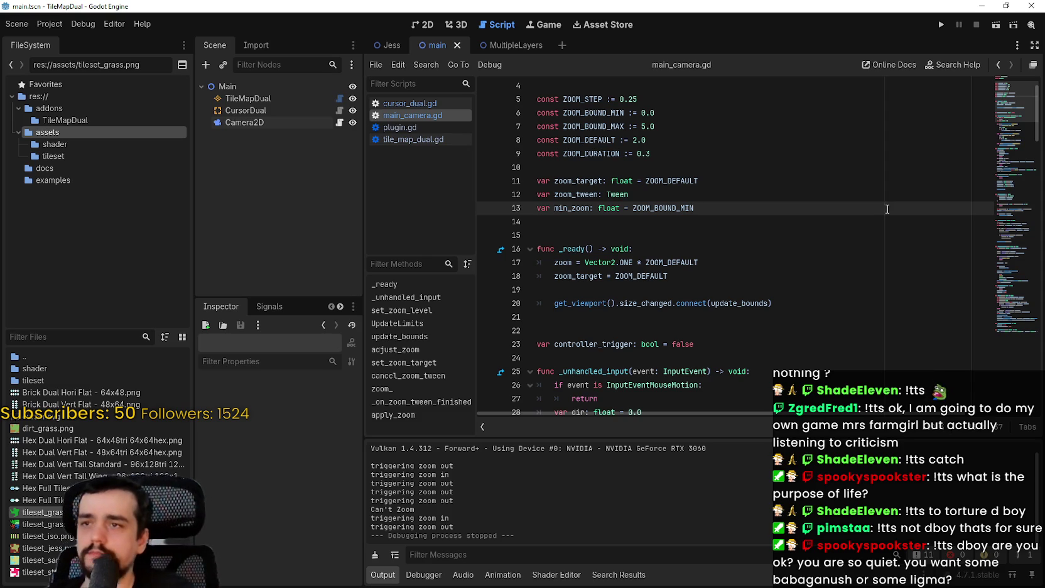
Select Camera2D in the 2D view and drag it left past the tilemap's top-left corner to (-288, -48)
click(426, 28)
scroll(594, 248, down, 3)
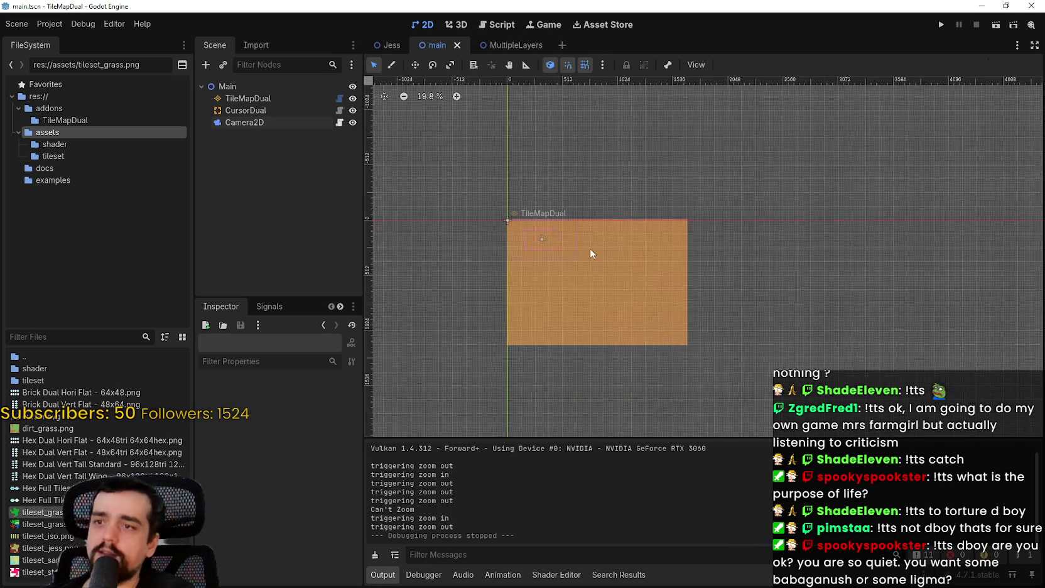
scroll(535, 251, up, 5)
click(298, 123)
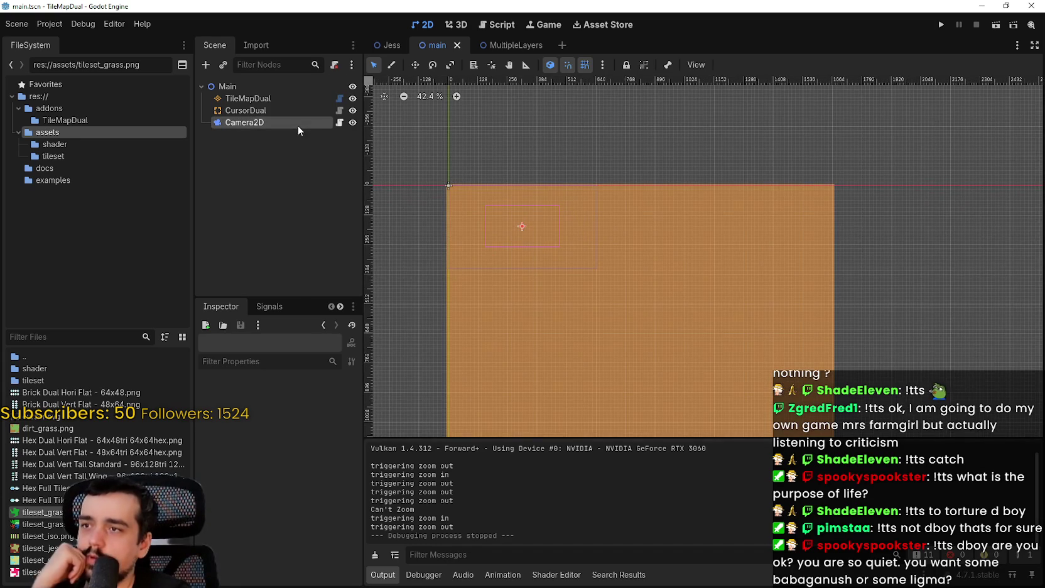
click(414, 65)
drag(585, 310, 583, 226)
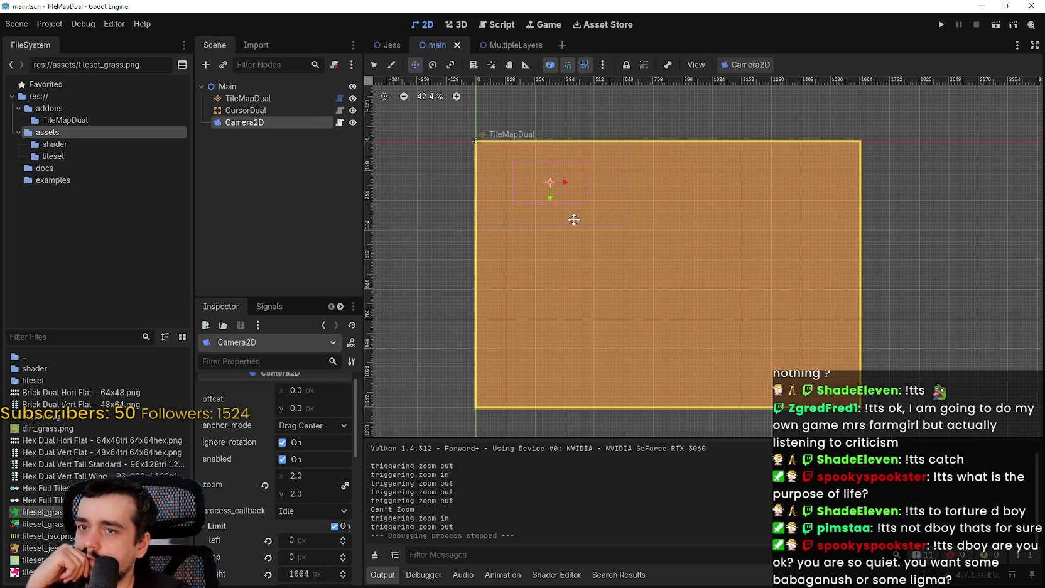
scroll(527, 186, up, 5)
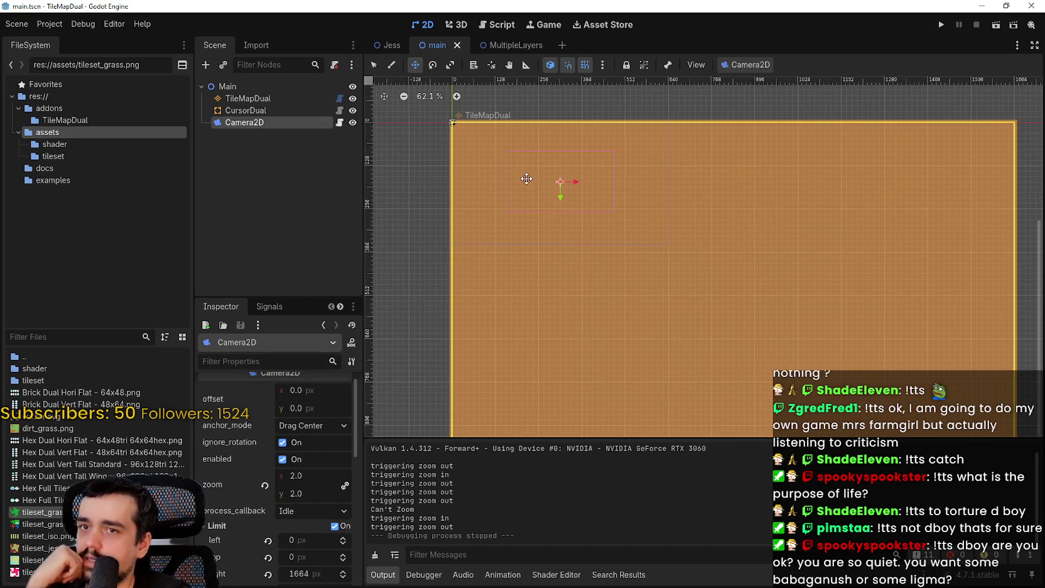
mouse_move(583, 200)
mouse_down()
mouse_move(597, 203)
mouse_move(513, 196)
mouse_move(590, 187)
mouse_move(448, 173)
mouse_move(443, 164)
mouse_up()
scroll(443, 163, up, 3)
mouse_move(566, 208)
mouse_down()
mouse_move(502, 208)
mouse_move(496, 311)
mouse_move(491, 135)
mouse_move(612, 224)
mouse_move(712, 184)
mouse_move(656, 201)
mouse_move(561, 93)
mouse_move(603, 230)
mouse_move(775, 343)
mouse_move(349, 49)
mouse_move(351, 65)
mouse_up()
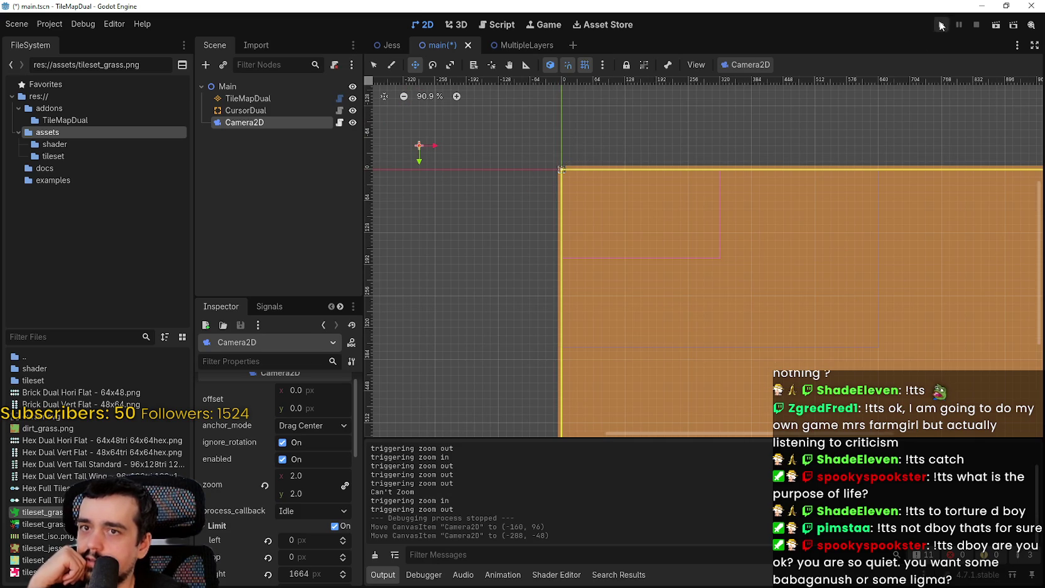
Run the game with F5 and paint grass strokes to test panning
key(F5)
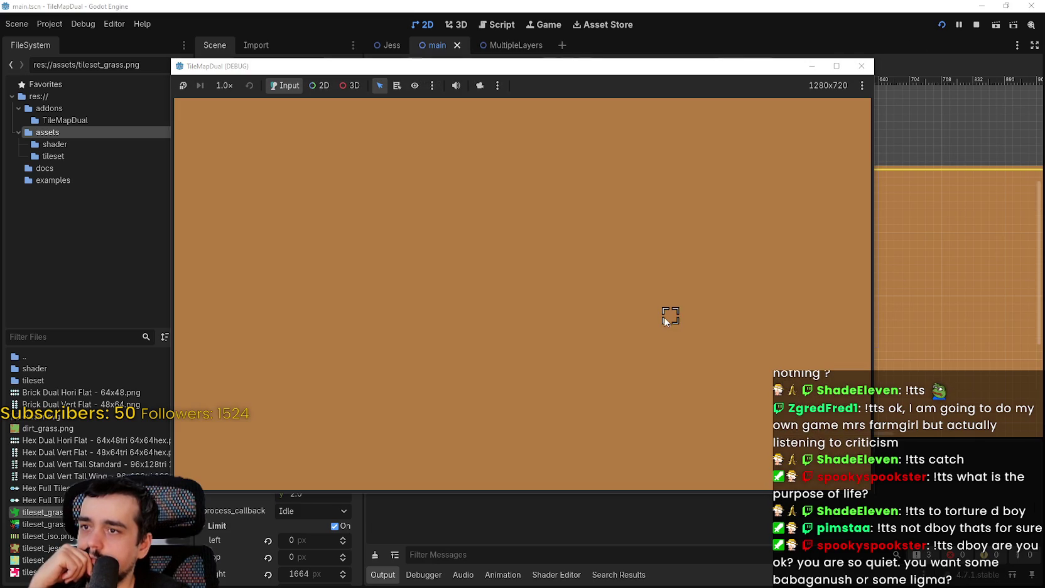
mouse_move(339, 159)
mouse_down()
mouse_move(202, 125)
mouse_move(182, 104)
mouse_move(295, 216)
mouse_up()
mouse_move(404, 198)
mouse_down()
mouse_move(637, 304)
mouse_move(471, 188)
mouse_move(486, 163)
mouse_move(737, 226)
mouse_move(851, 292)
mouse_move(646, 245)
mouse_move(741, 239)
mouse_move(825, 272)
mouse_up()
Close the game and drag Camera2D back just inside the tilemap's top-left area
click(973, 25)
scroll(647, 245, down, 8)
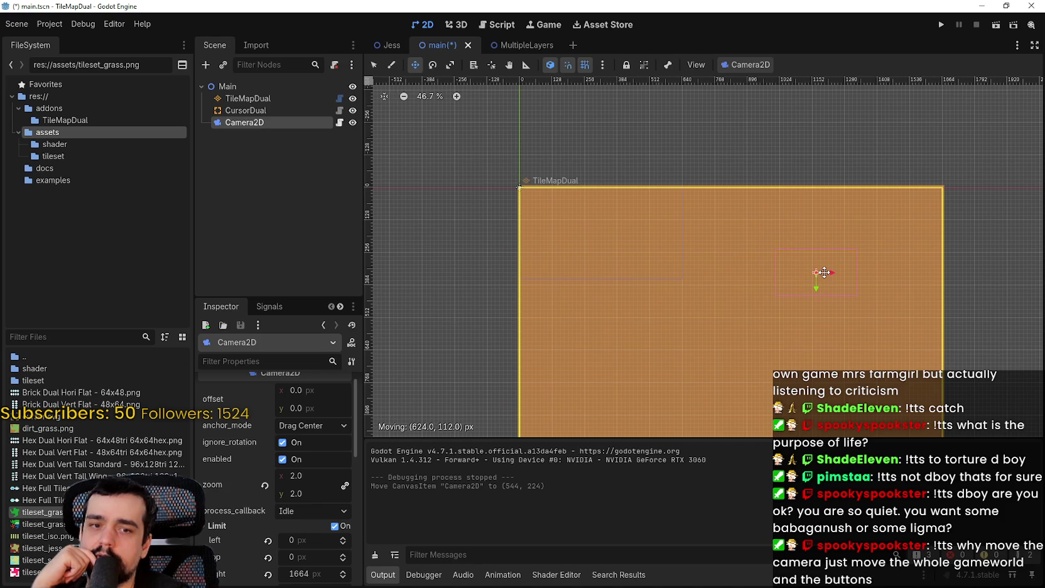
mouse_move(665, 226)
mouse_down()
mouse_move(567, 226)
mouse_move(604, 229)
mouse_up()
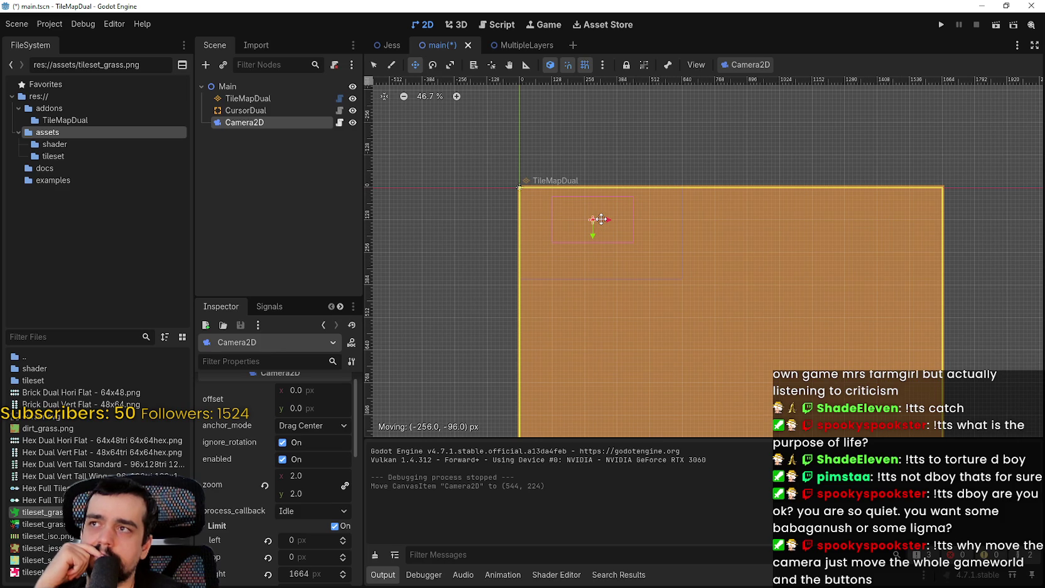
Drop Camera2D near the tilemap's top-left and inspect the TileMapDual node
drag(601, 219, 599, 213)
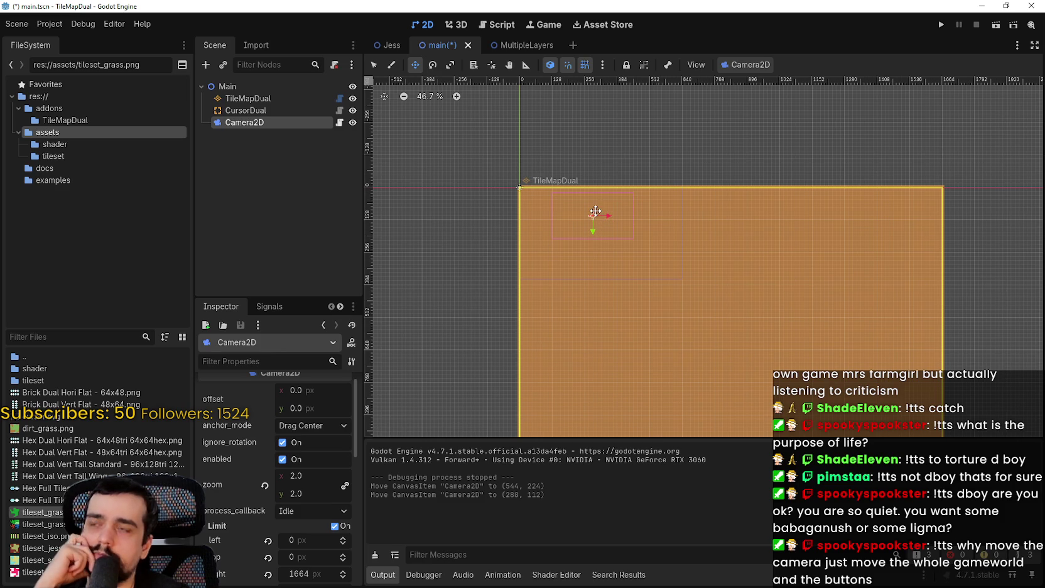
scroll(592, 206, down, 2)
scroll(534, 210, up, 1)
click(248, 98)
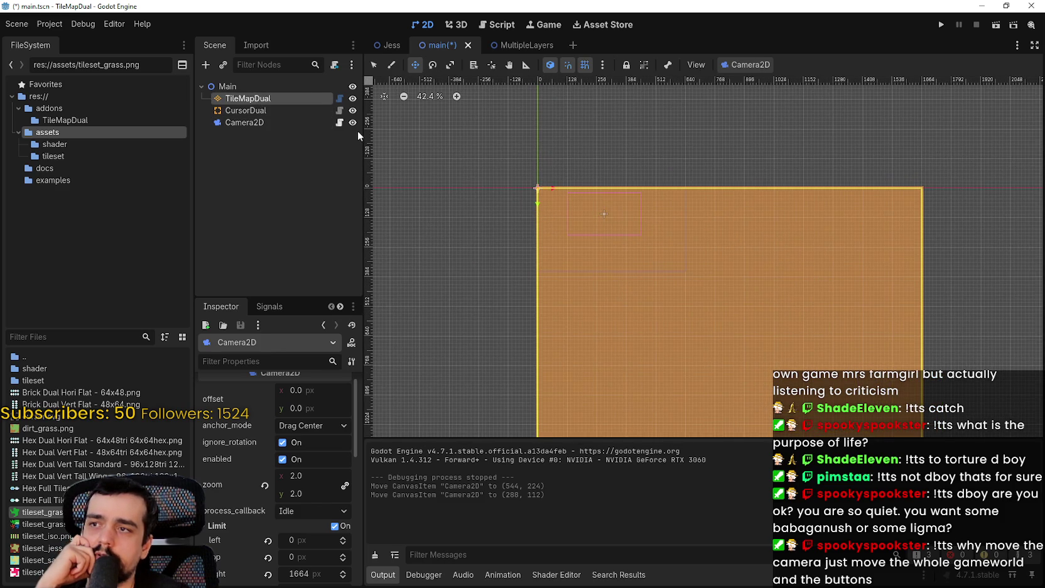
scroll(693, 256, down, 1)
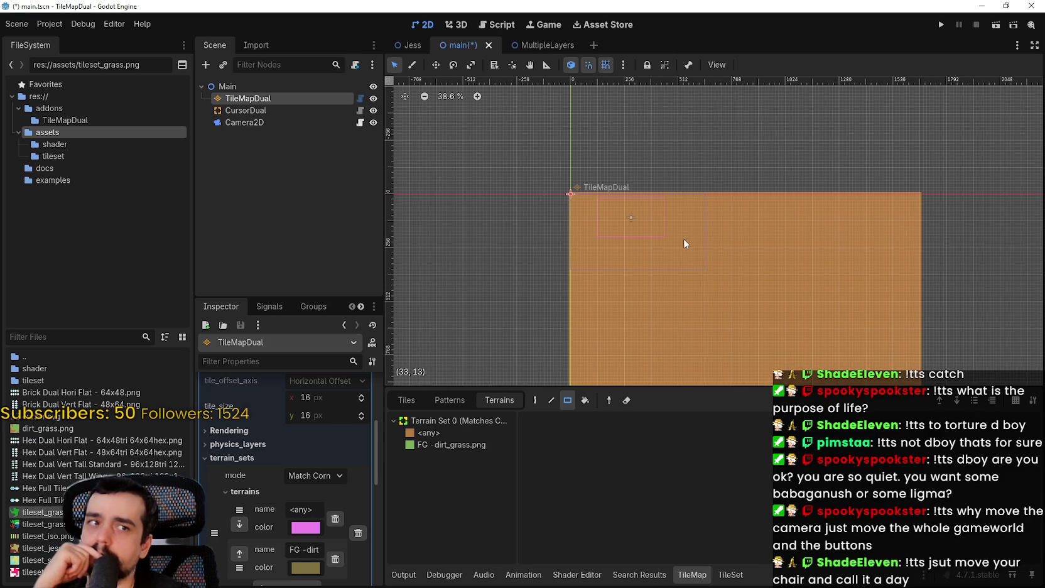
scroll(684, 243, up, 4)
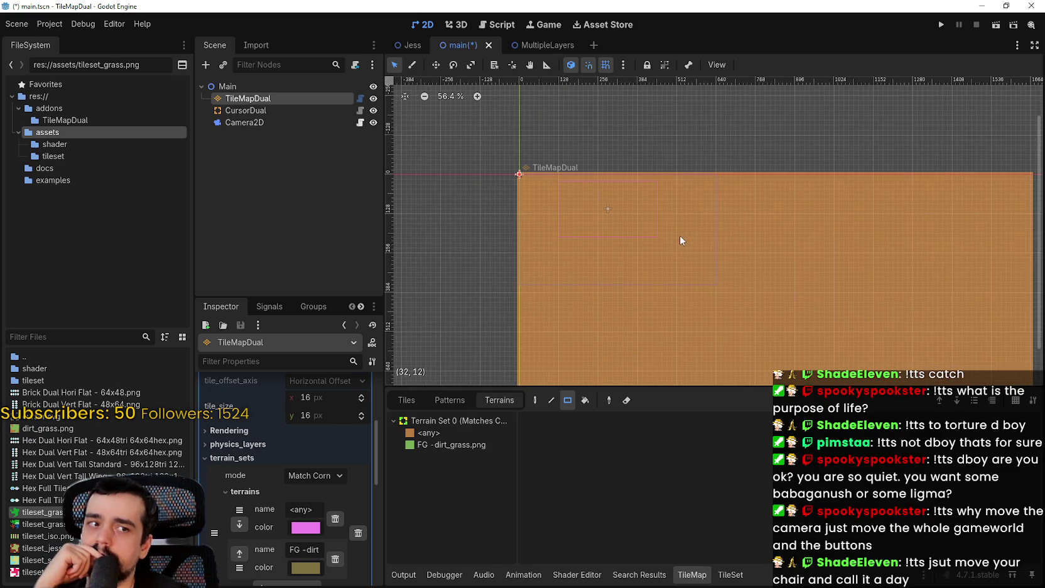
click(305, 123)
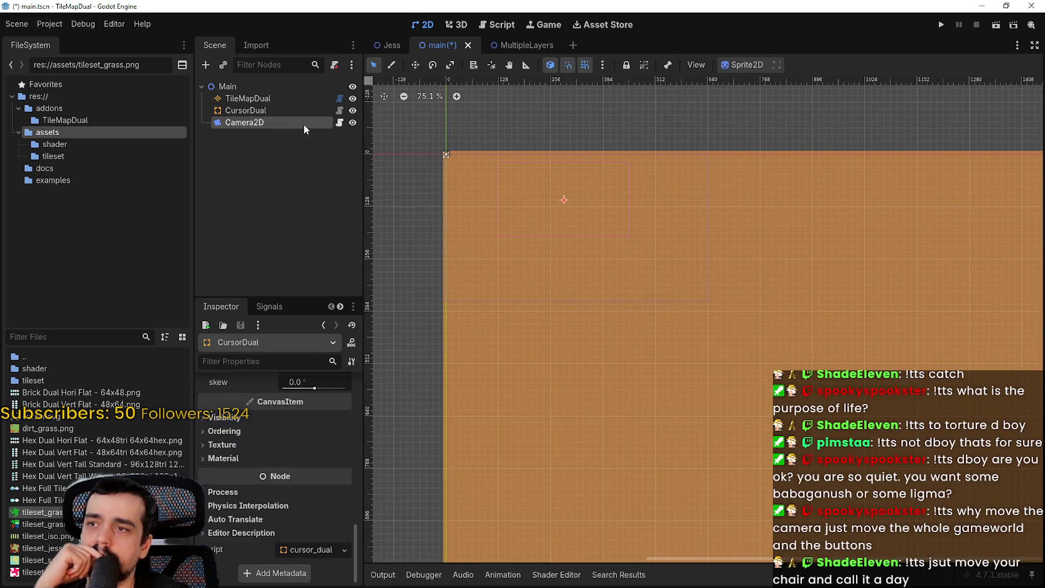
scroll(643, 231, down, 4)
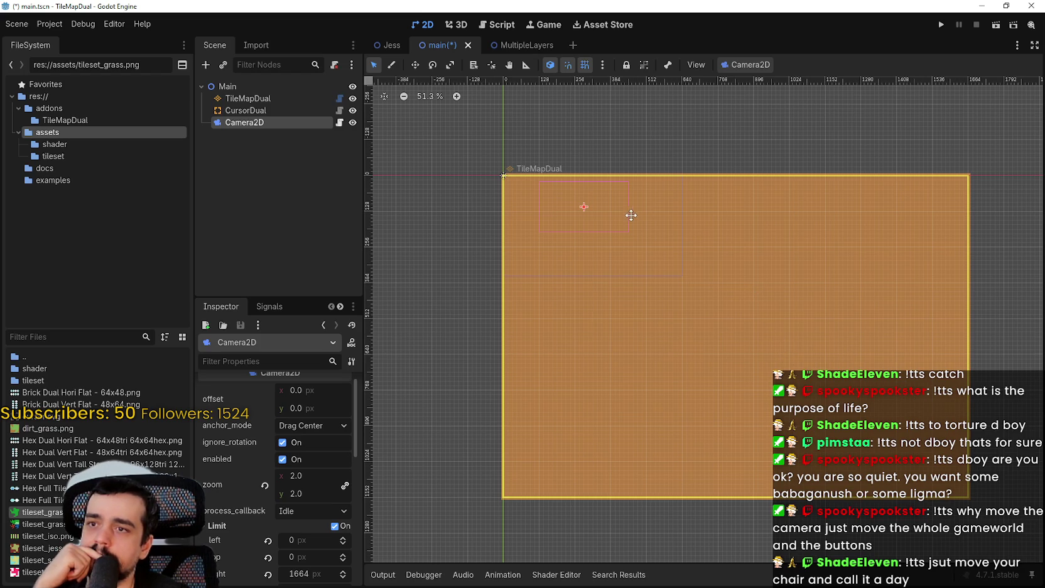
Try shifting the camera limit box, undoing each change to keep limits at 0/0/1664
mouse_move(562, 204)
mouse_down()
mouse_move(612, 216)
mouse_move(587, 209)
mouse_up()
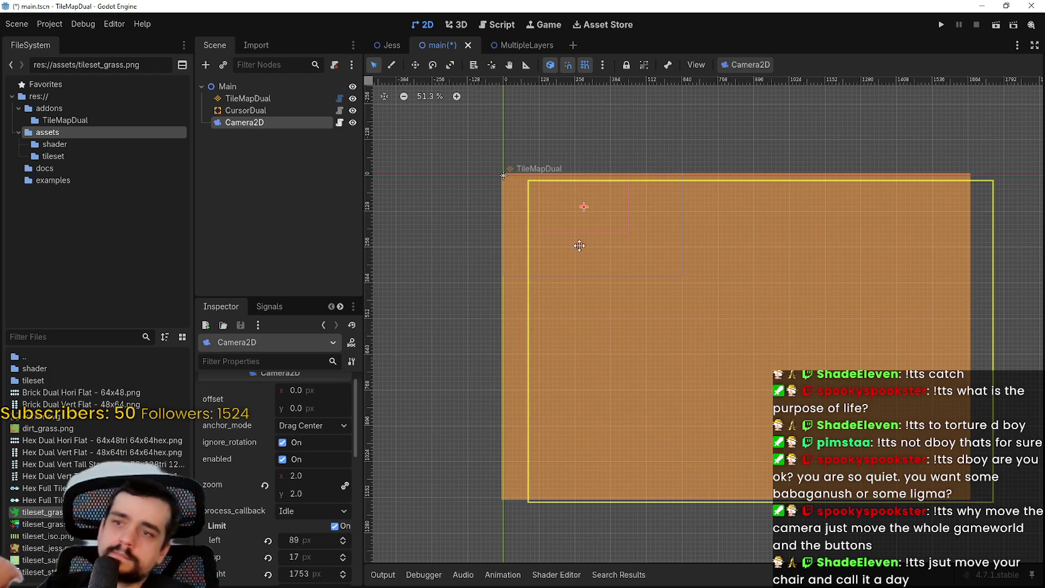
key(ctrl+z)
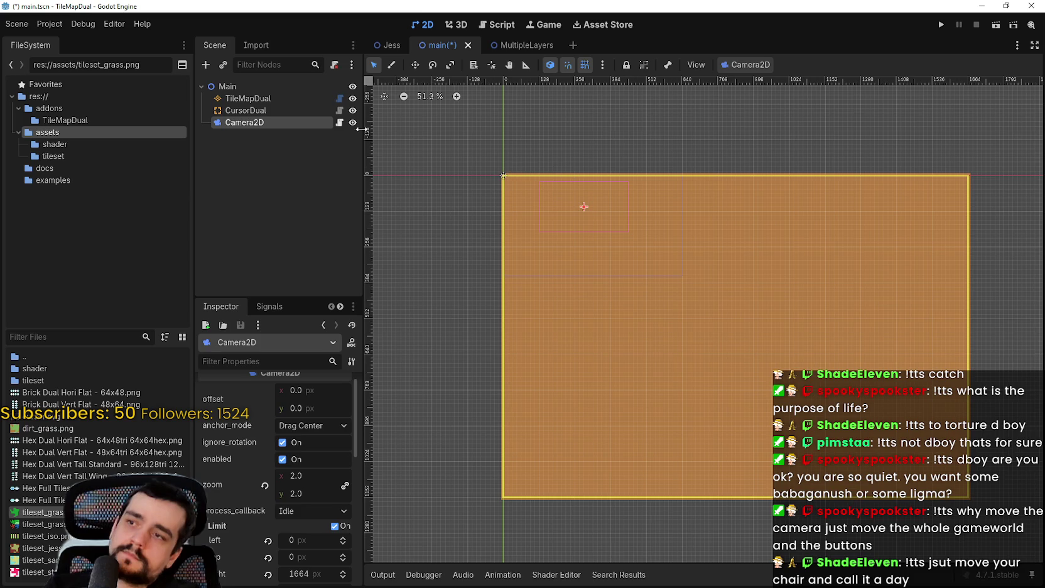
mouse_move(584, 204)
mouse_down()
mouse_move(618, 310)
mouse_move(636, 318)
mouse_move(712, 194)
mouse_move(626, 132)
mouse_move(477, 199)
mouse_move(581, 287)
mouse_move(702, 163)
mouse_move(483, 187)
mouse_move(475, 210)
mouse_move(494, 196)
mouse_move(604, 195)
mouse_move(601, 214)
mouse_up()
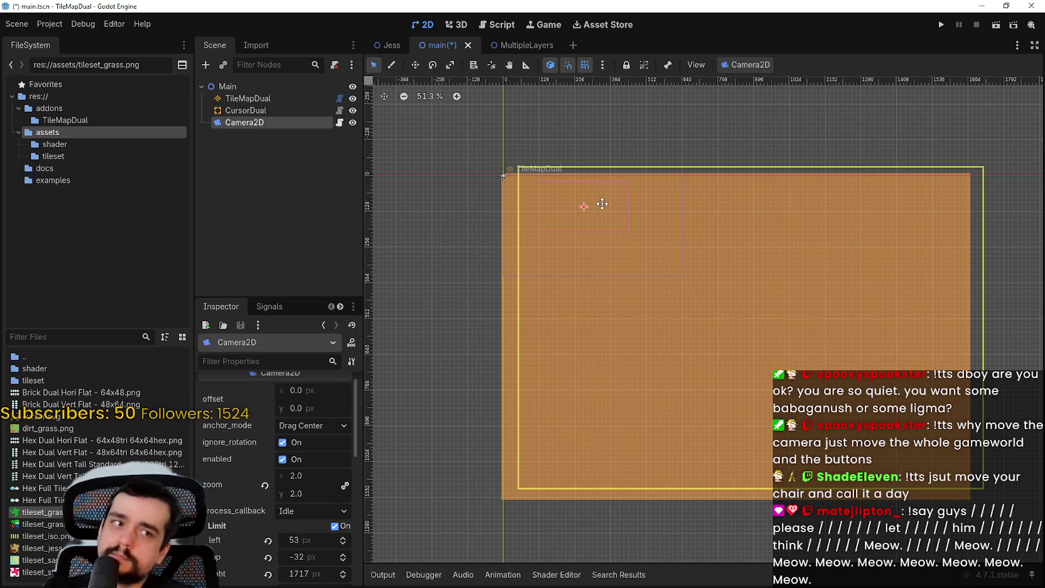
key(Escape)
click(279, 110)
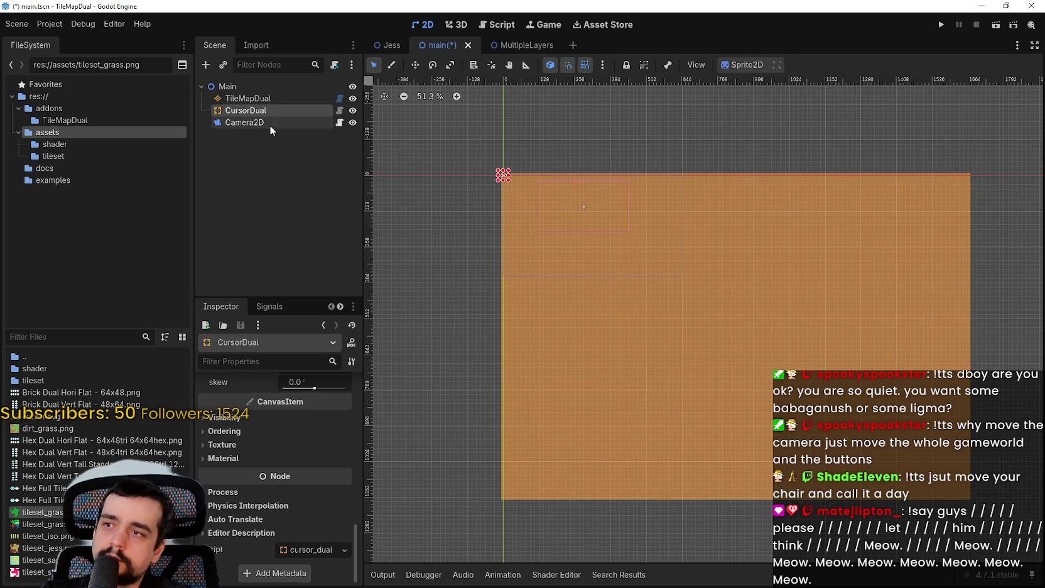
click(270, 122)
scroll(590, 202, up, 1)
scroll(589, 202, up, 3)
mouse_move(582, 201)
mouse_down()
mouse_move(597, 182)
mouse_move(573, 205)
mouse_up()
key(Escape)
click(280, 110)
click(270, 123)
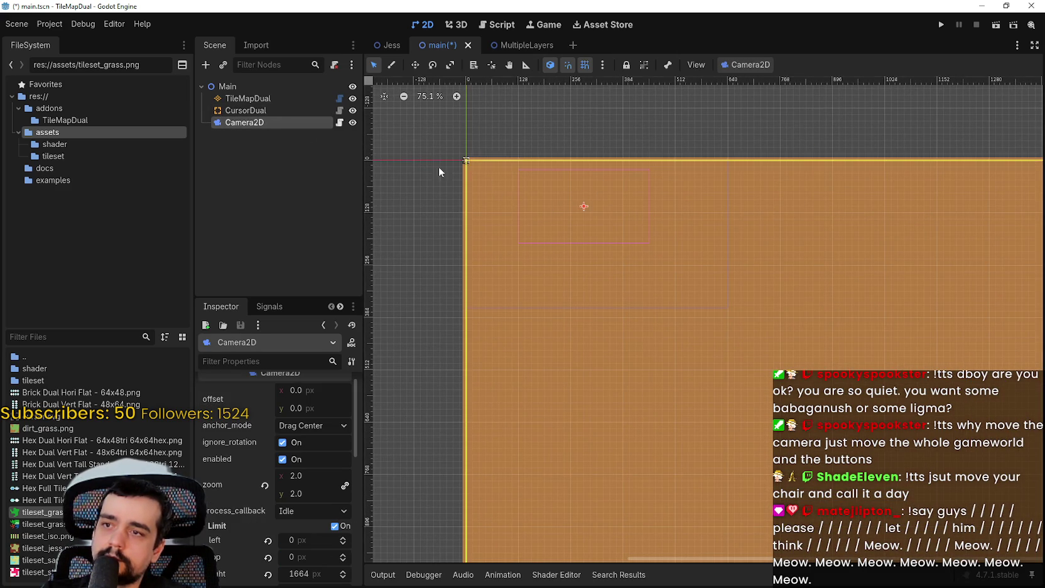
scroll(543, 192, up, 2)
Move Camera2D right and down, then save main.tscn
key(w)
mouse_move(590, 207)
mouse_down()
mouse_move(552, 168)
mouse_move(560, 140)
mouse_move(681, 272)
mouse_move(700, 397)
mouse_move(692, 433)
mouse_move(711, 386)
mouse_move(624, 224)
mouse_move(565, 218)
mouse_up()
scroll(681, 277, down, 4)
scroll(703, 389, down, 4)
scroll(747, 397, up, 3)
key(ctrl+s)
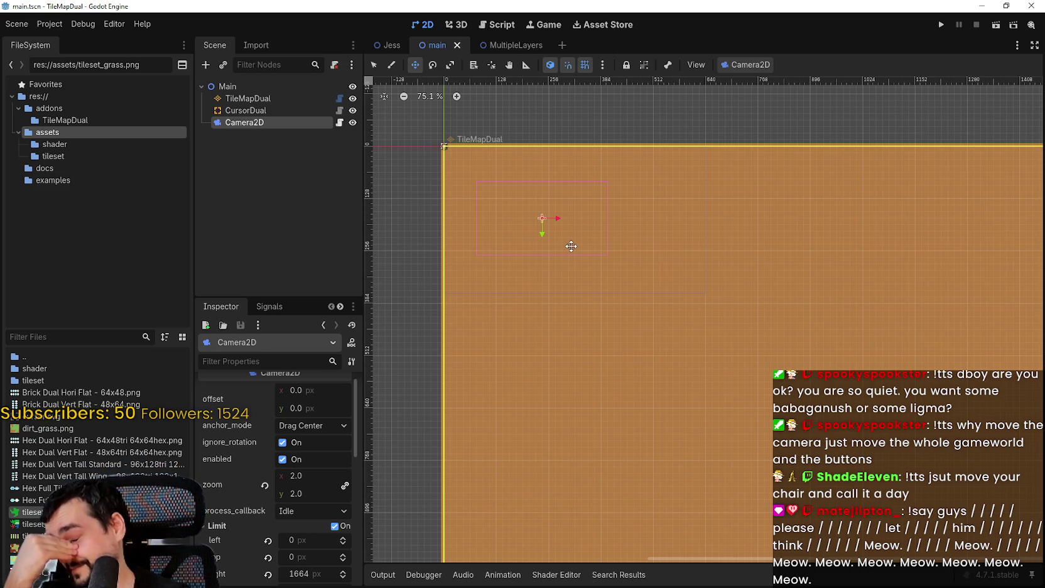
scroll(616, 270, down, 3)
scroll(689, 269, up, 1)
scroll(689, 269, right, 1)
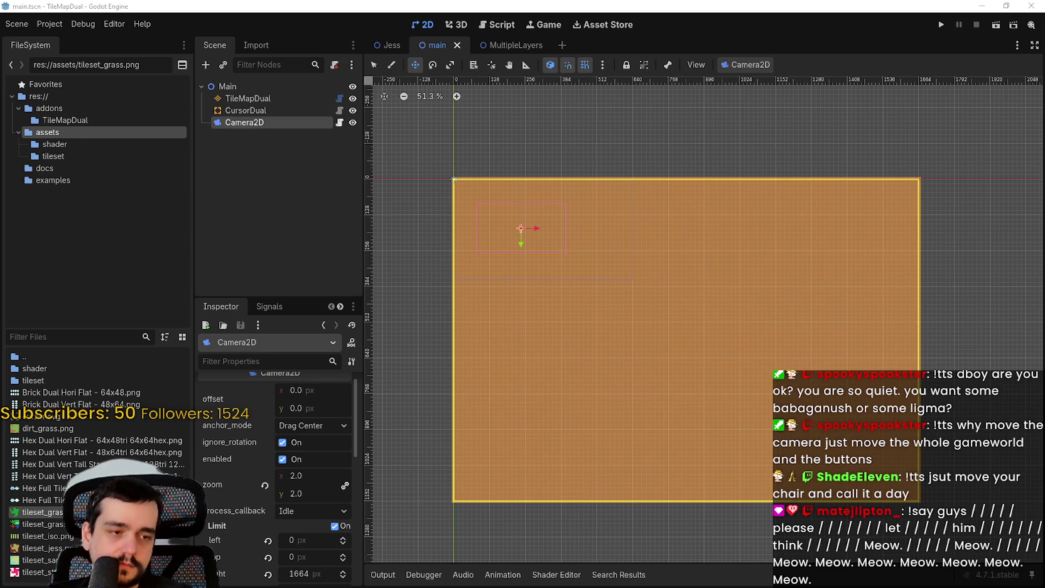
Open main_camera.gd with the caret at the end of line 27 in _unhandled_input
click(339, 123)
scroll(741, 260, down, 4)
click(733, 256)
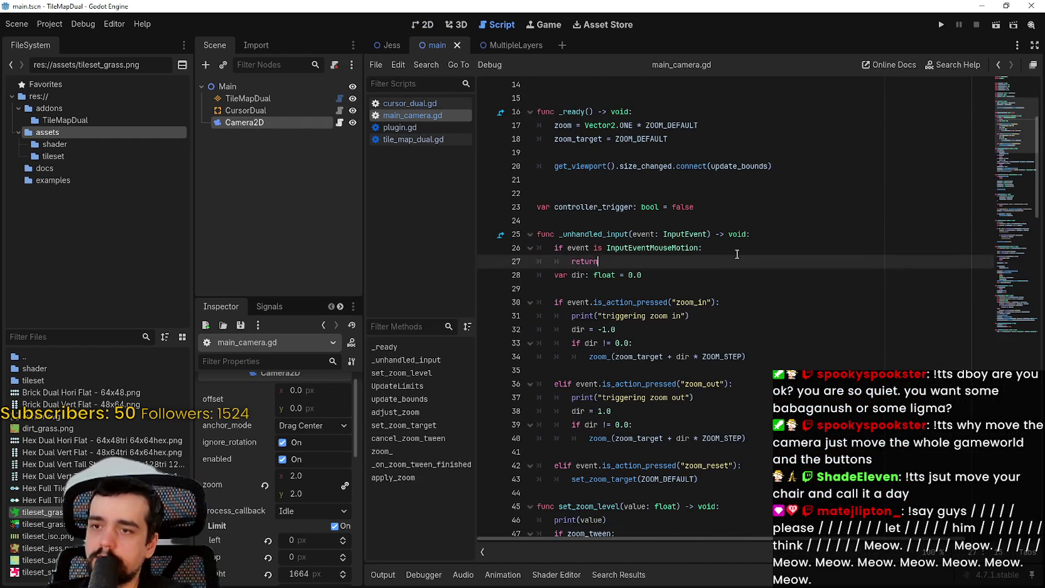
key(alt+Tab)
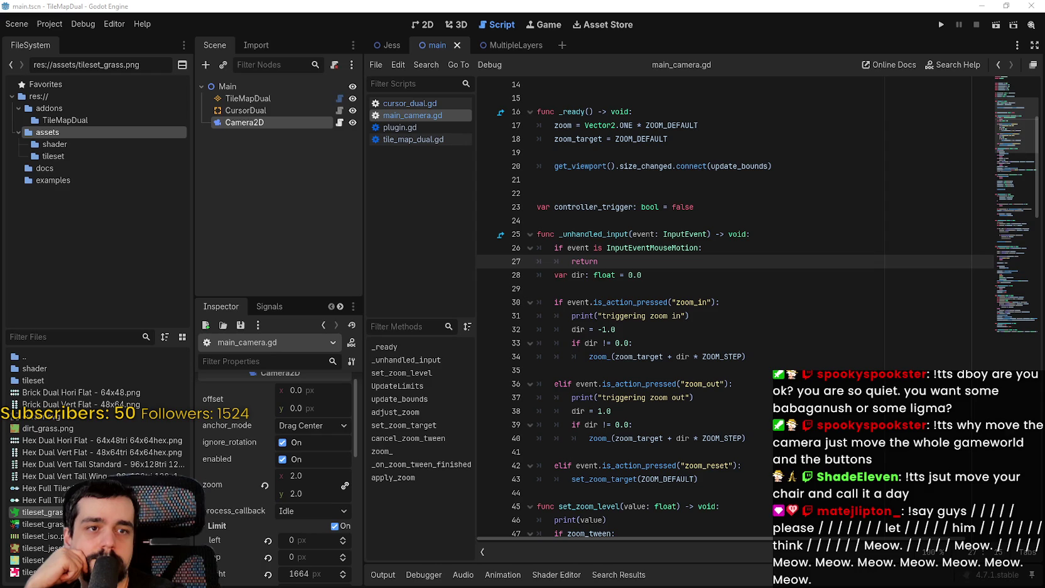
key(Up)
key(Up)
key(Up)
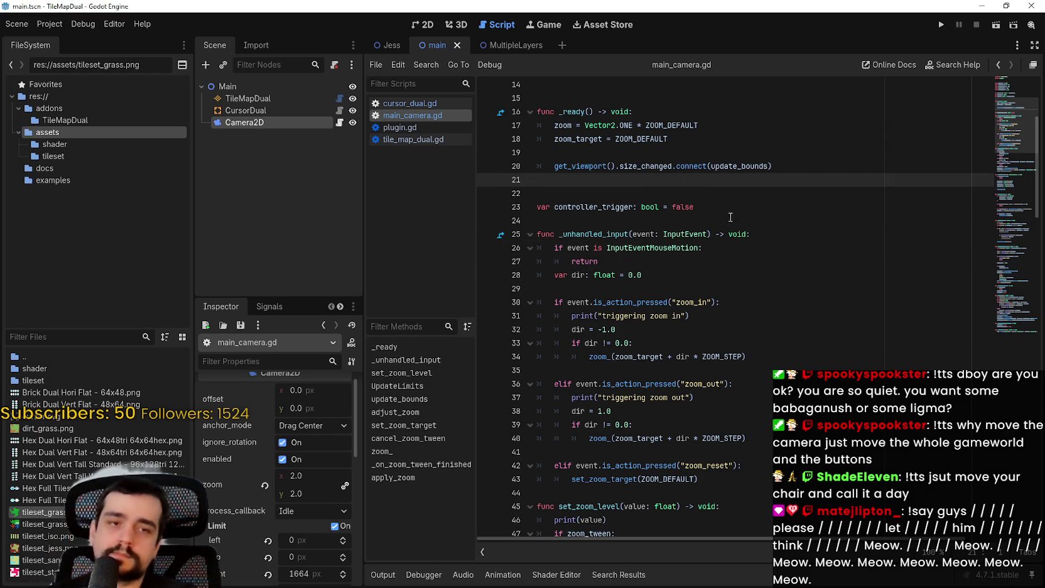
Extend line 26's condition with 'and event.button_index == MOUSE_BUTTON_RIGHT'
click(800, 235)
click(650, 272)
click(761, 249)
click(786, 232)
mouse_move(600, 261)
mouse_down()
mouse_move(529, 255)
mouse_move(795, 233)
mouse_up()
click(775, 239)
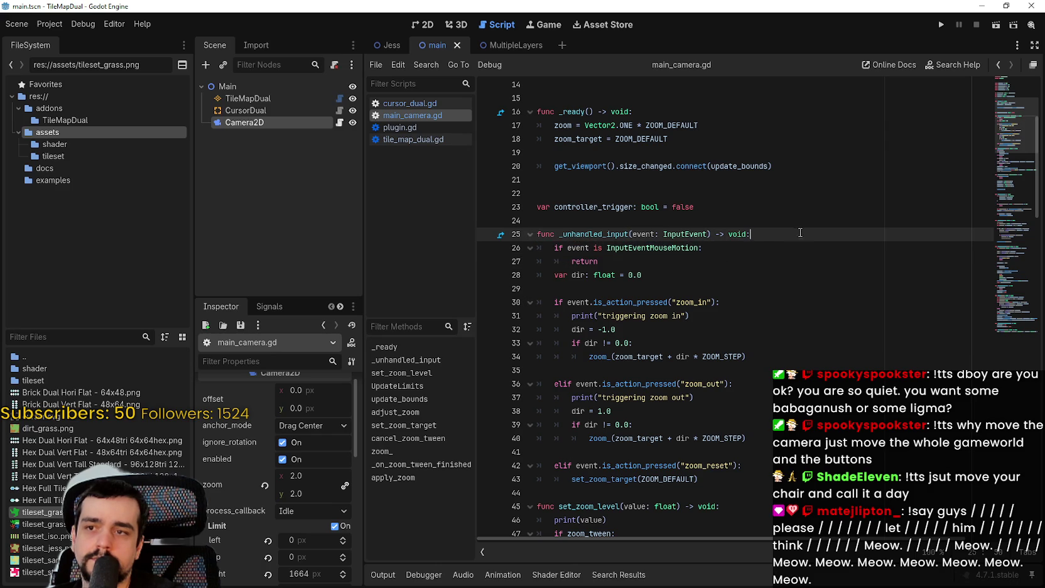
double_click(656, 248)
click(702, 248)
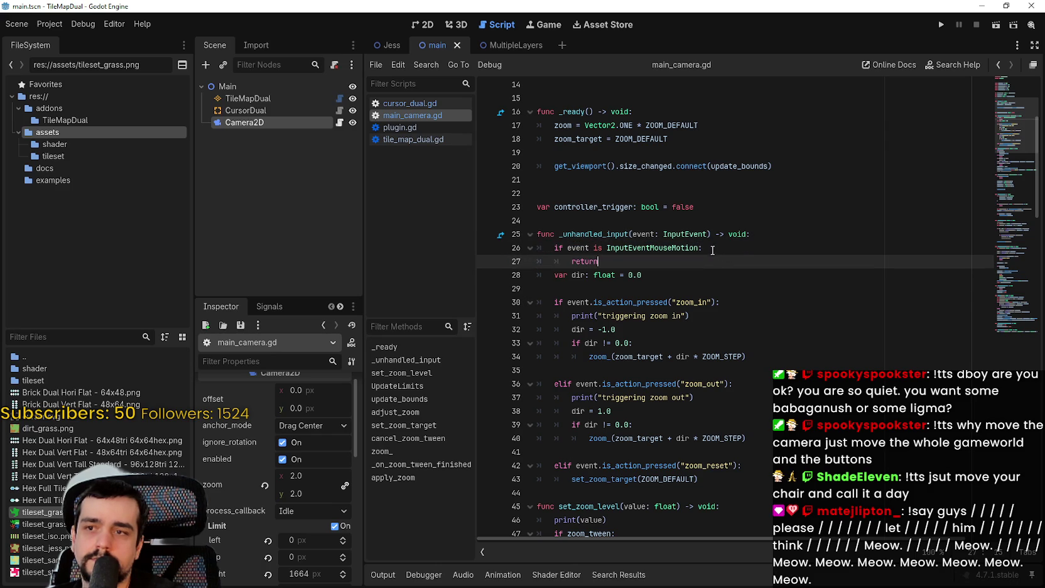
key(shift+Up)
click(699, 247)
text(and e)
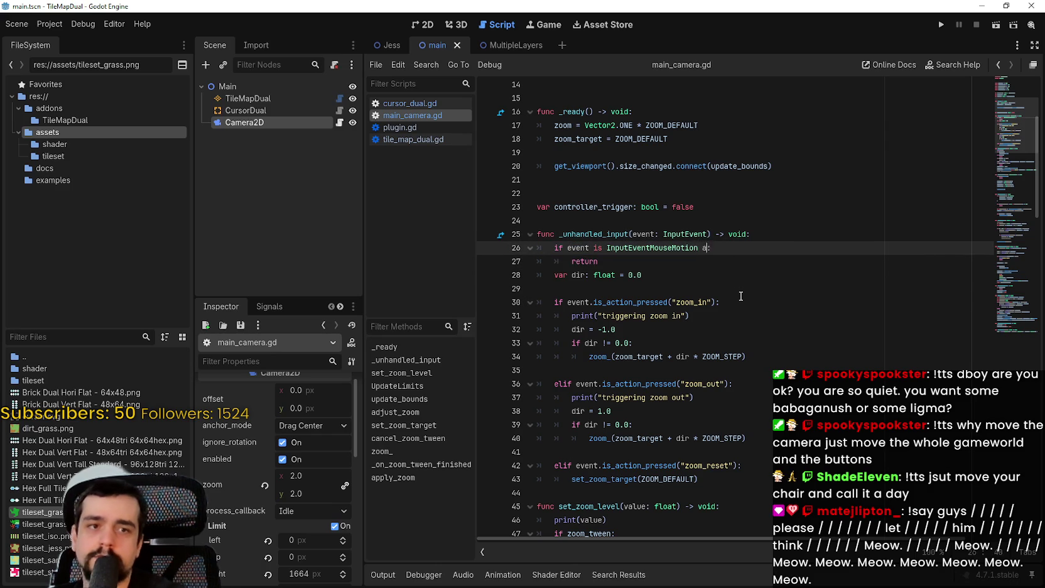
text(ven)
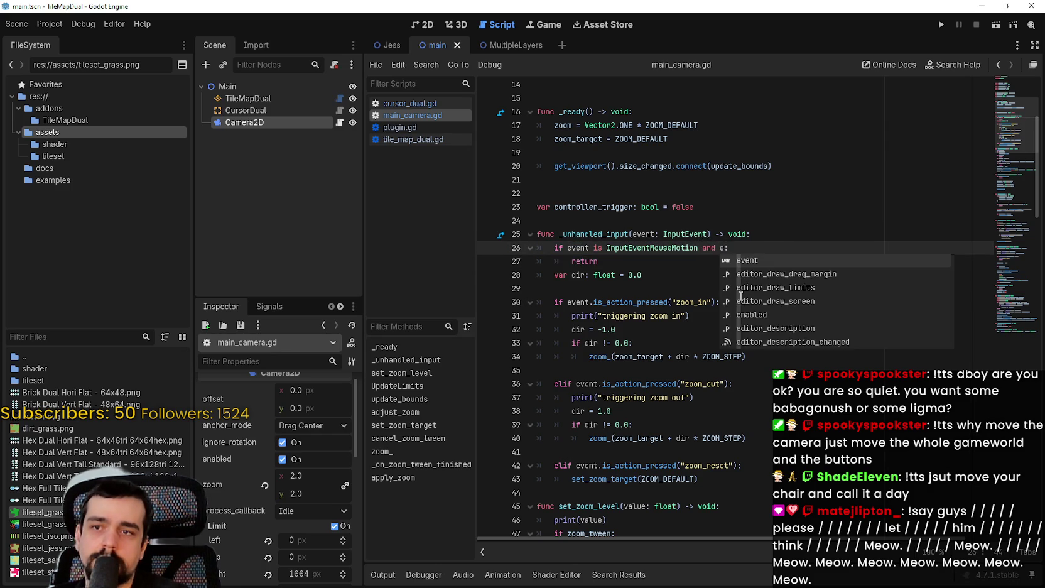
text(t)
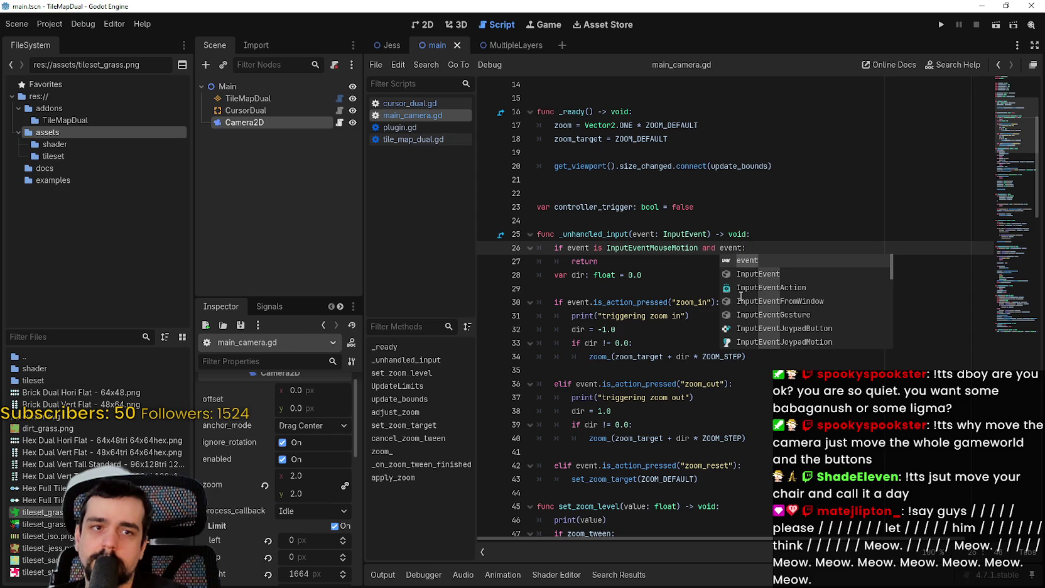
text(.bu)
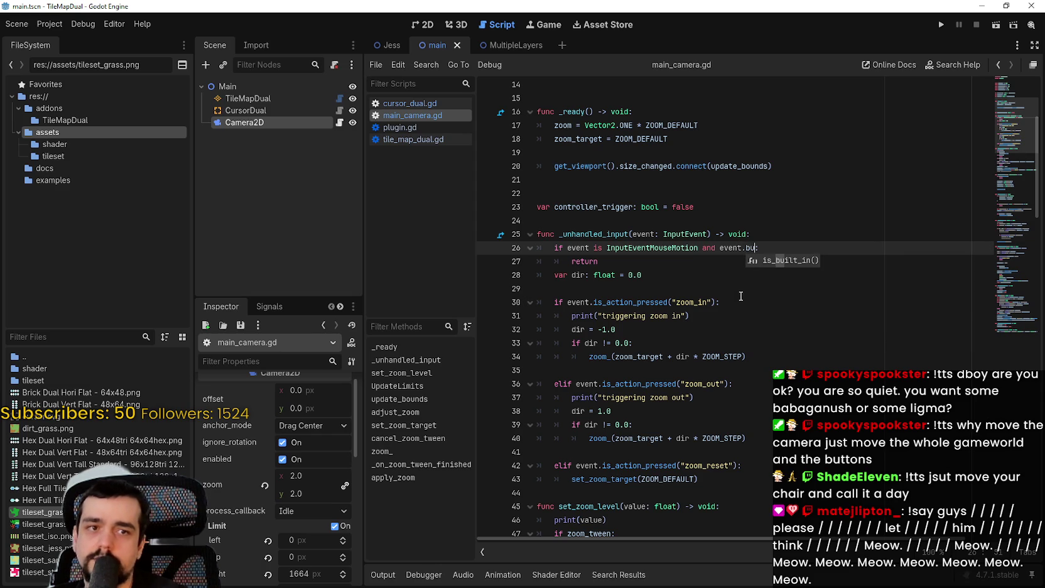
key(BackSpace)
text(utton)
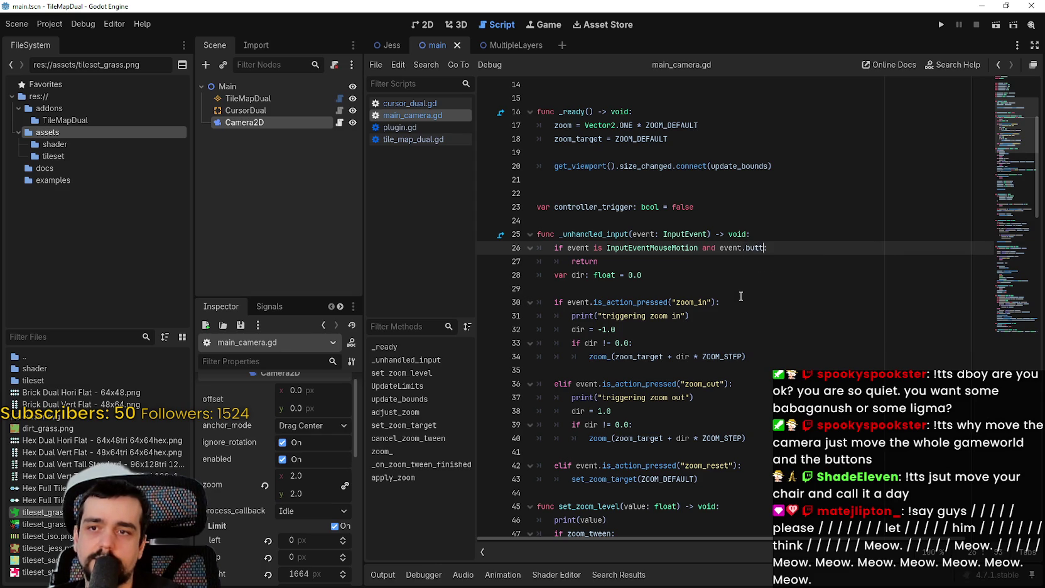
text(_index)
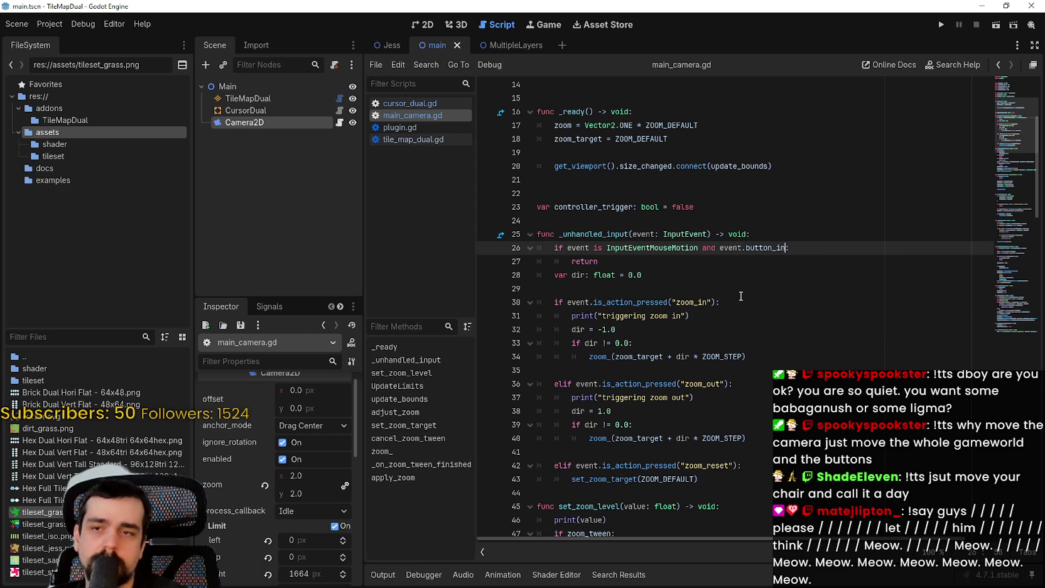
text( == MOUS)
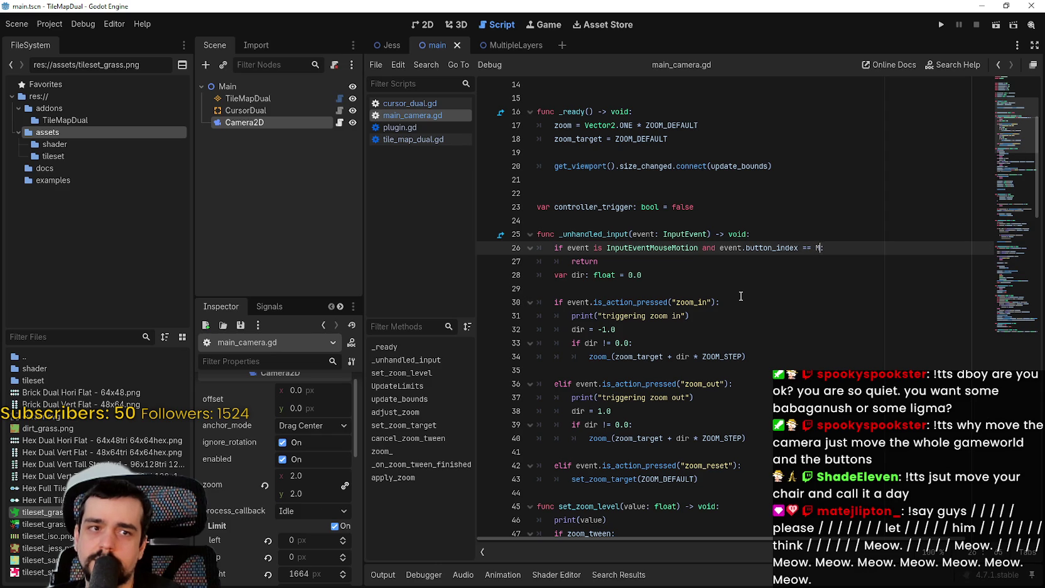
text(E_)
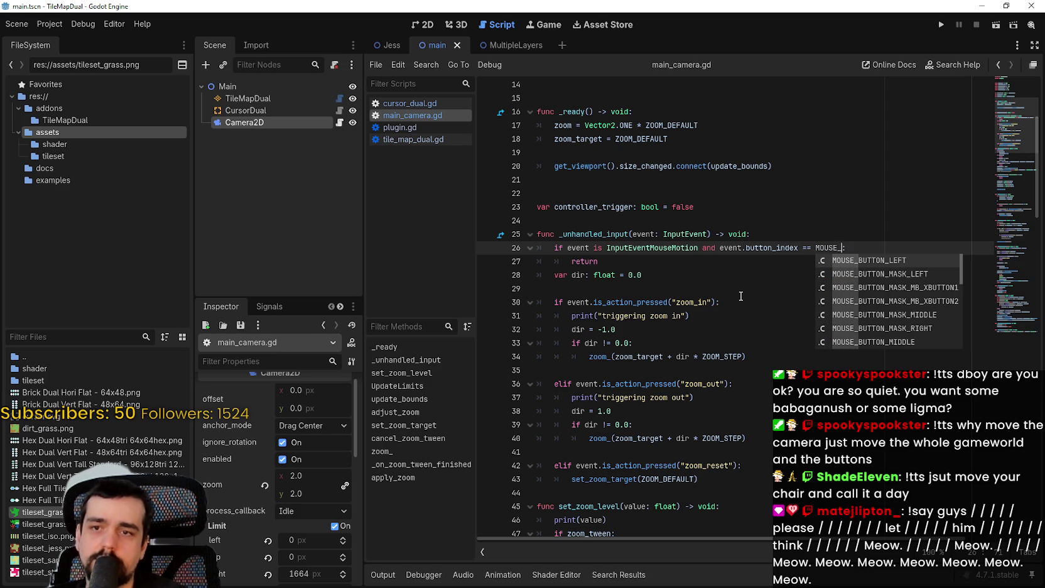
text(BUTTON_RIGHT:)
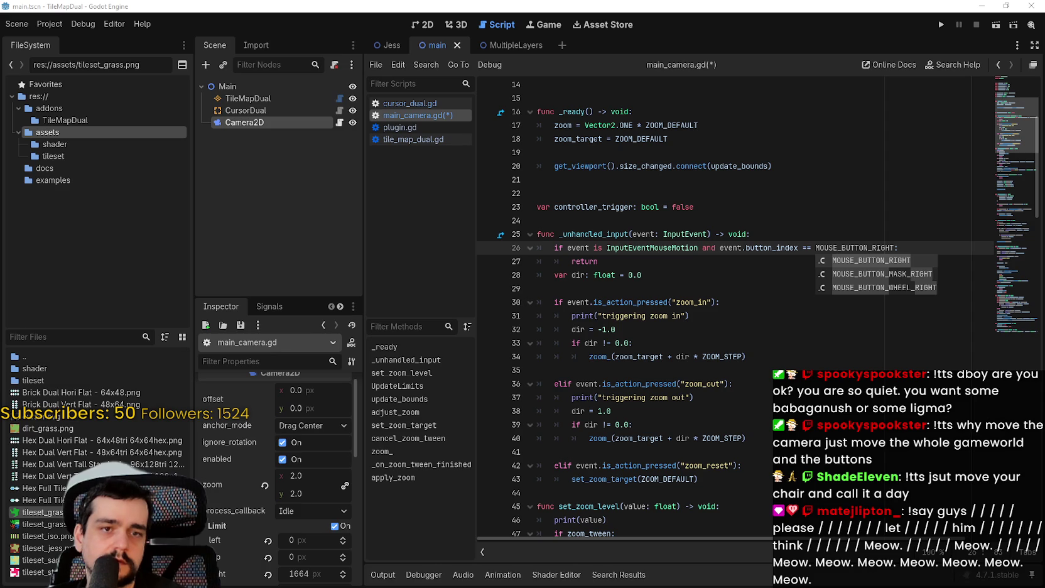
Inside the right-button branch, add 'dragging = event.pressed'
click(918, 239)
key(Return)
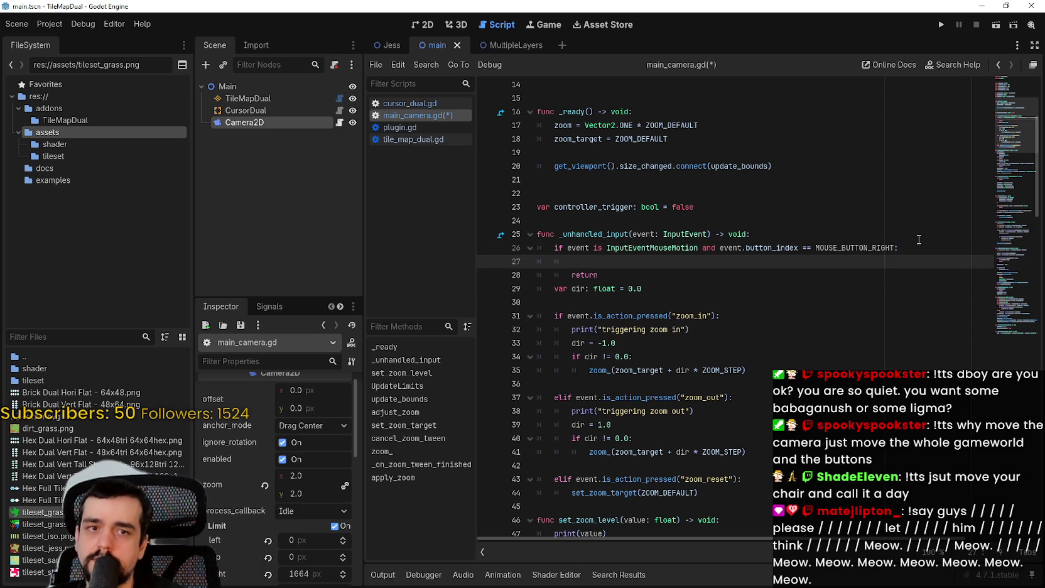
text(dragging)
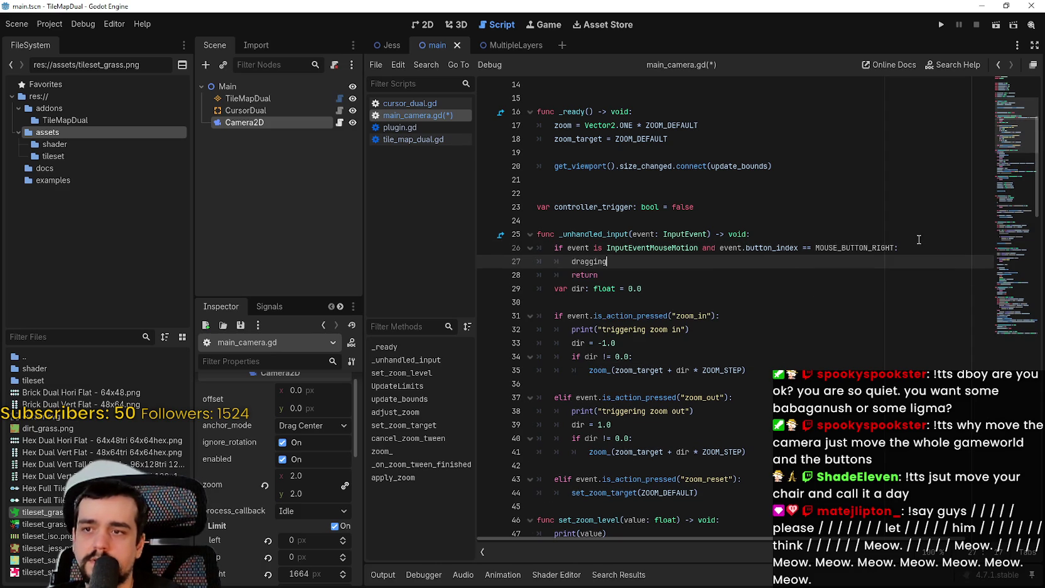
text( = )
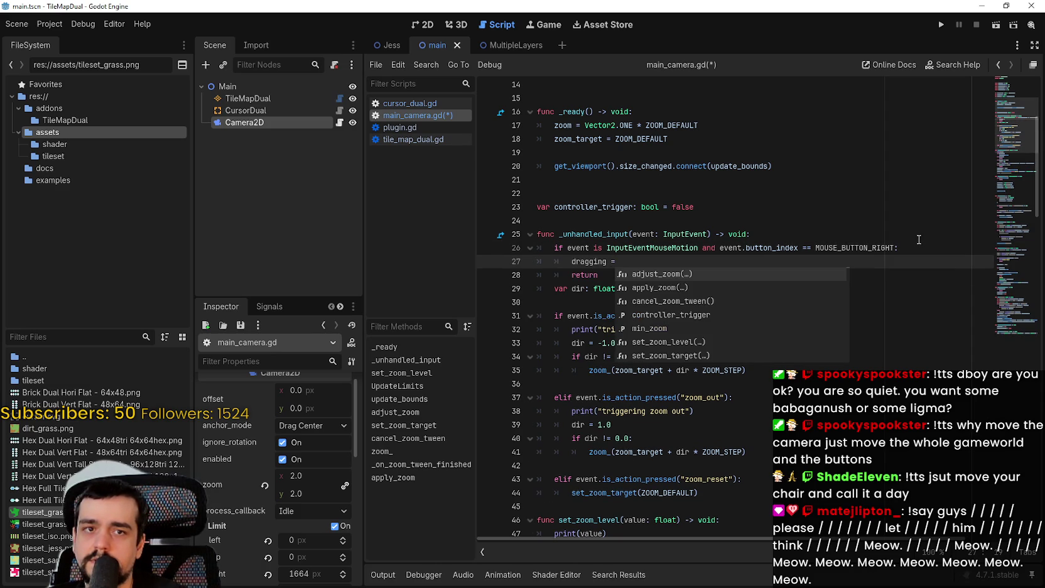
text( event)
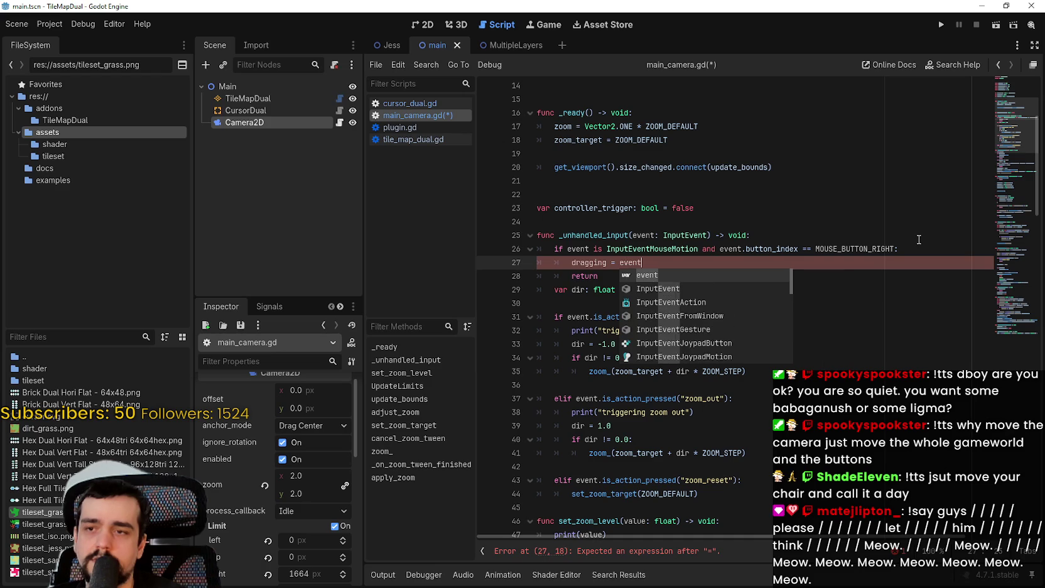
text(.press)
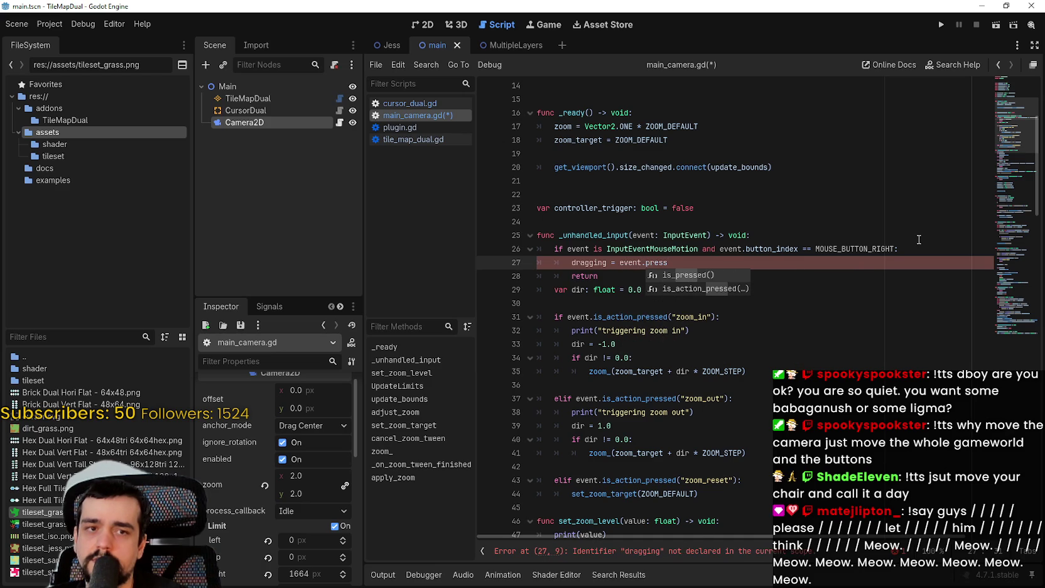
text(d)
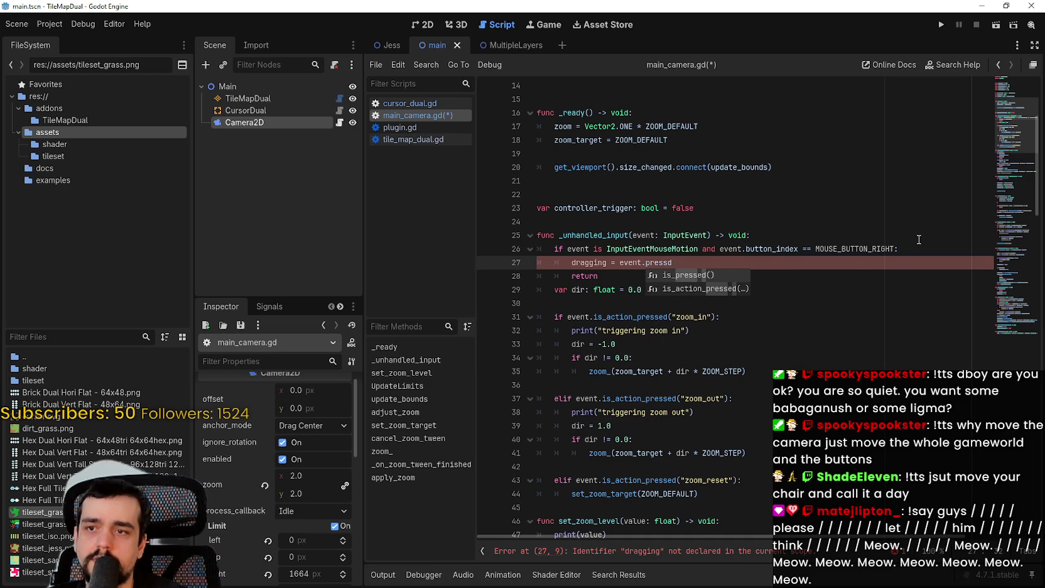
key(BackSpace)
text(ed)
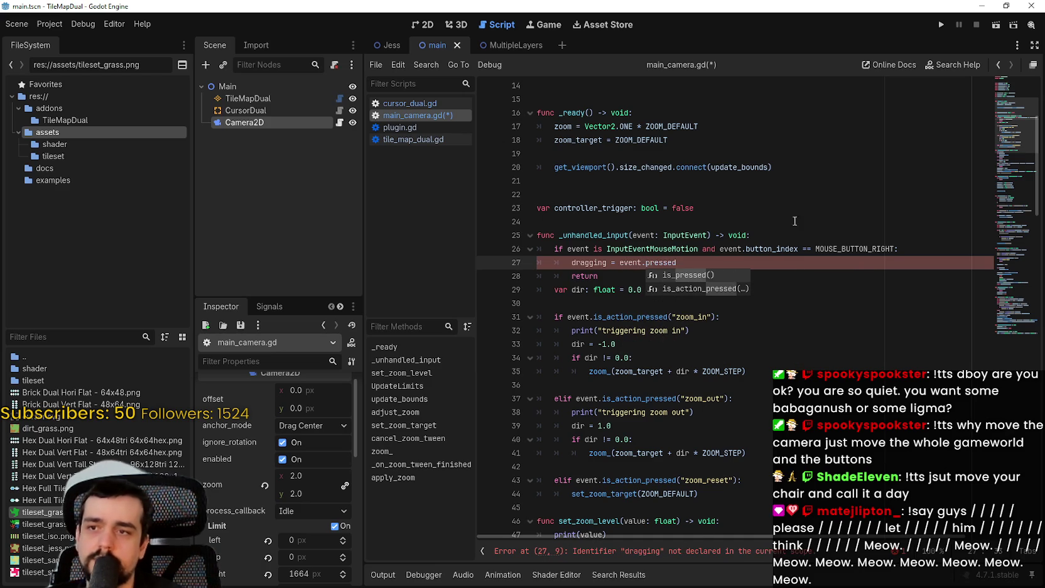
Below controller_trigger, declare 'var dragging: bool = false' and 'var last_mouse_position: Vector2'
click(810, 219)
click(715, 211)
key(Return)
text(va)
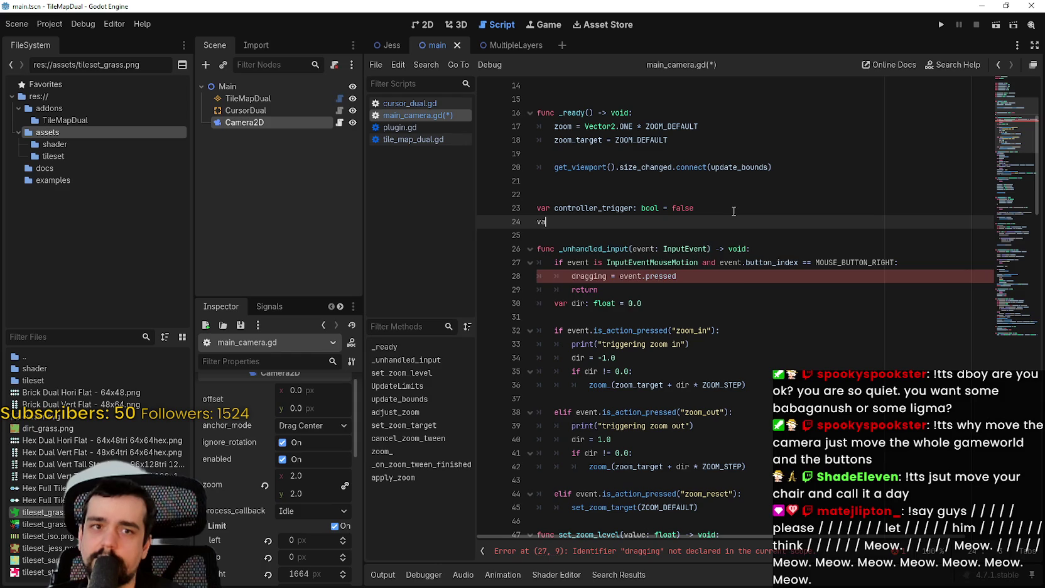
text(r dragging)
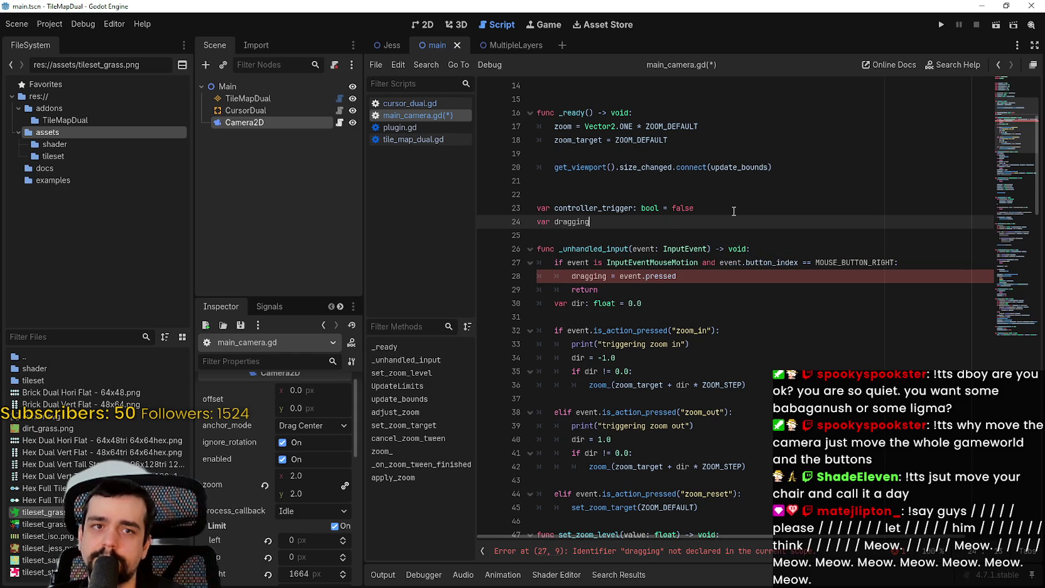
text(: bool = fal)
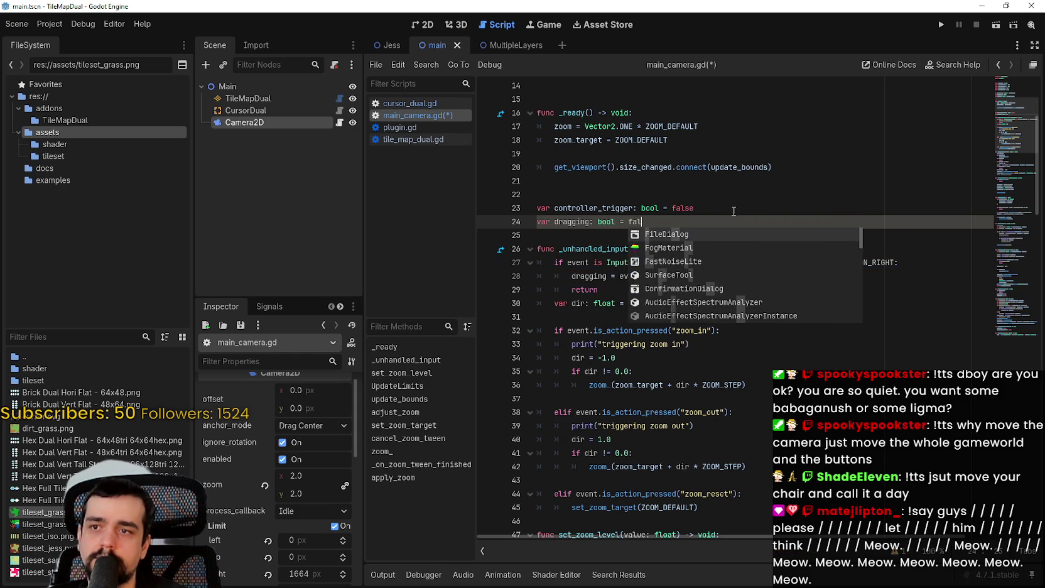
text(se)
key(Return)
text(var last_b)
key(BackSpace)
text(mouse_)
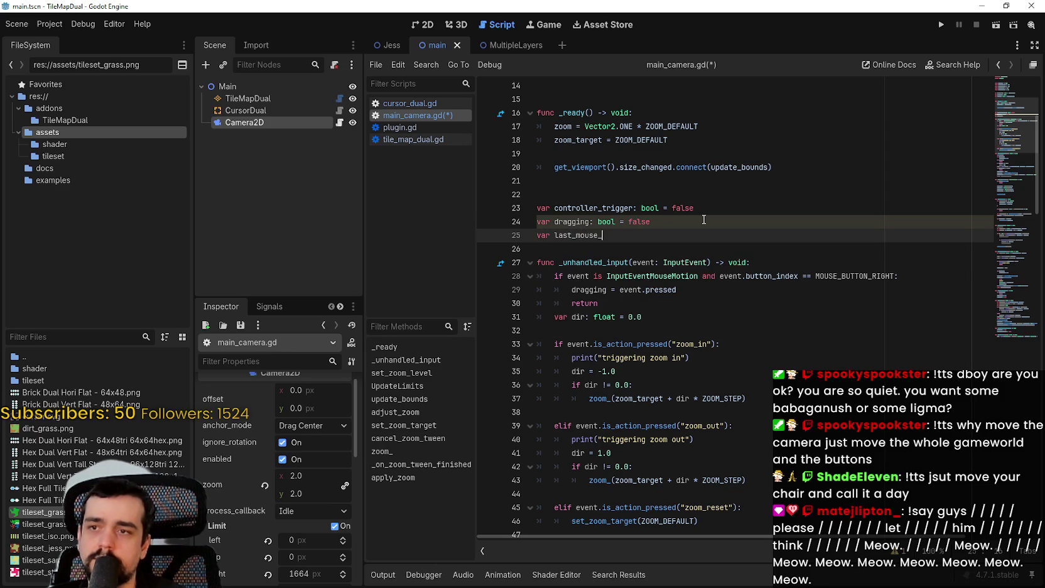
text(posito)
key(BackSpace)
key(BackSpace)
key(BackSpace)
text(ition)
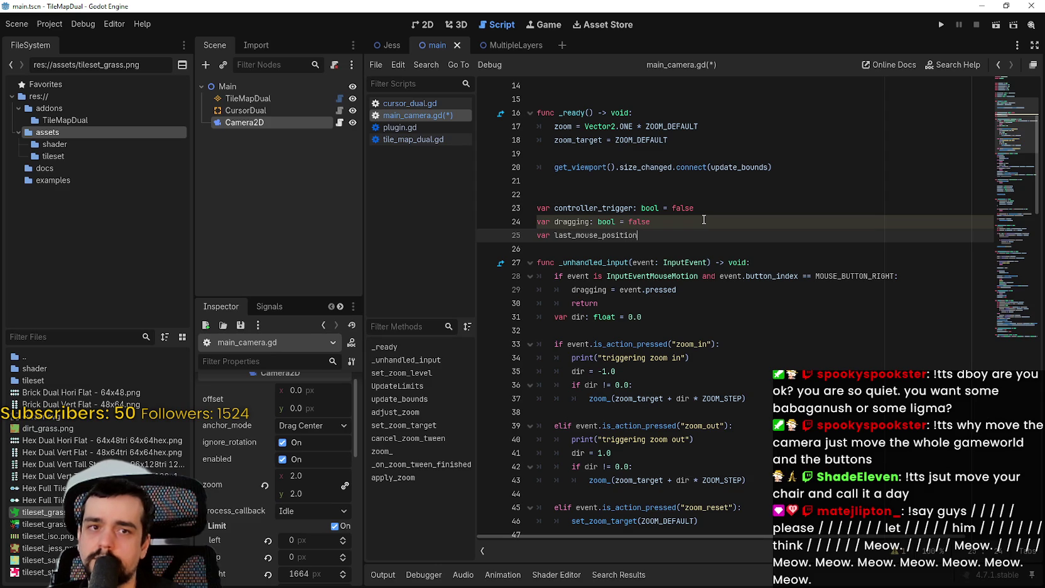
text(: Vector2)
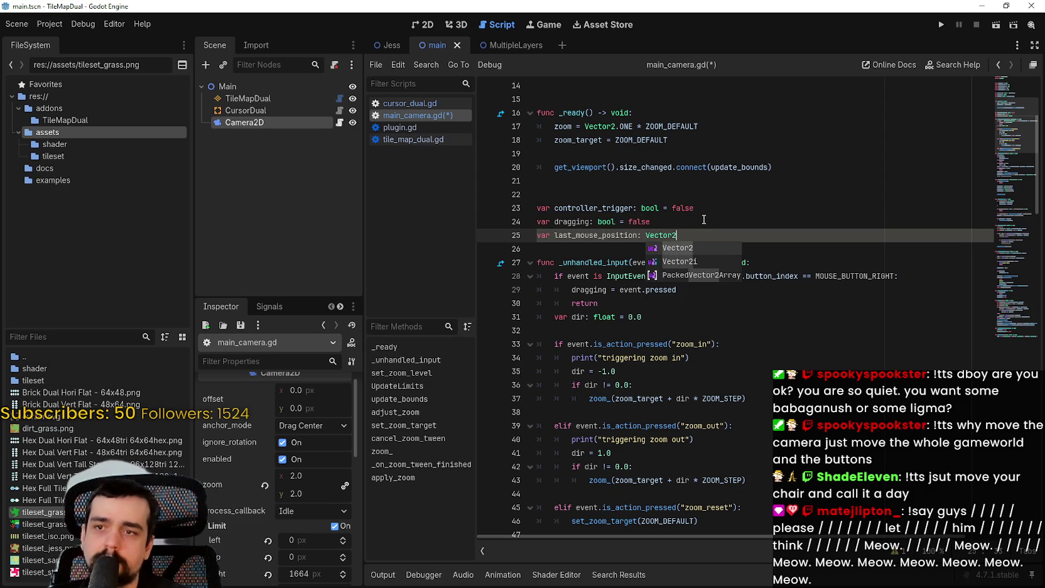
key(Escape)
Replace the branch's return line with 'last_mouse_position = event.position'
click(669, 273)
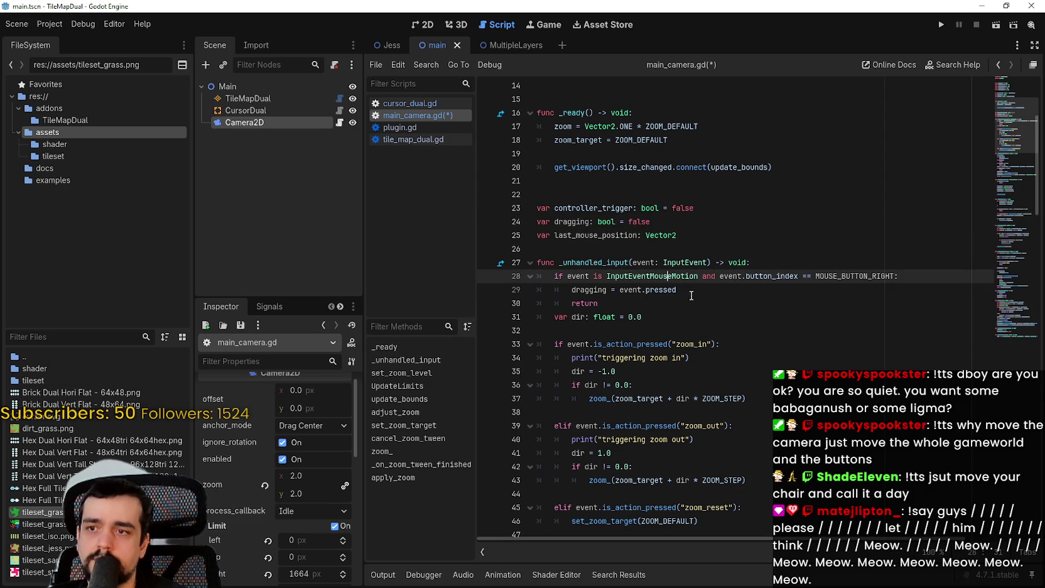
click(600, 304)
key(Return)
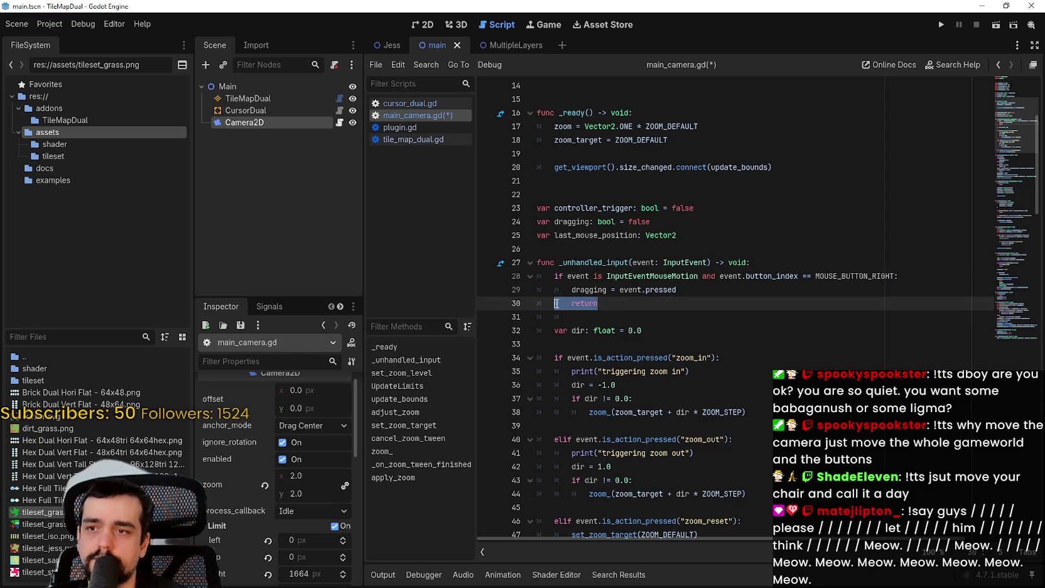
click(579, 235)
double_click(579, 235)
key(ctrl+c)
double_click(584, 303)
key(ctrl+v)
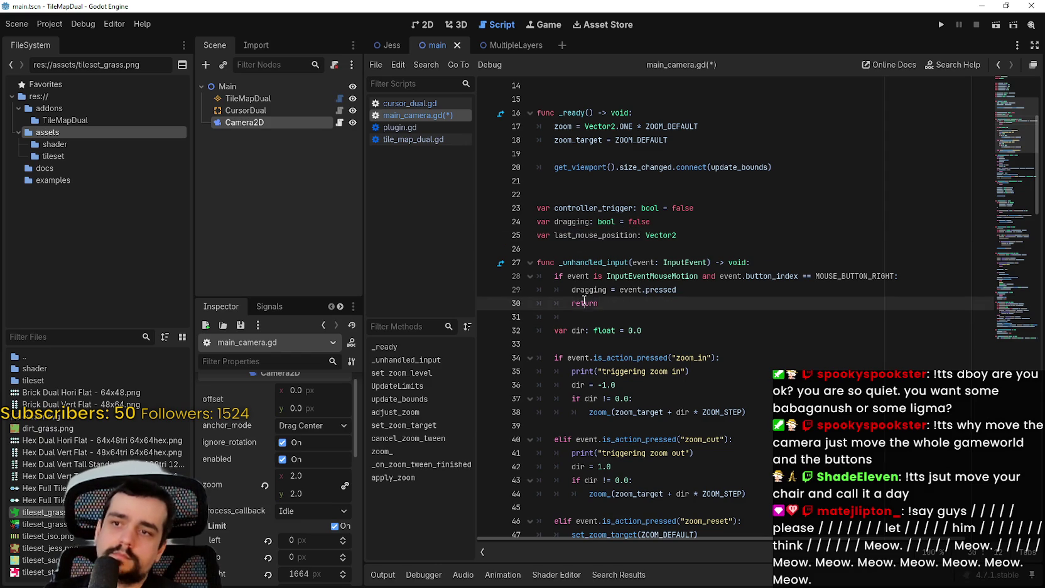
text(= e)
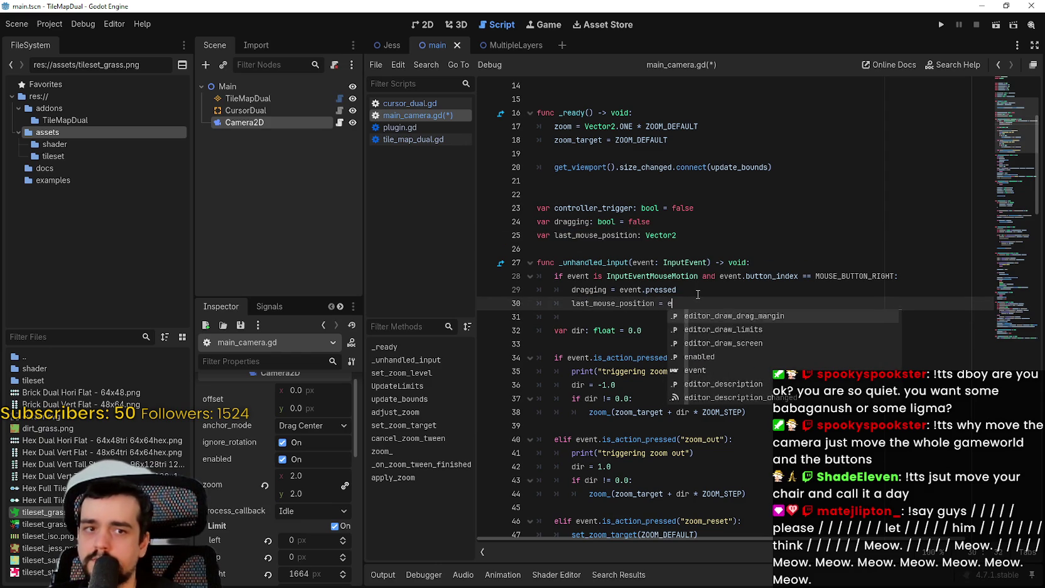
text(vent.position)
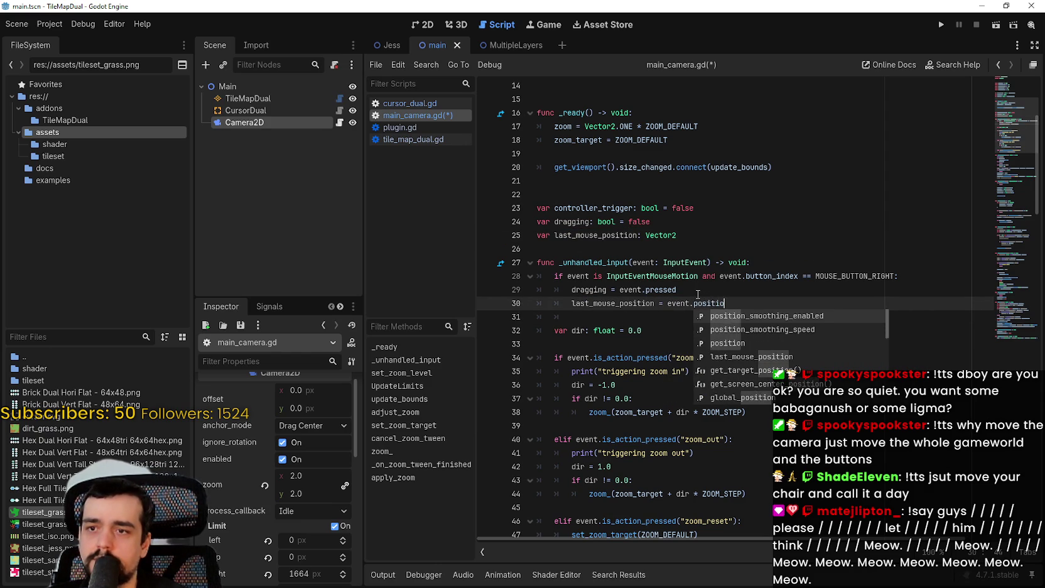
click(696, 328)
drag(645, 319, 548, 321)
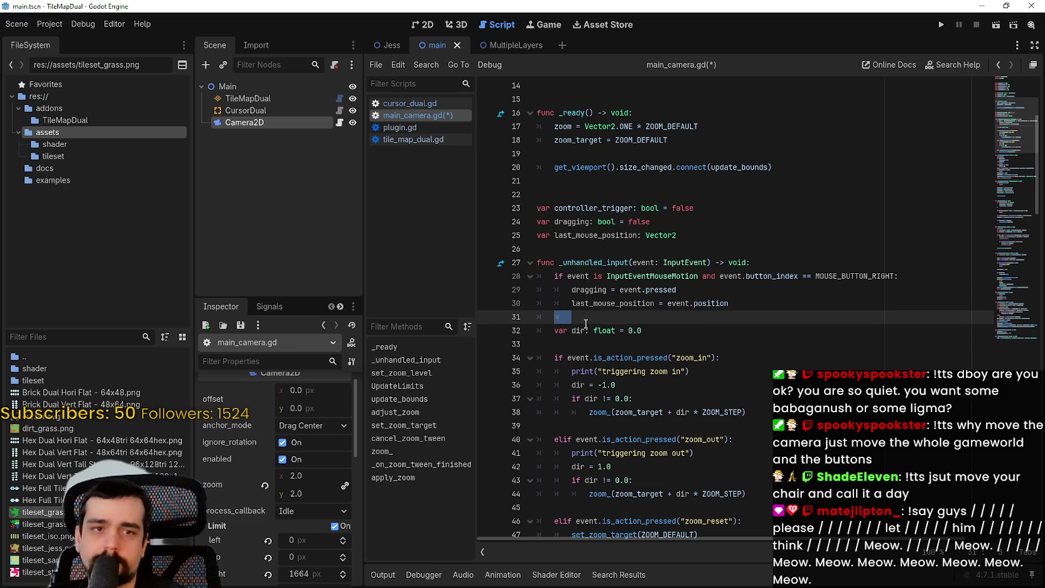
Add an 'elif event is InputEventMouseMotion and dragging:' branch
text(el)
text(if )
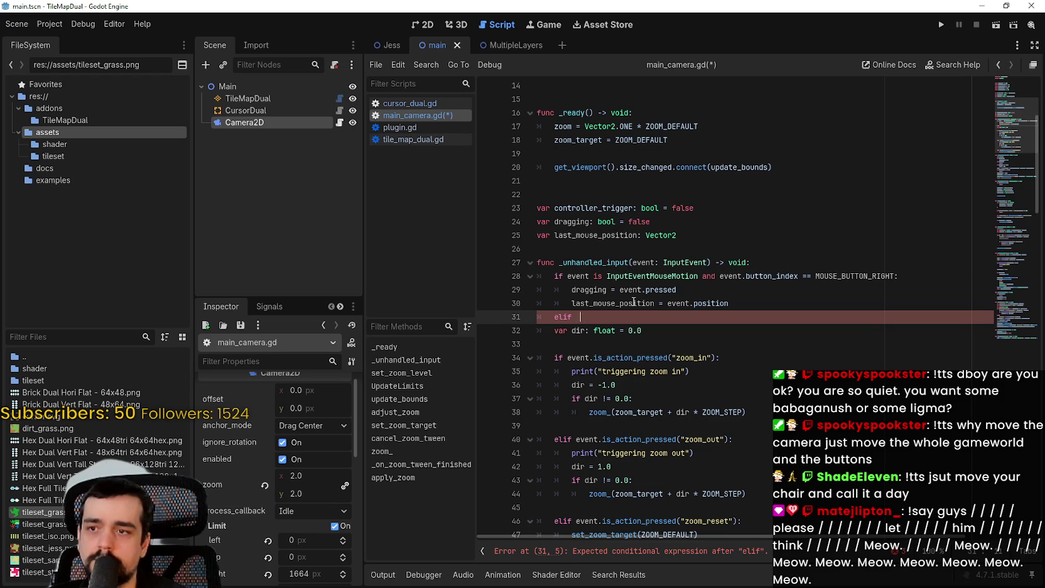
text(event is i)
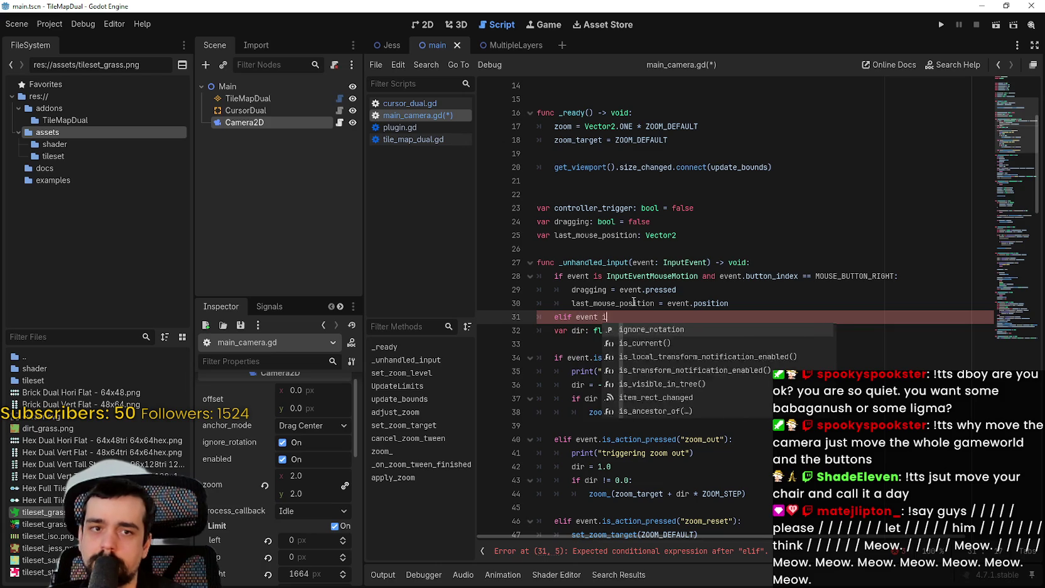
key(BackSpace)
text(In)
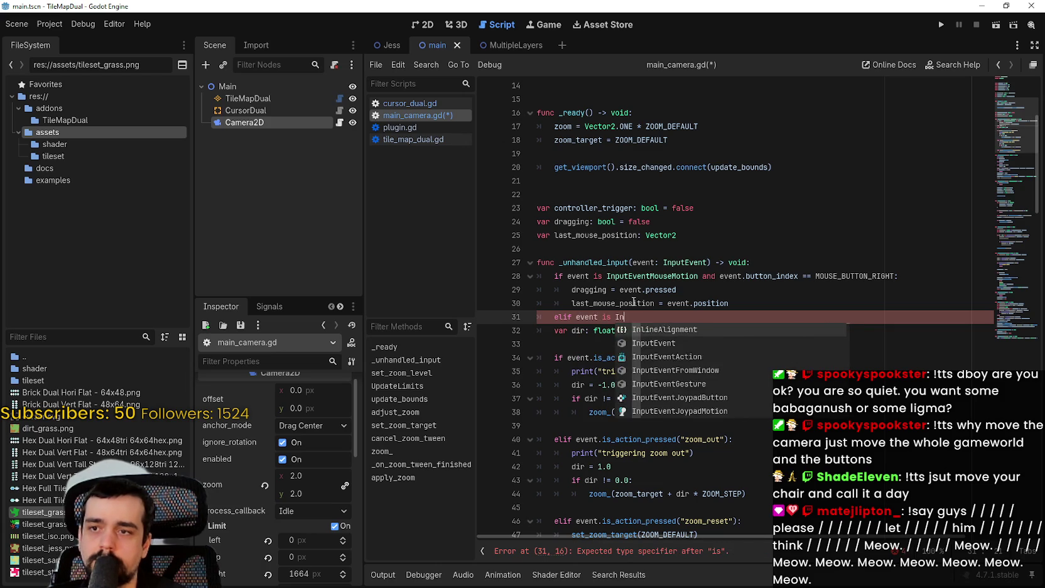
text(putEventM)
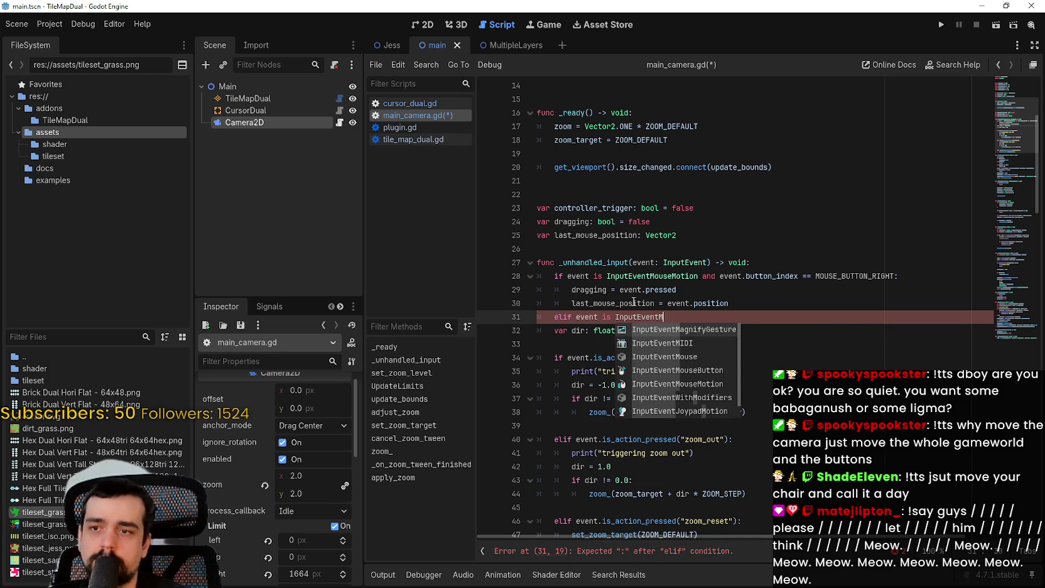
text(ot)
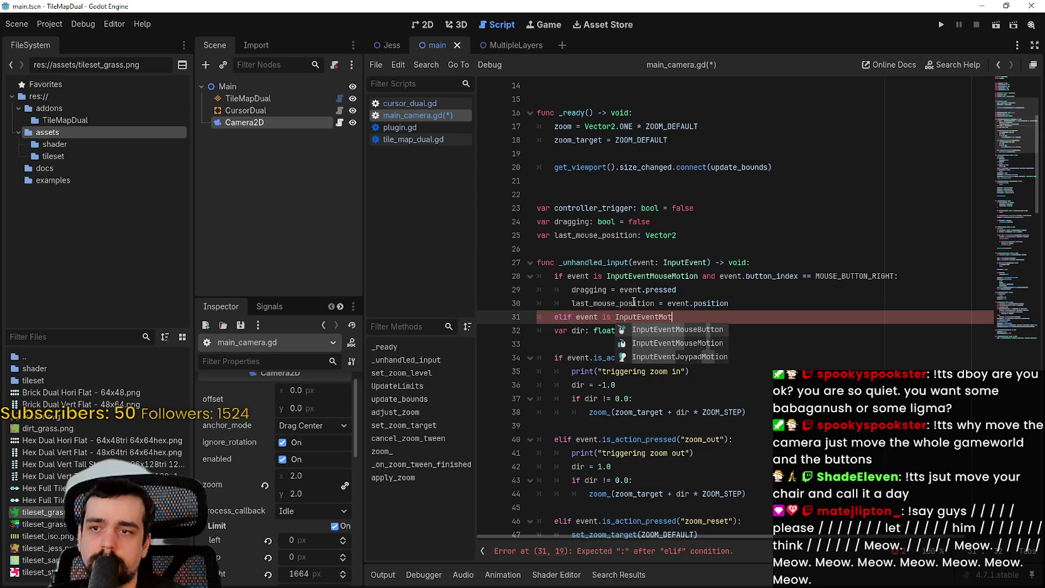
key(BackSpace)
text(use)
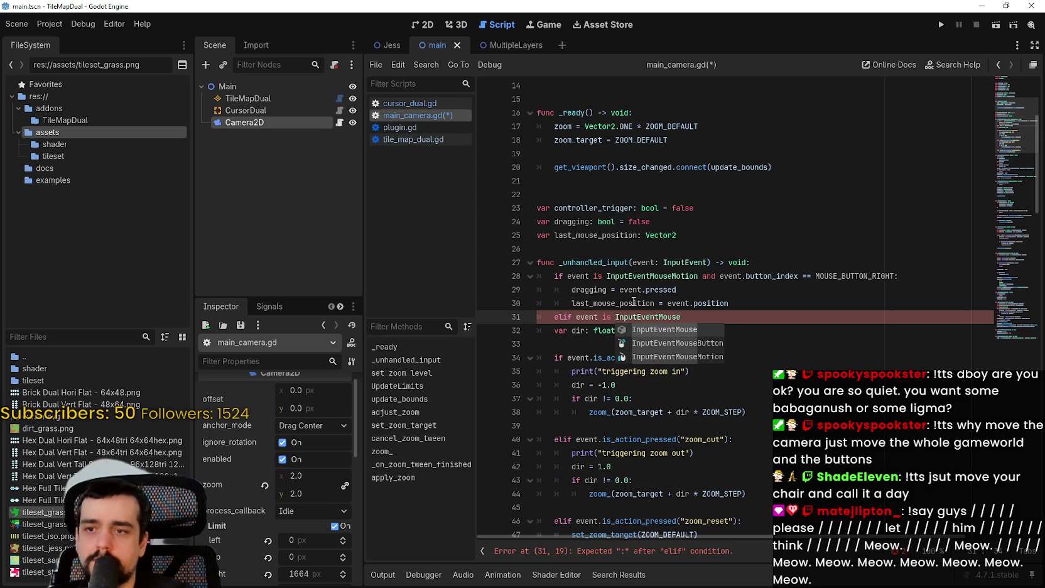
key(Down)
key(Down)
key(Return)
text(and dragging:)
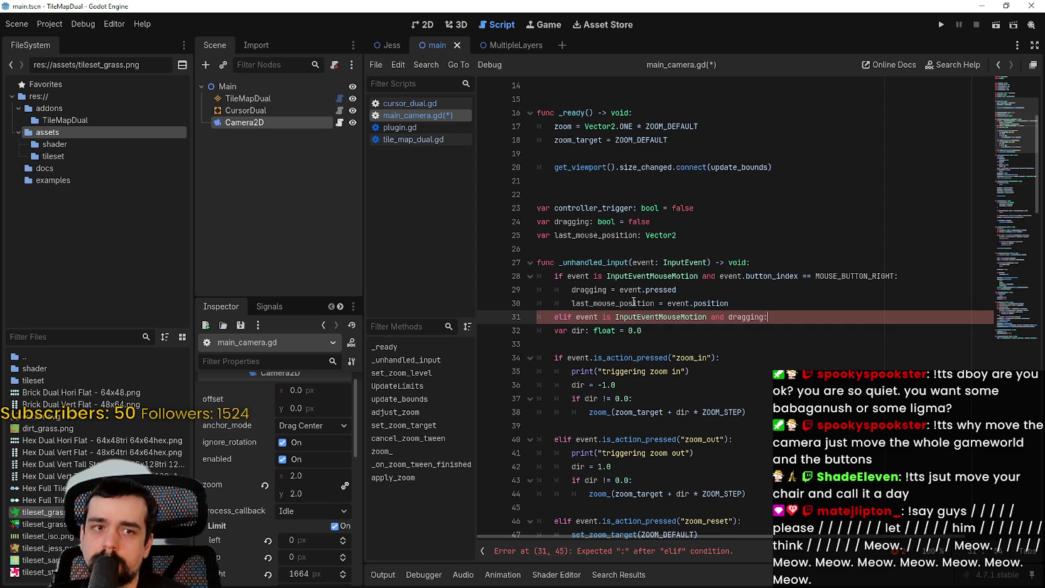
key(Return)
Make the branch do 'position += (last_mouse_position - event.position)', update last_mouse_position, and save
text(positio)
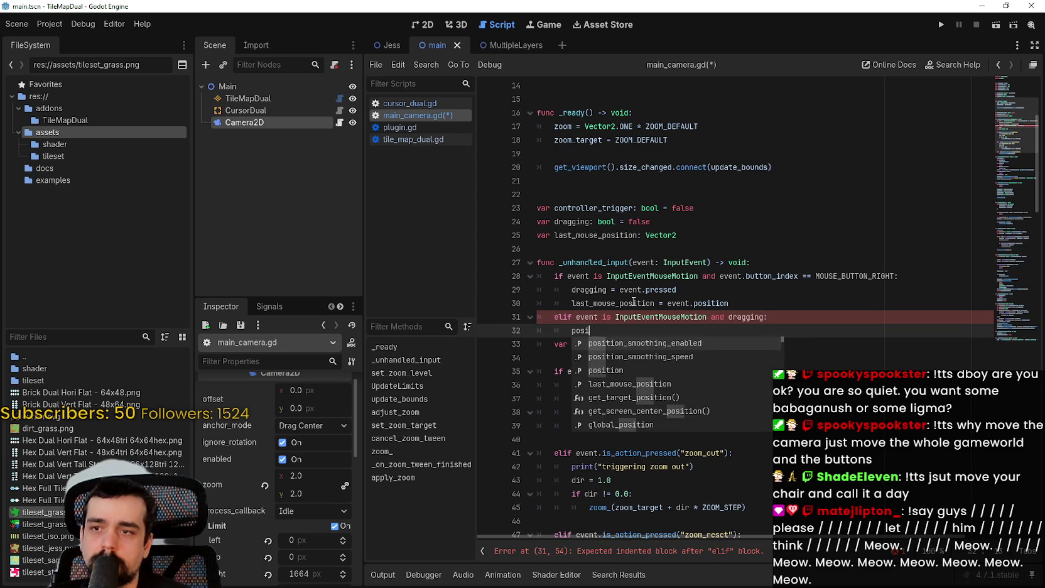
text(n)
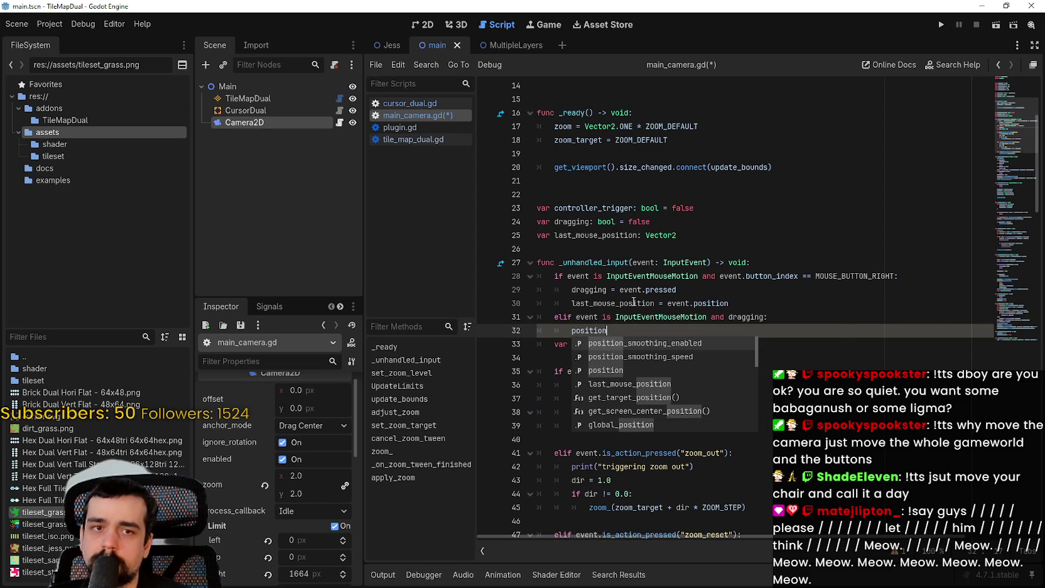
text( +=)
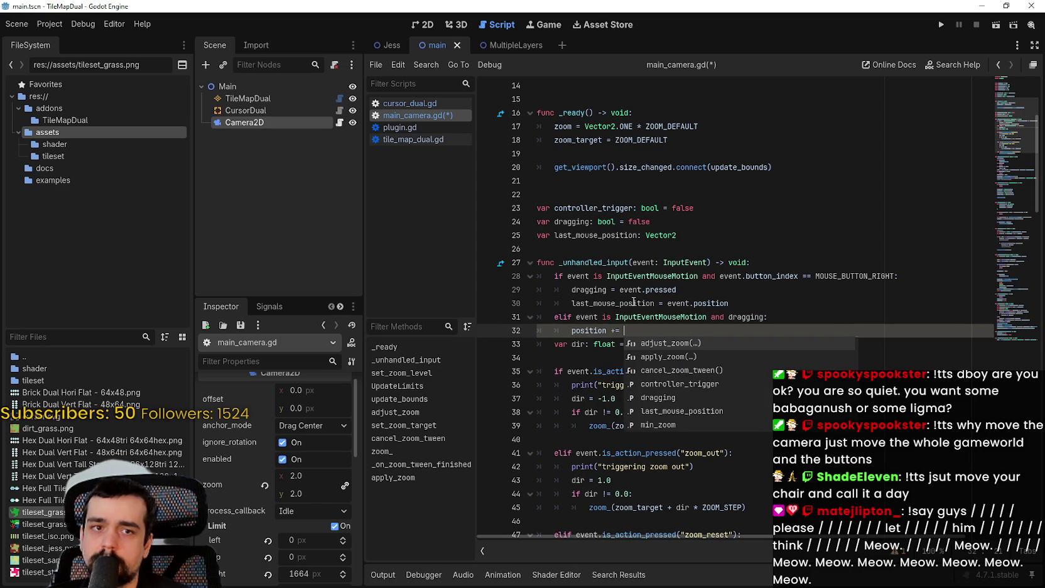
text( (l)
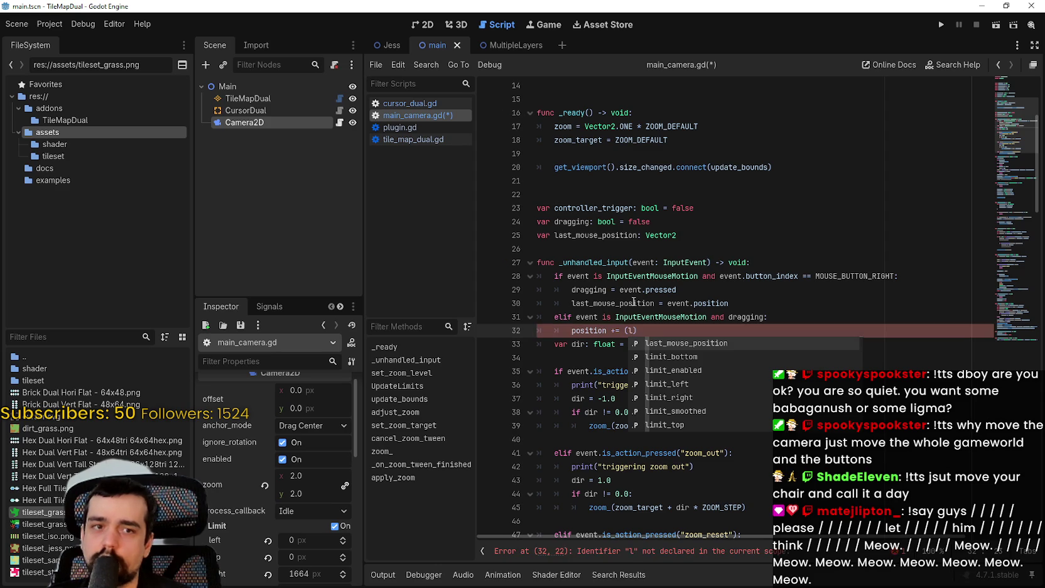
text(ast)
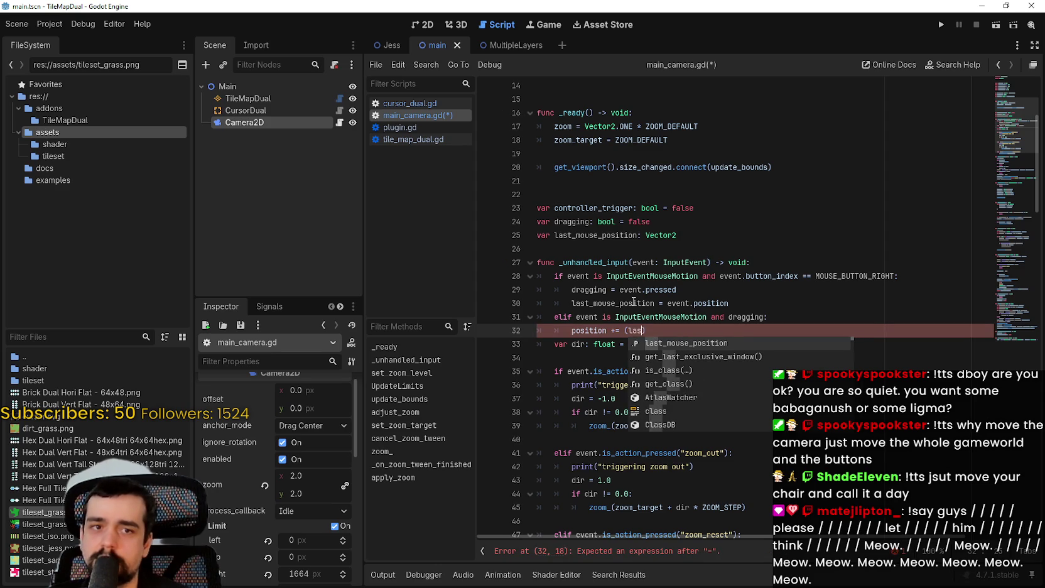
key(Return)
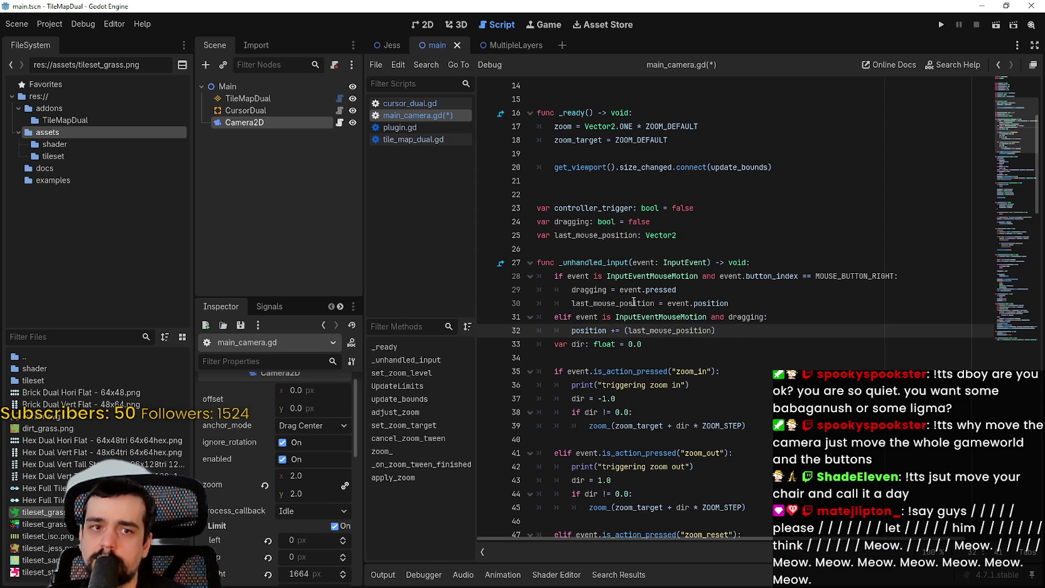
text( - event)
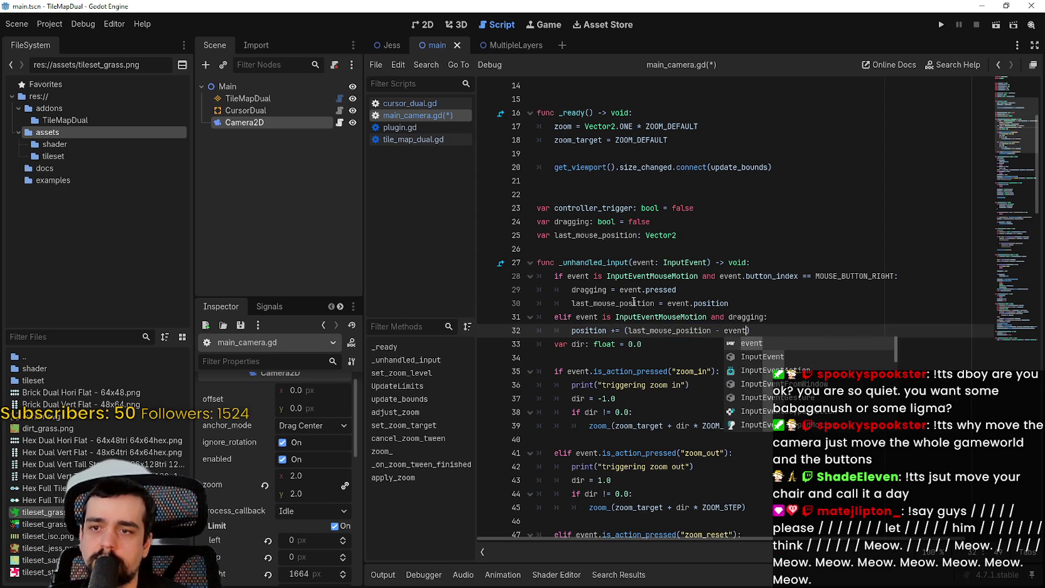
text(.)
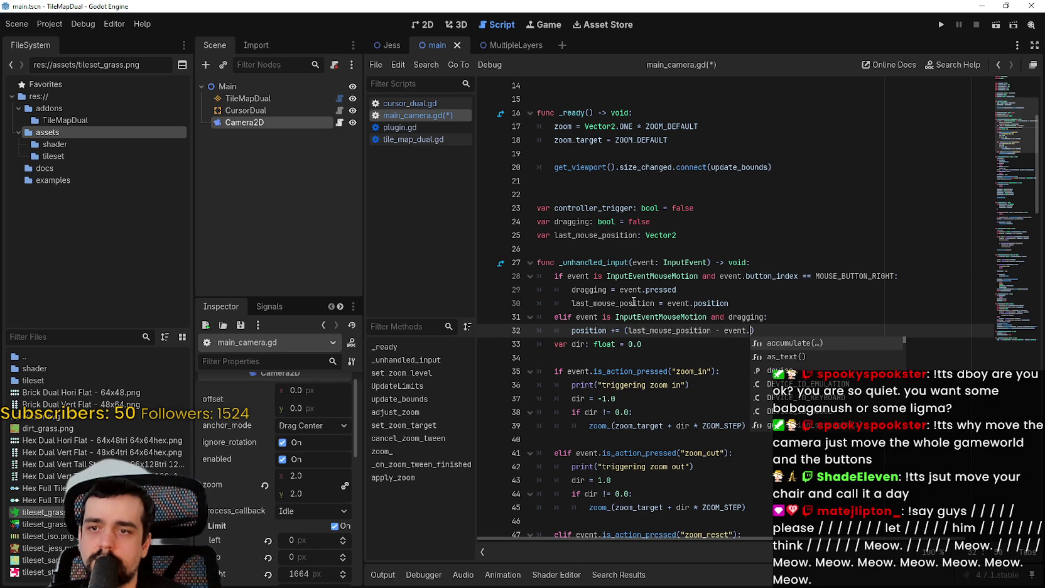
text(pos)
key(Return)
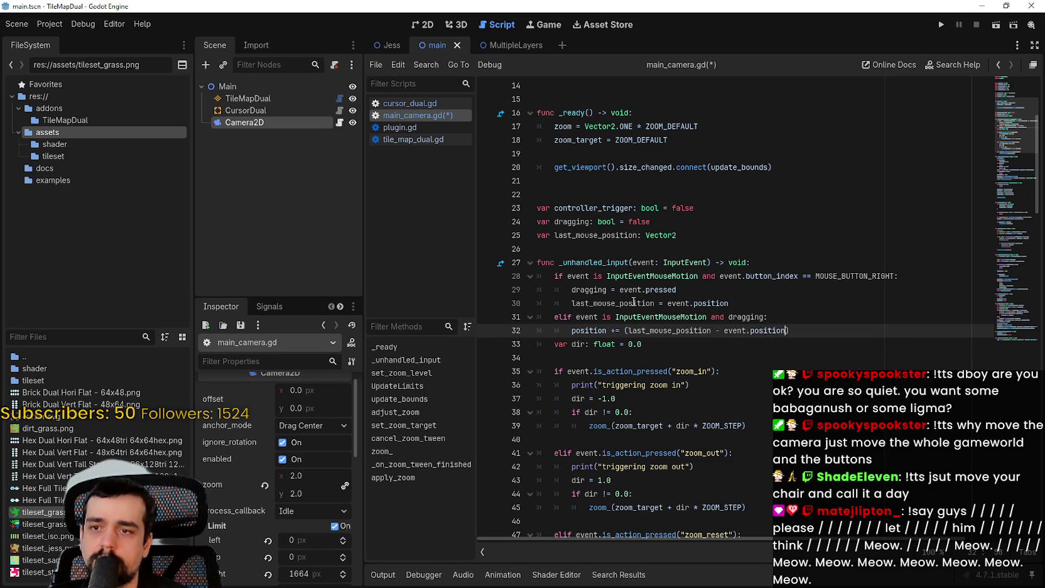
key(Return)
text(last)
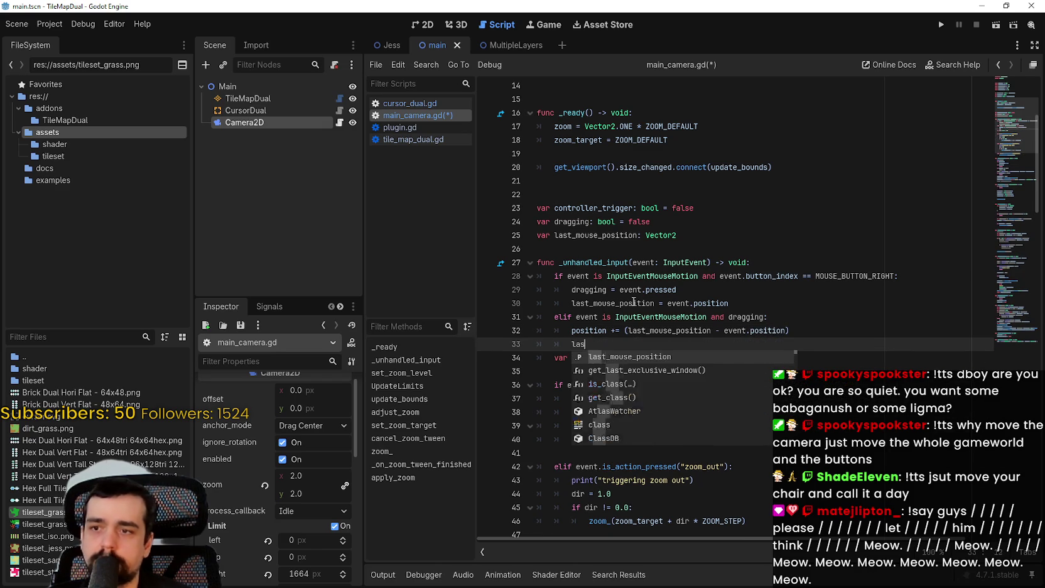
key(Return)
text(event.position)
key(Return)
key(ctrl+s)
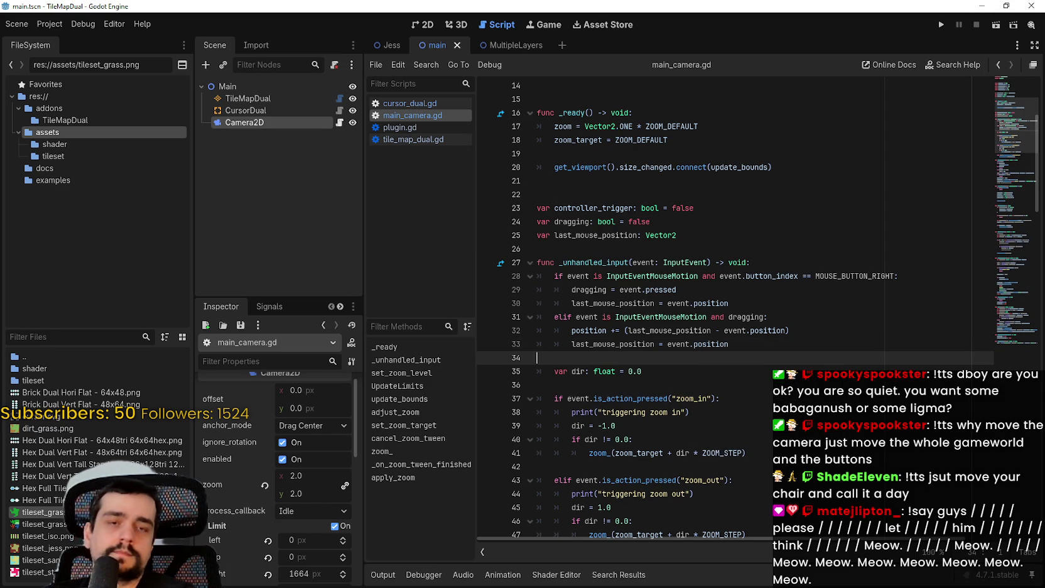
Delete the stray blank lines between the zoom branches and before zoom_reset, then save
click(677, 275)
click(634, 359)
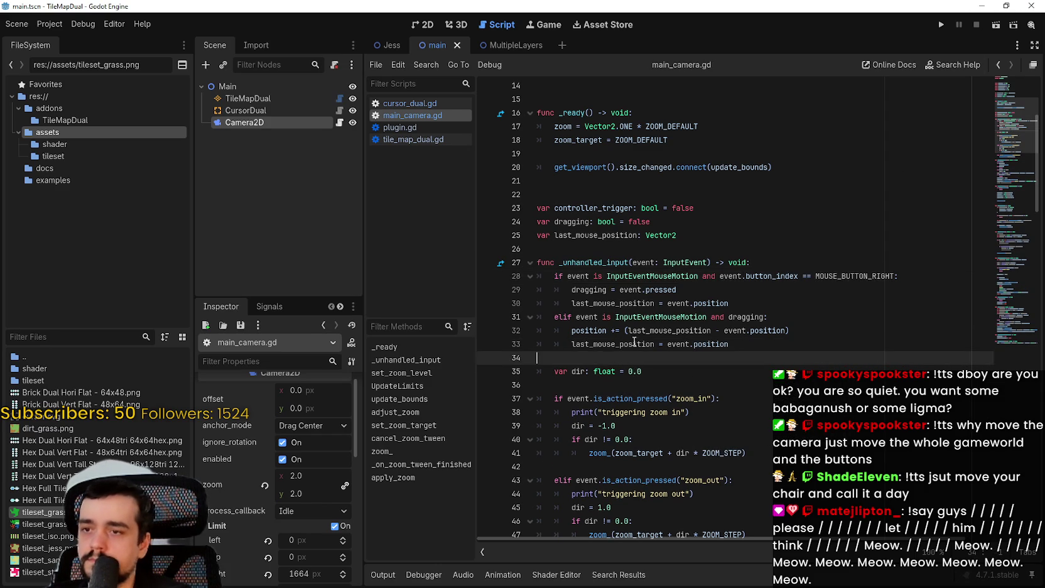
scroll(628, 339, down, 6)
scroll(575, 137, down, 2)
click(601, 263)
scroll(605, 276, up, 3)
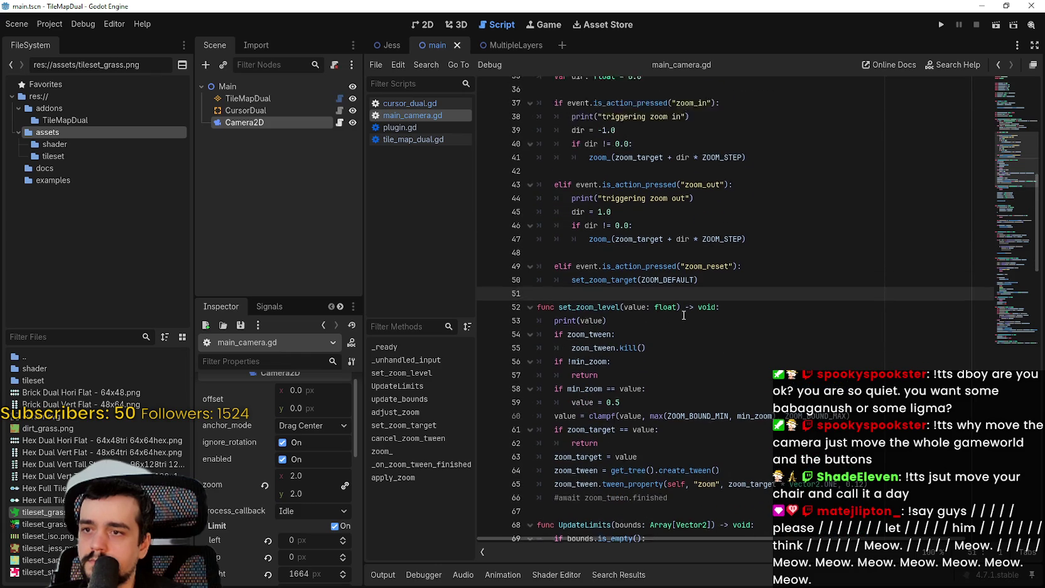
click(601, 262)
key(BackSpace)
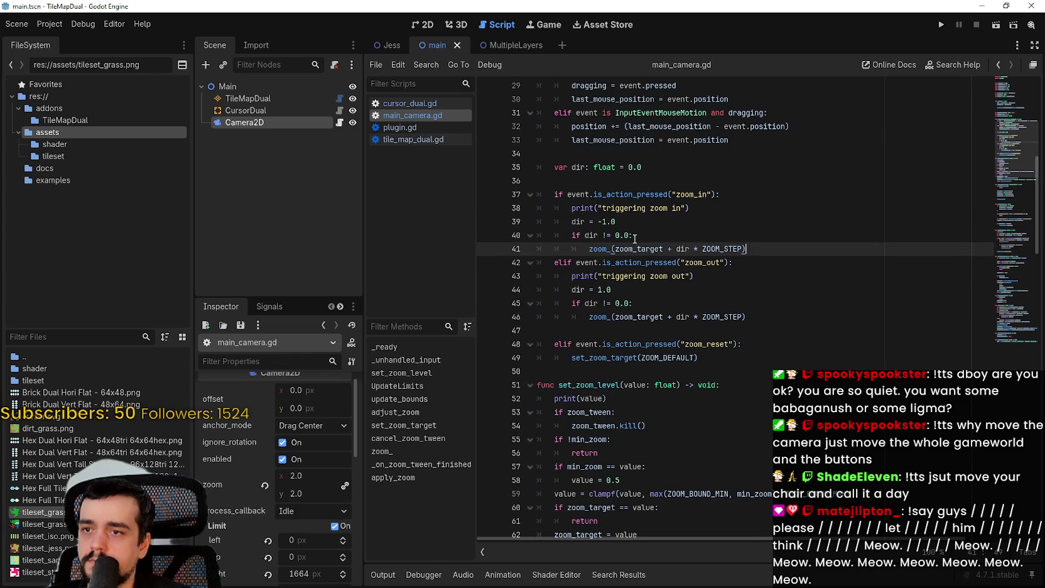
click(565, 331)
key(BackSpace)
key(ctrl+s)
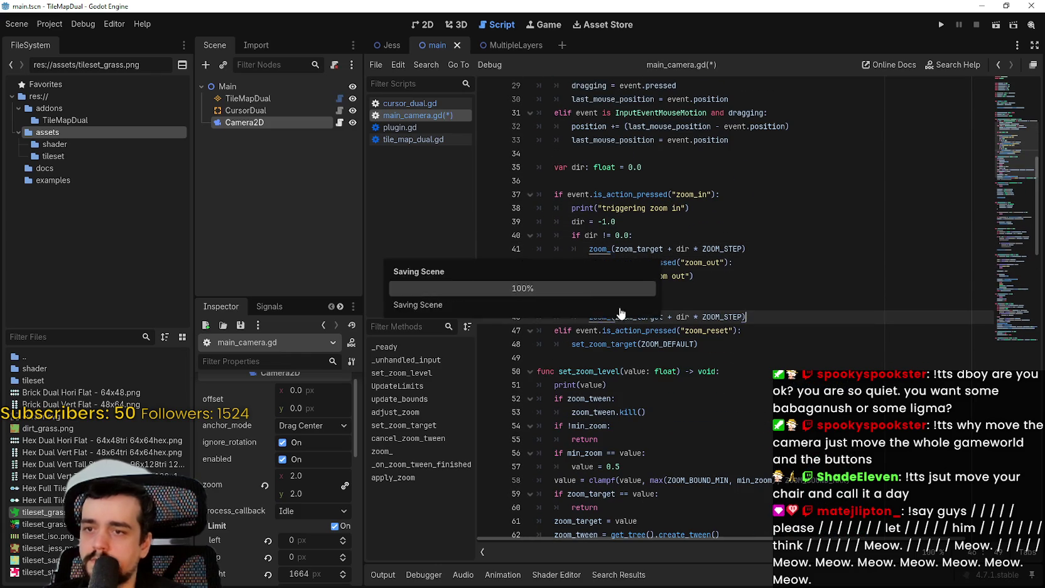
Run the project to test camera panning
scroll(667, 320, down, 3)
drag(589, 243, 697, 244)
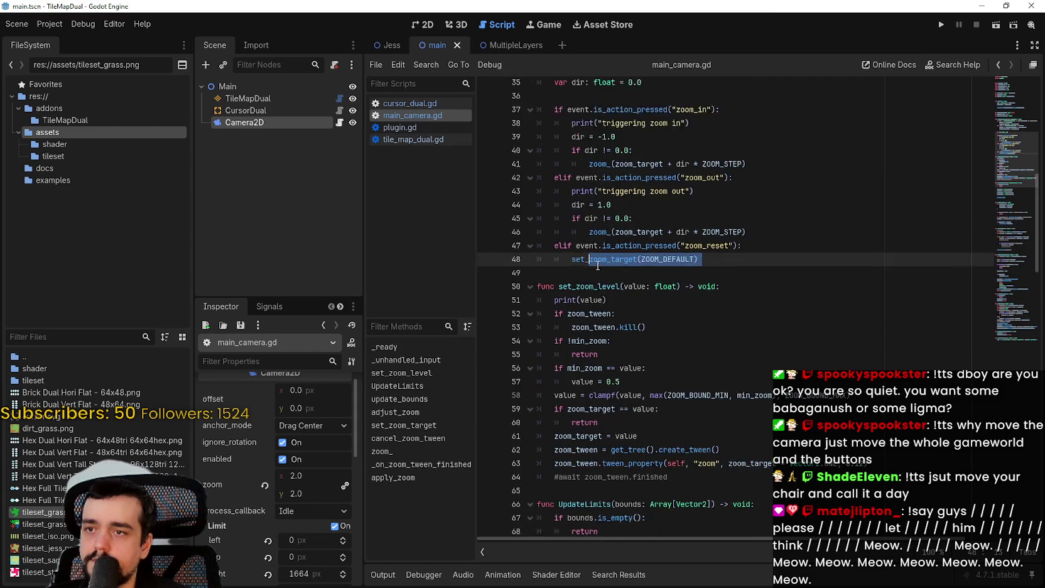
scroll(600, 279, up, 6)
click(600, 279)
click(625, 174)
scroll(634, 188, up, 1)
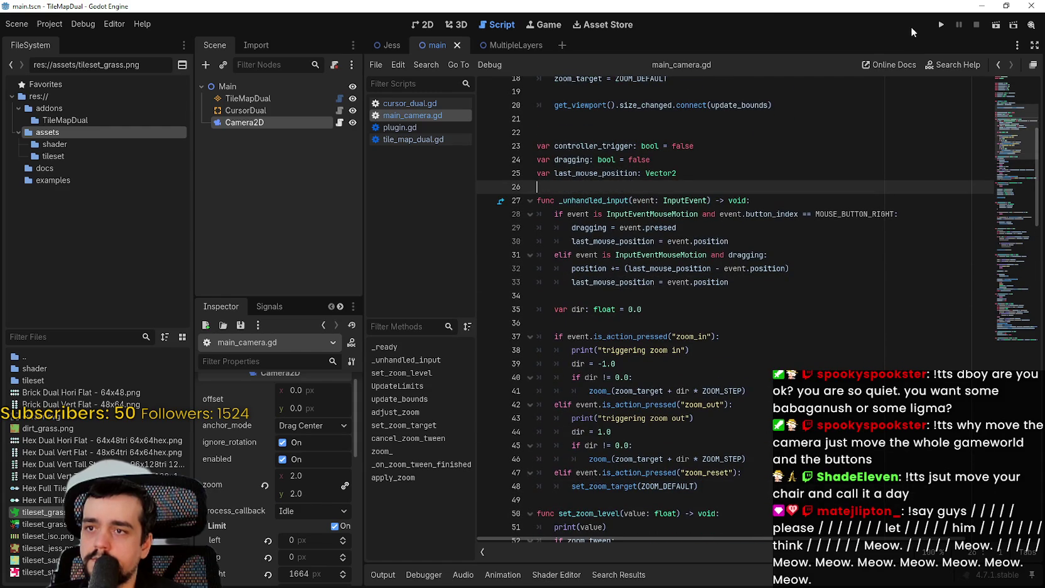
Inspect the paused InputEventMouseMotion event from the stack trace and look up the InputEvent class
click(940, 24)
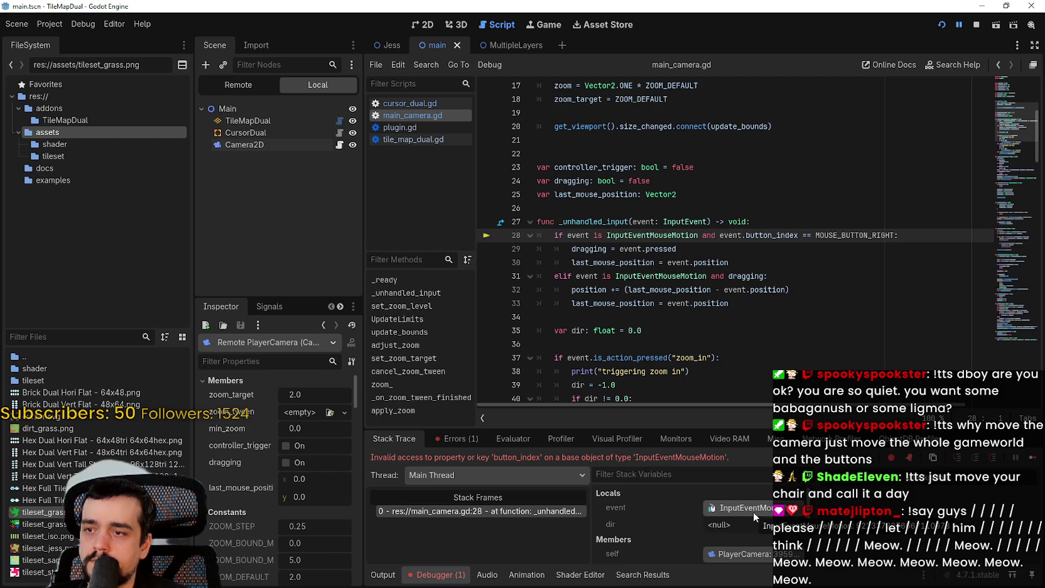
click(753, 511)
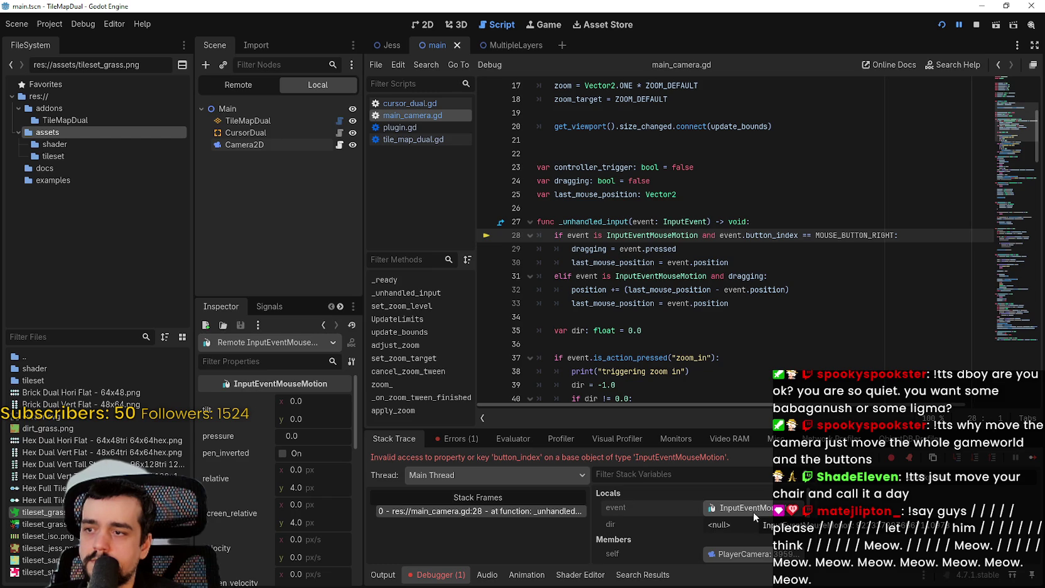
scroll(271, 493, down, 4)
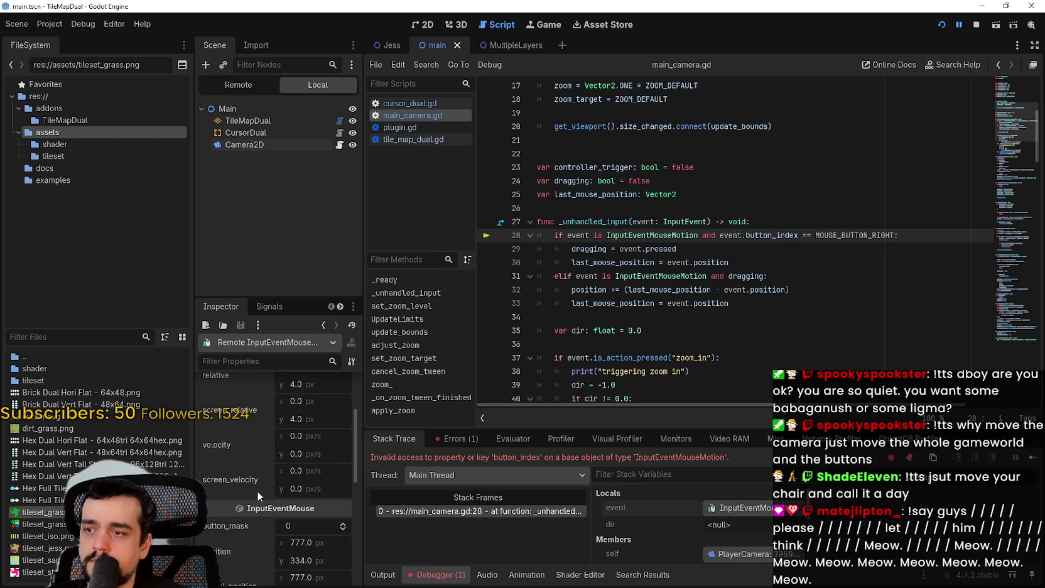
scroll(257, 490, up, 4)
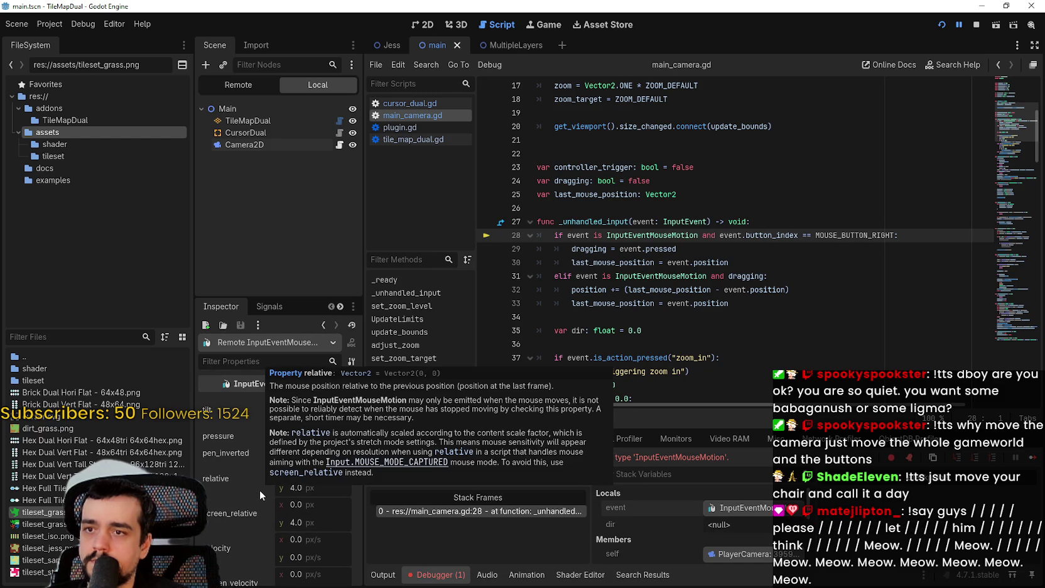
double_click(687, 225)
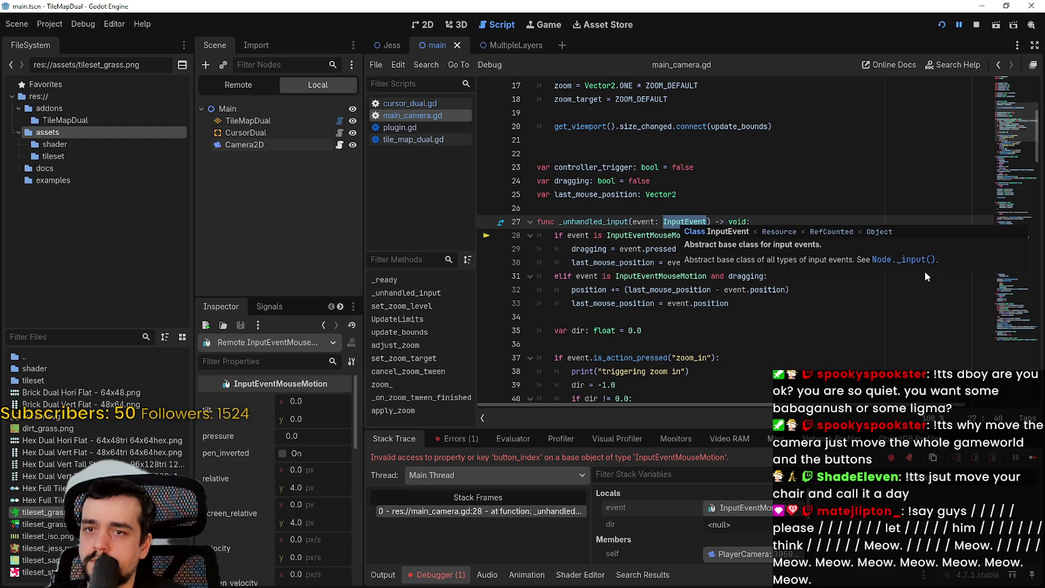
Open the full InputEvent help page and scroll through its properties
click(727, 232)
scroll(653, 263, down, 3)
scroll(676, 260, down, 10)
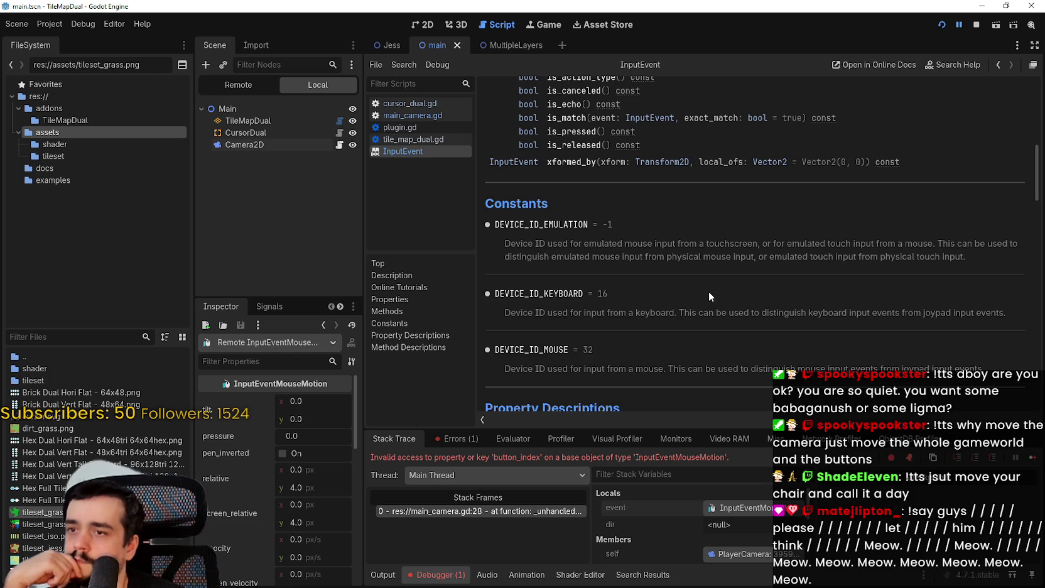
scroll(707, 291, down, 6)
scroll(703, 268, down, 2)
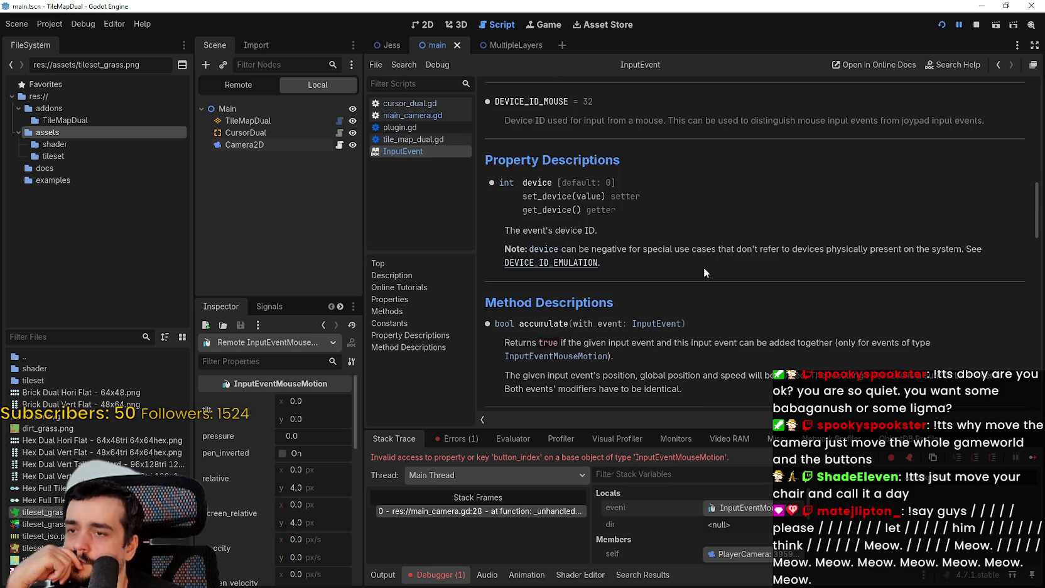
scroll(704, 268, down, 3)
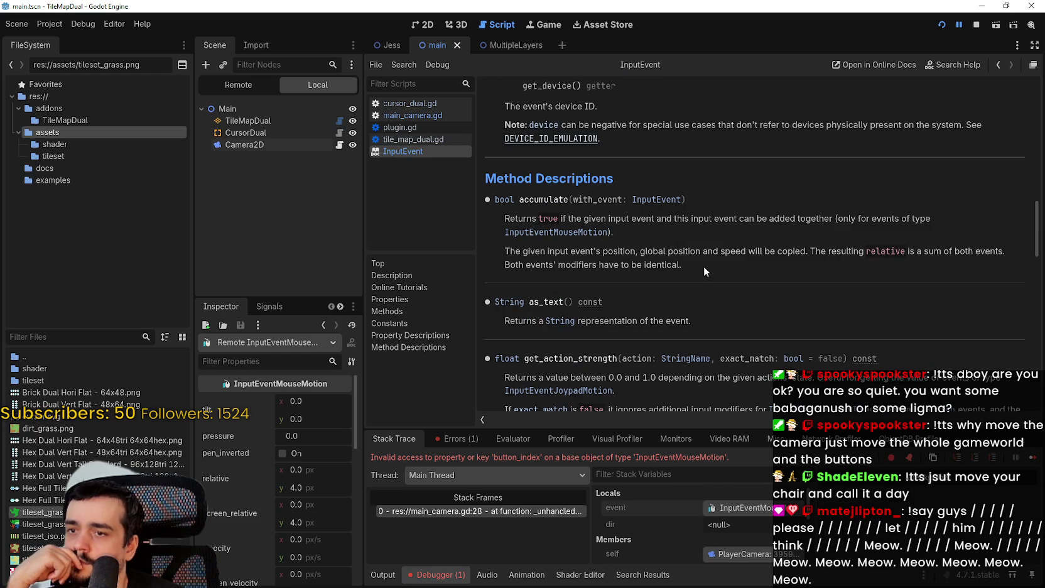
scroll(704, 266, down, 4)
scroll(703, 251, up, 15)
scroll(704, 246, up, 5)
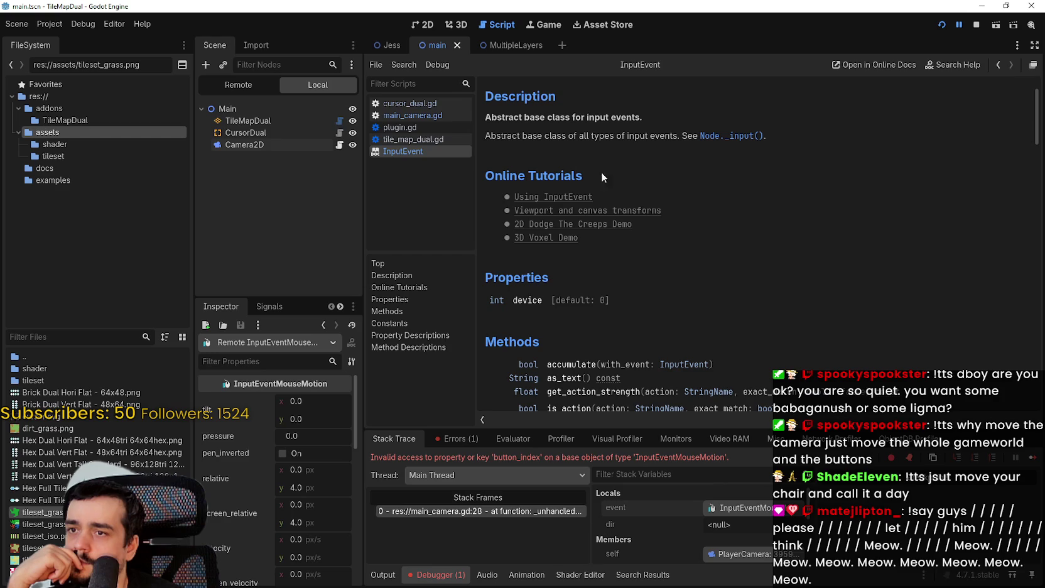
scroll(565, 244, down, 5)
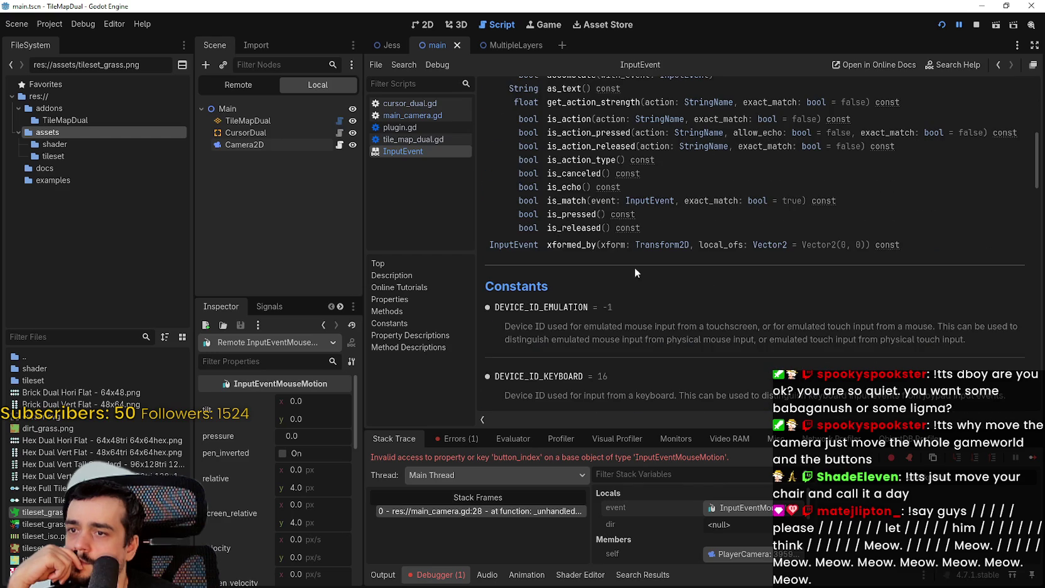
scroll(678, 272, down, 5)
scroll(675, 267, down, 10)
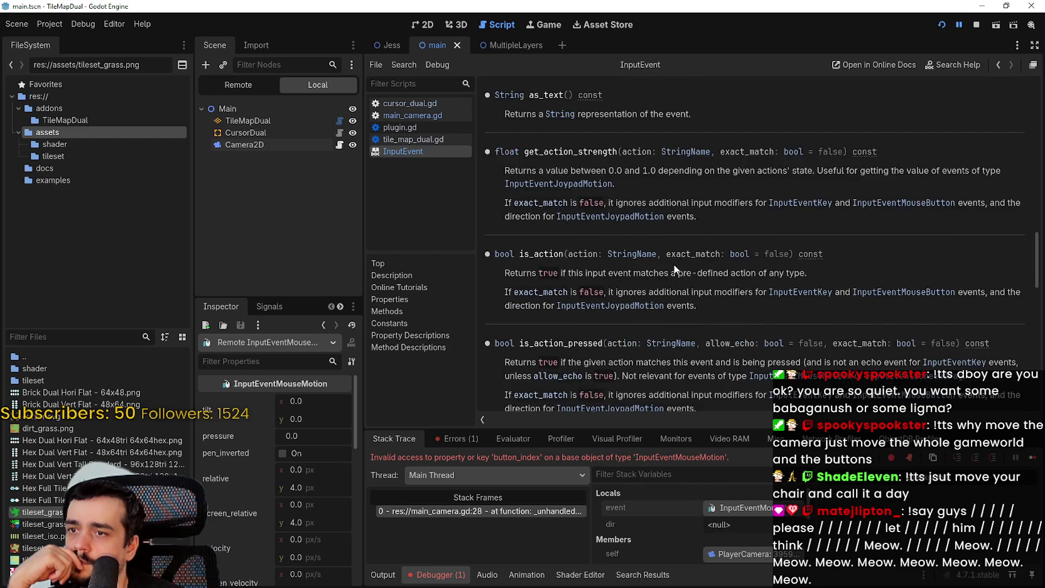
Search Help for button_index, read InputEventMouseButton's entry, then go back to main_camera.gd
click(151, 27)
click(159, 41)
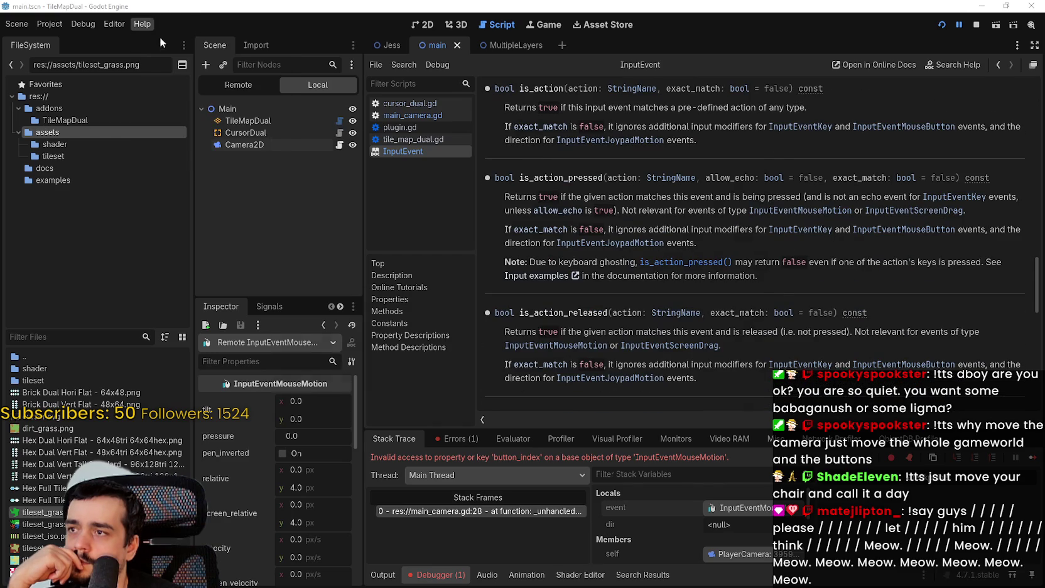
text(butto)
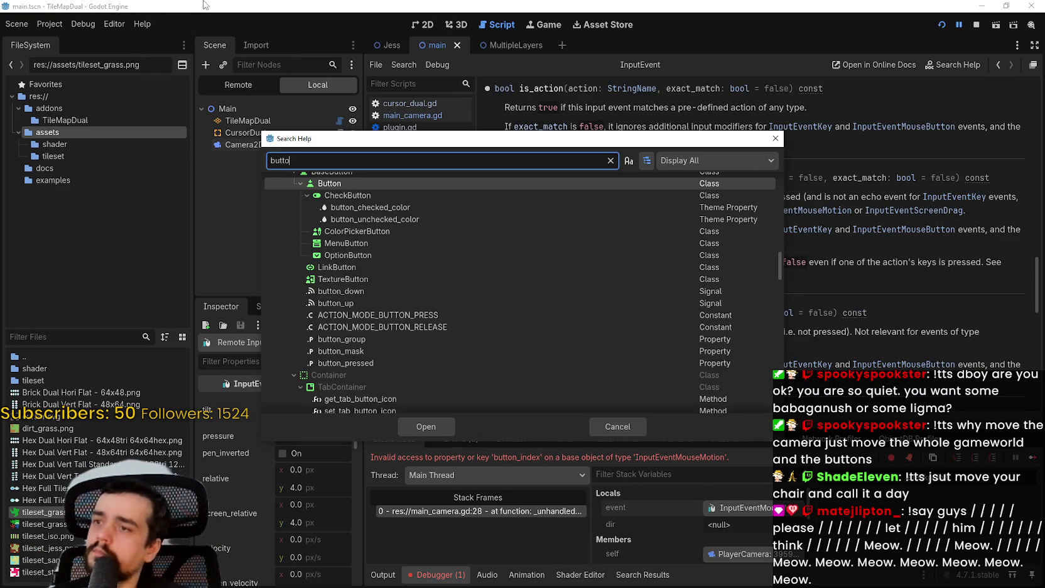
text(n_index)
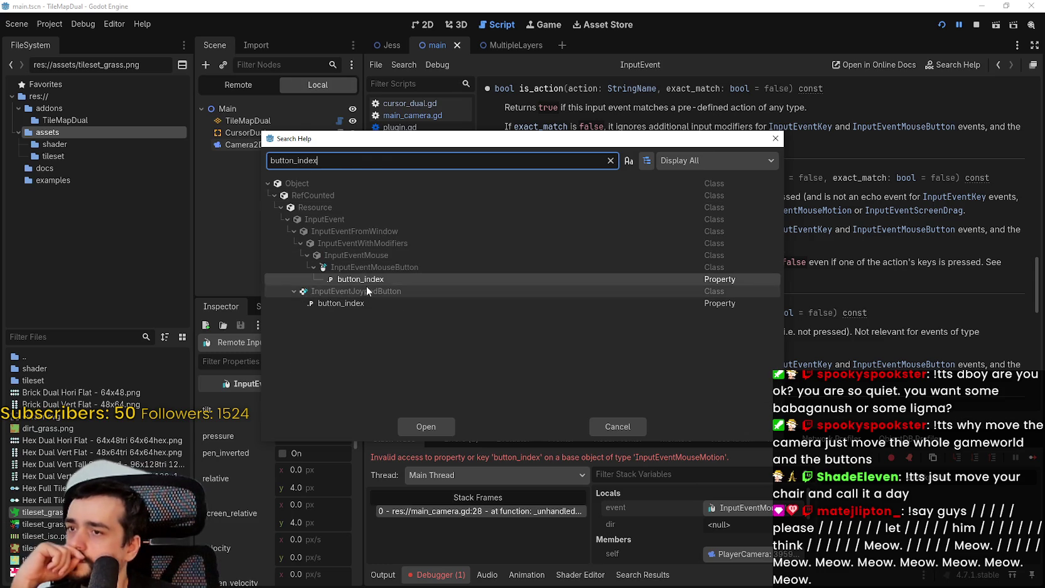
mouse_move(368, 282)
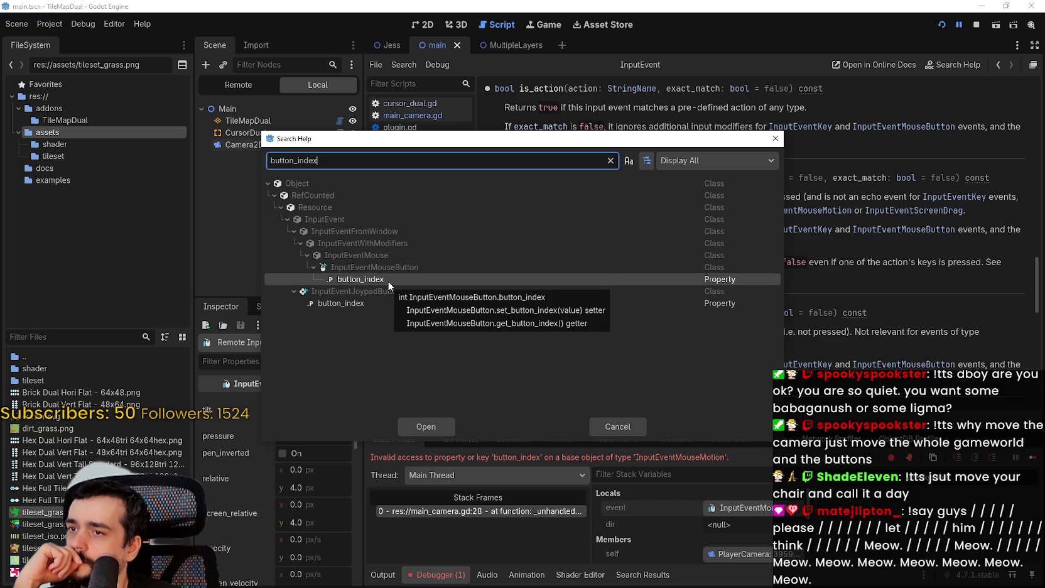
click(426, 425)
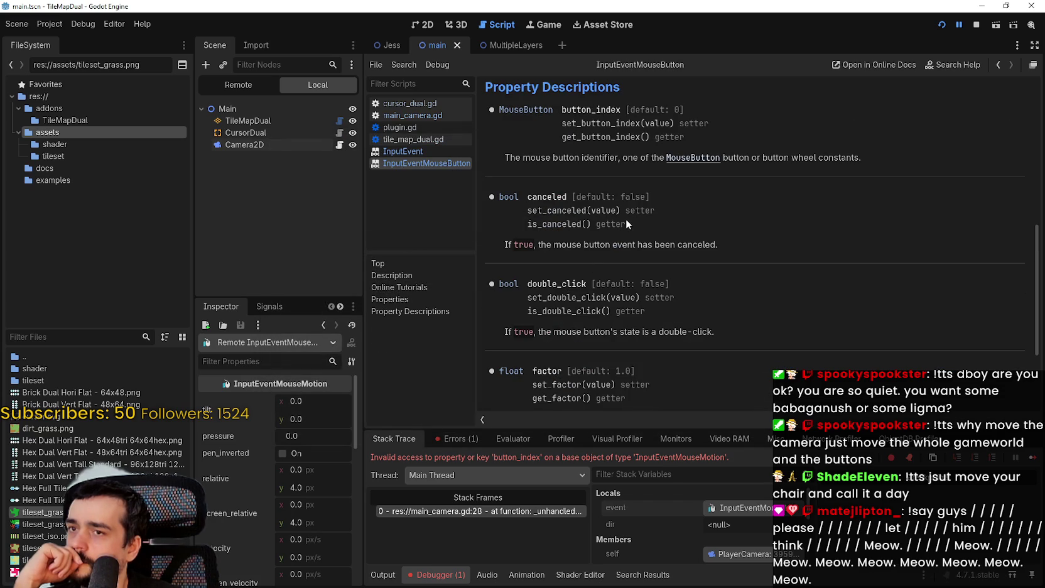
double_click(601, 111)
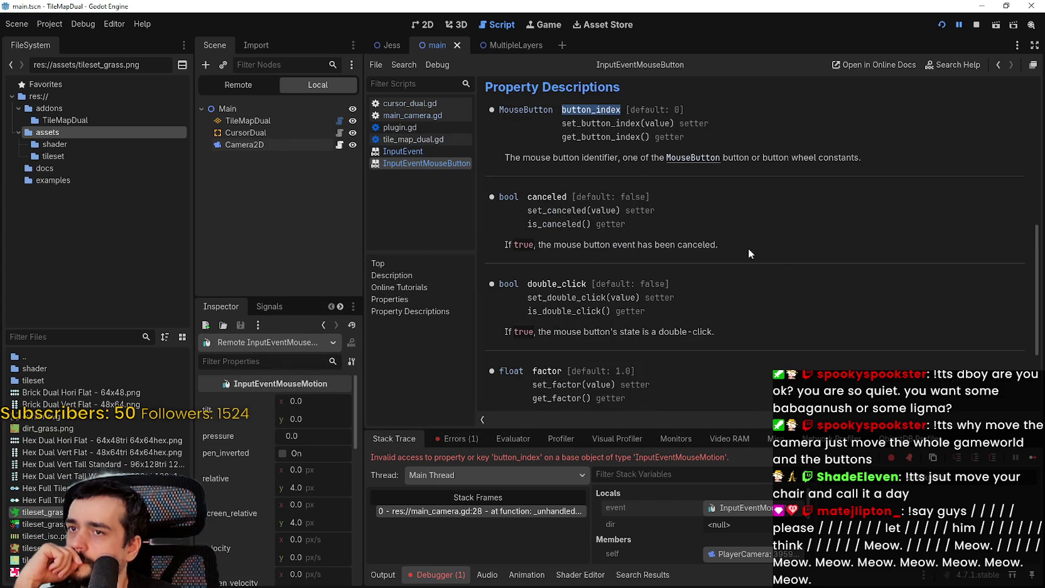
key(alt+Left)
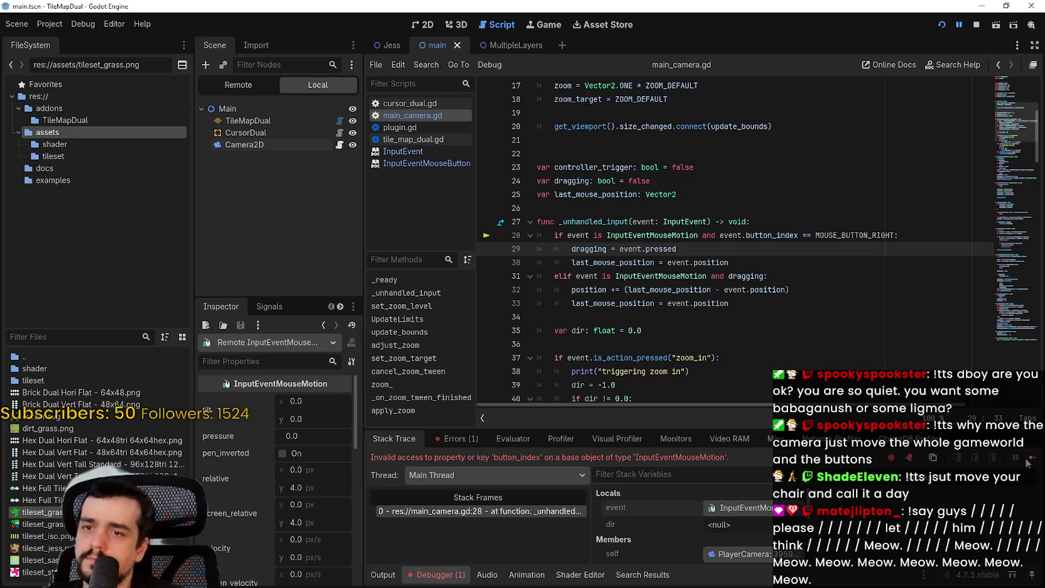
Resume the game and, when it breaks again, examine button_index and event on line 28
click(1026, 460)
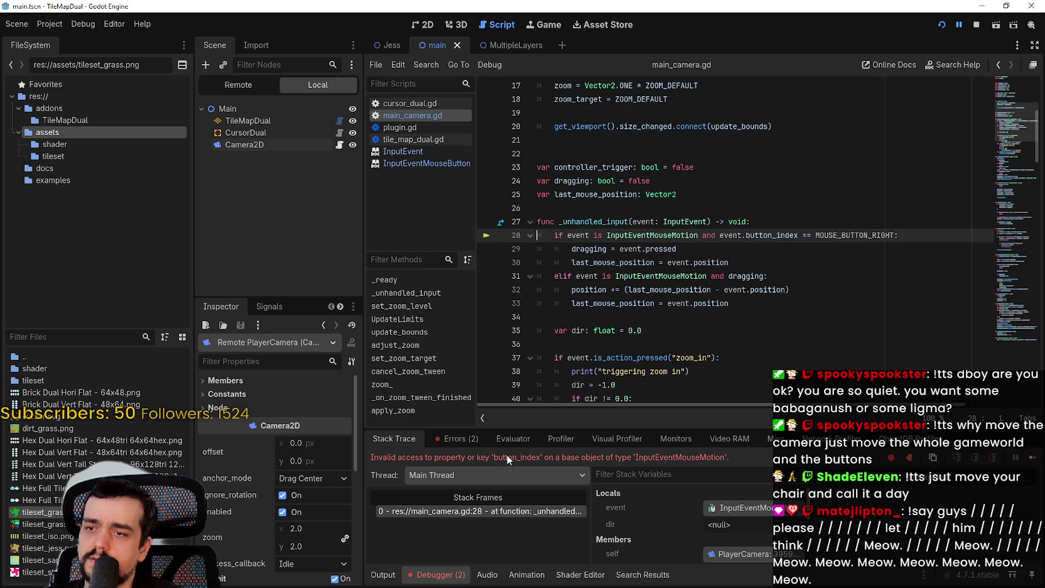
click(1033, 457)
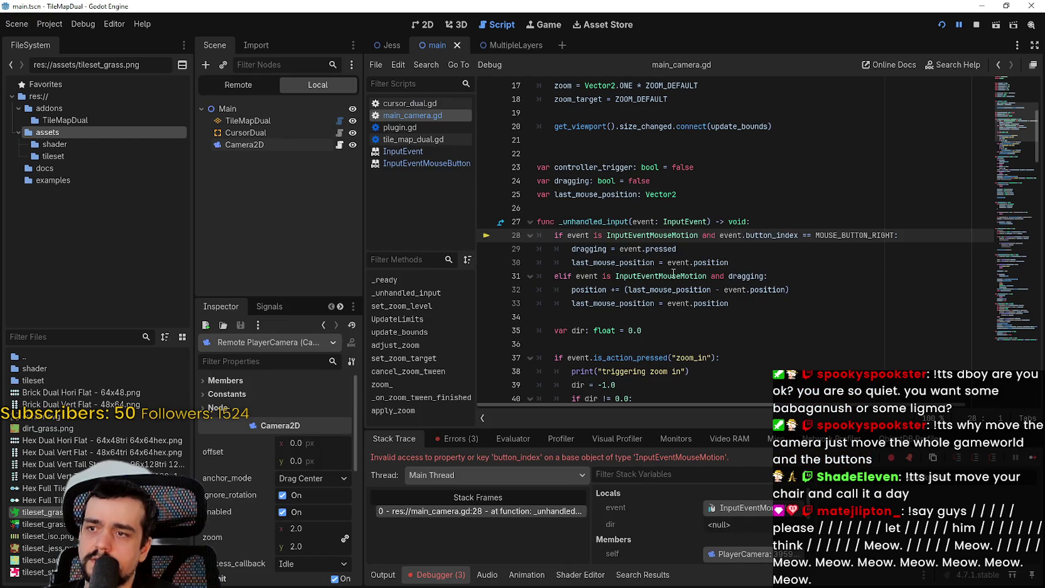
double_click(758, 236)
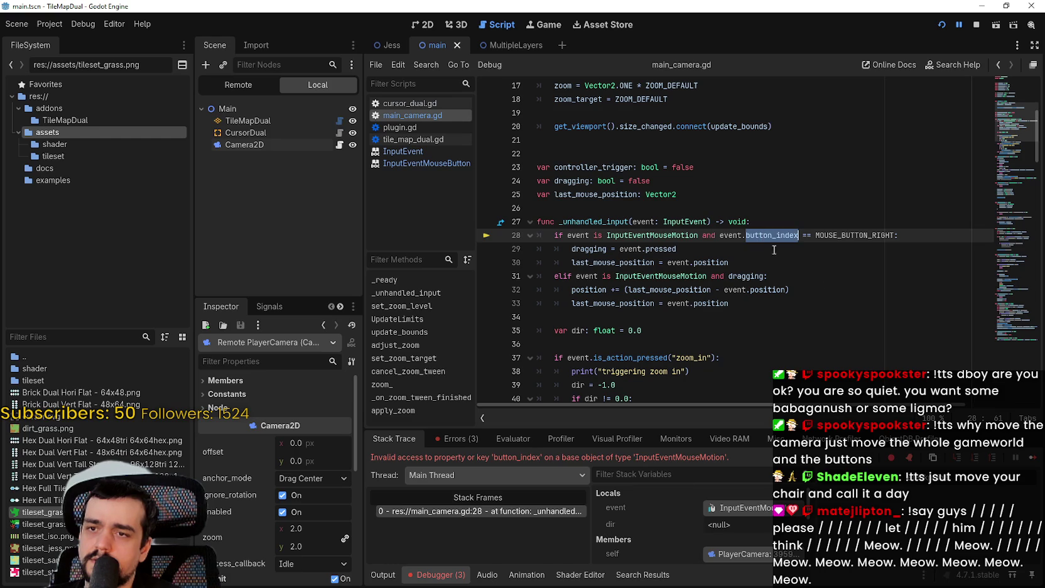
mouse_move(831, 234)
double_click(729, 236)
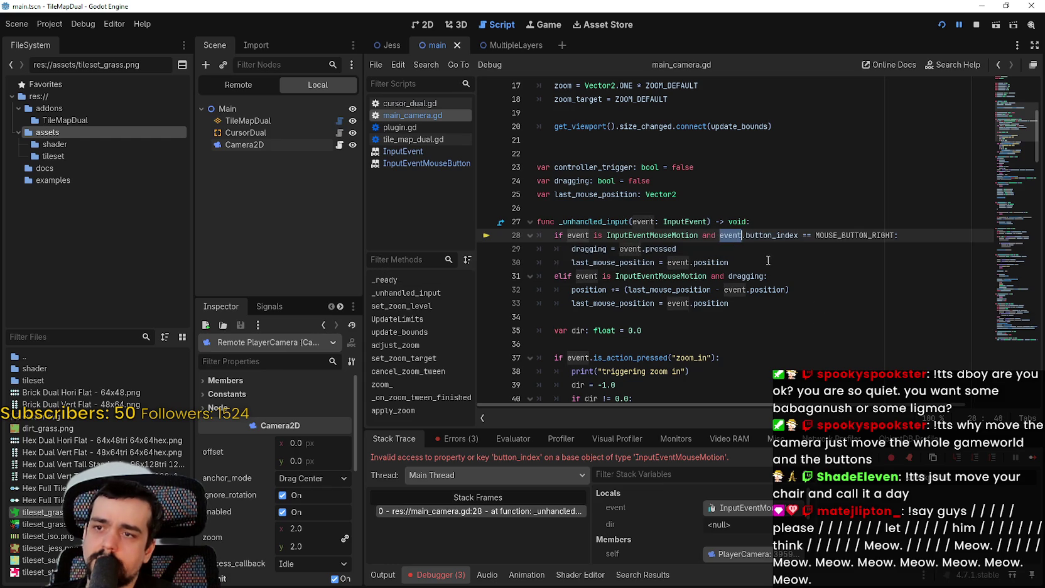
key(F12)
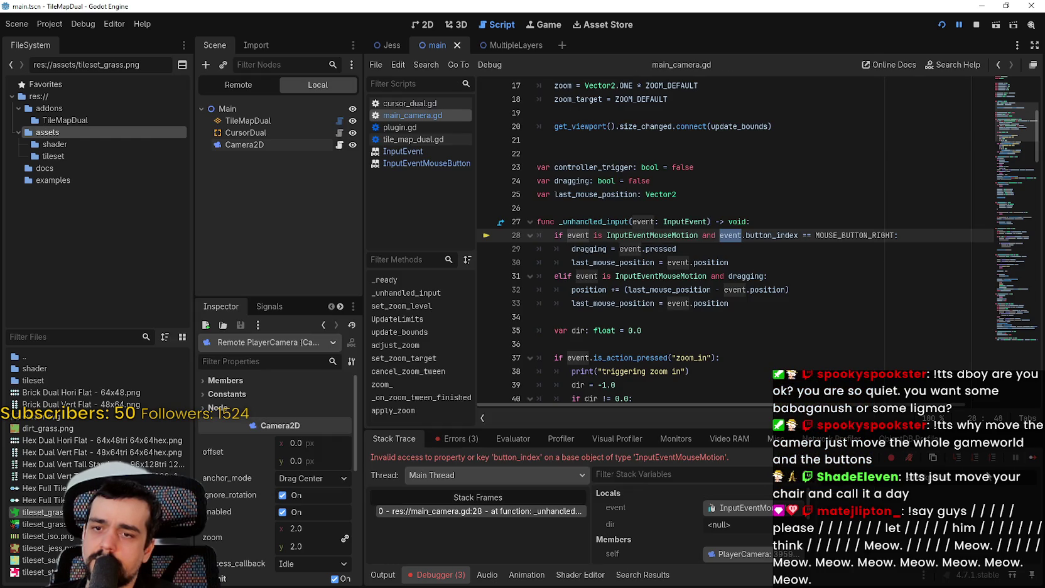
Resume the game, paint a grass patch, erase five tiles with right-clicks, and stop it
click(1030, 458)
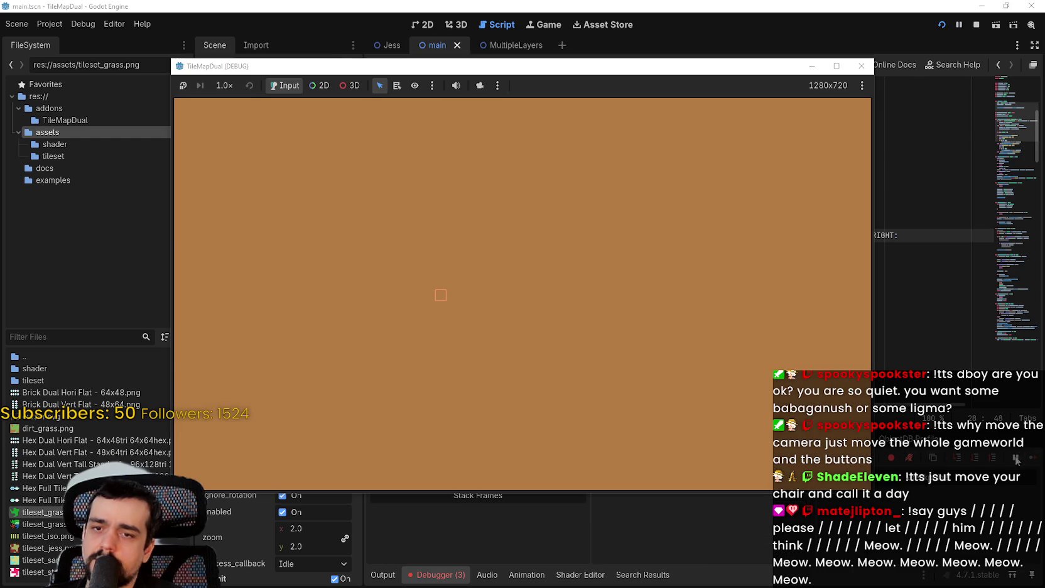
mouse_move(507, 255)
mouse_down()
mouse_move(500, 292)
mouse_move(497, 284)
mouse_move(550, 336)
mouse_up()
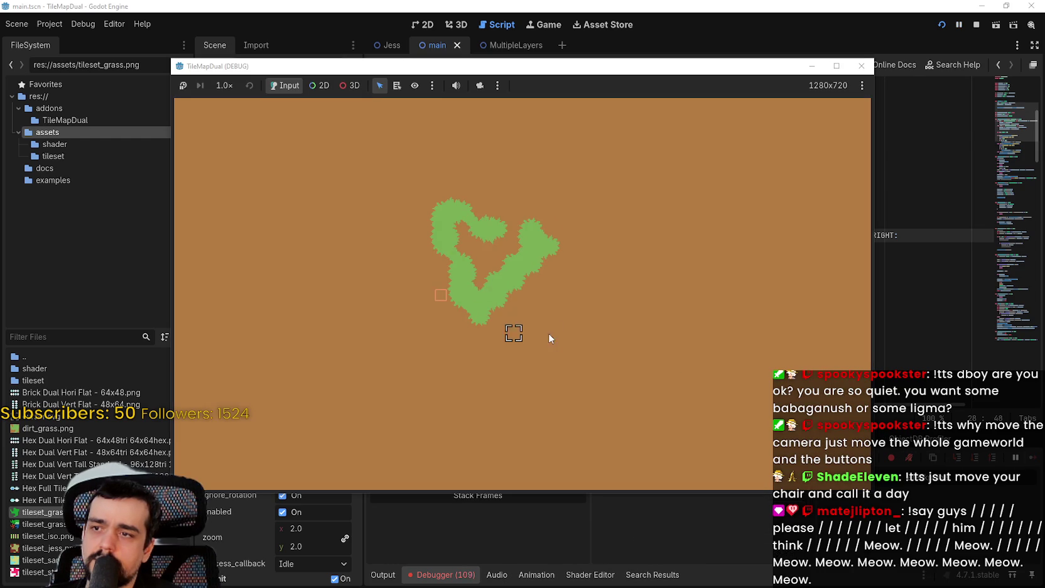
scroll(550, 326, up, 2)
scroll(653, 335, down, 2)
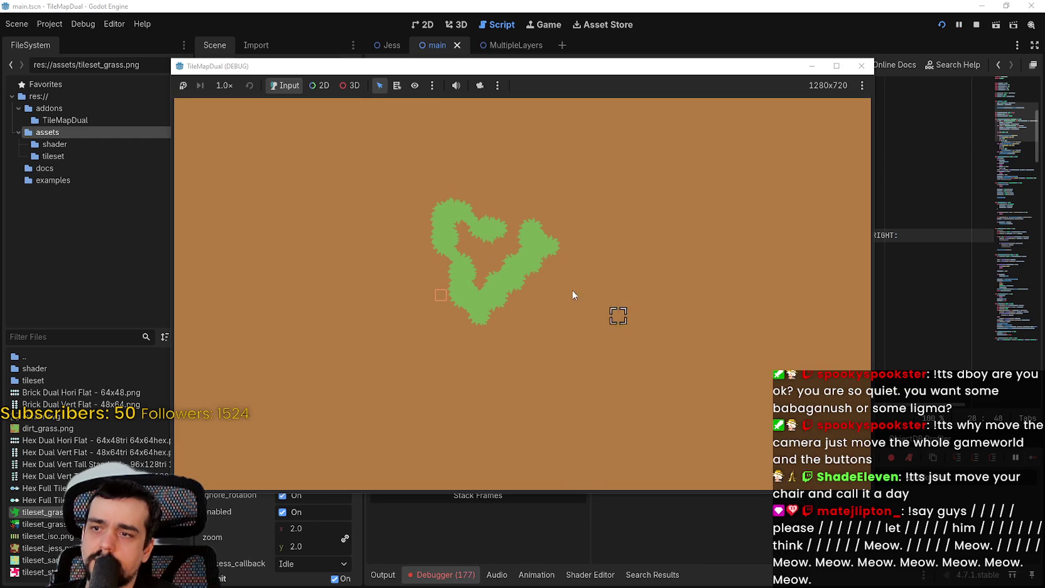
right_click(520, 284)
right_click(462, 266)
right_click(466, 301)
right_click(496, 298)
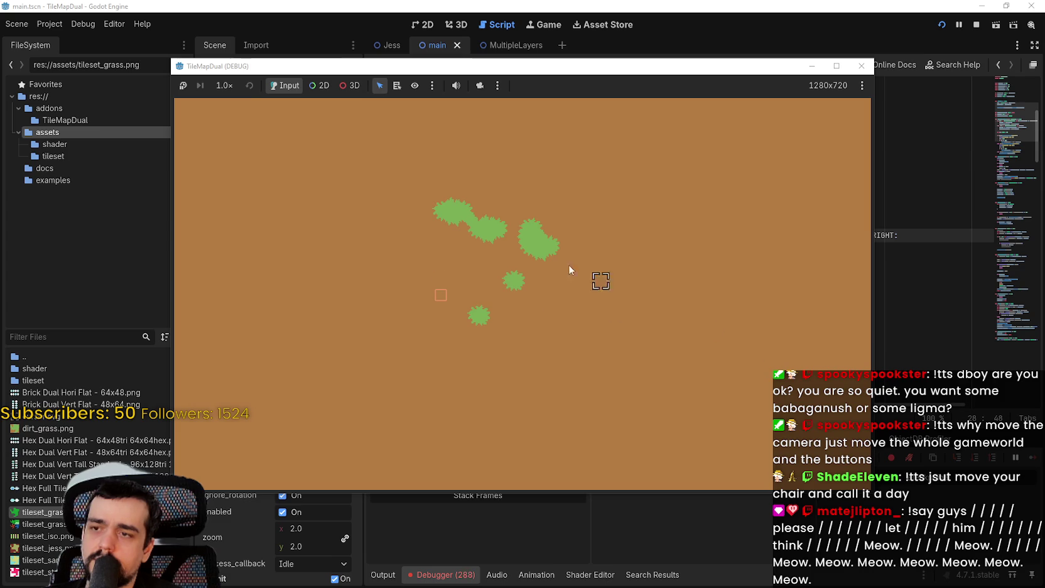
right_click(534, 238)
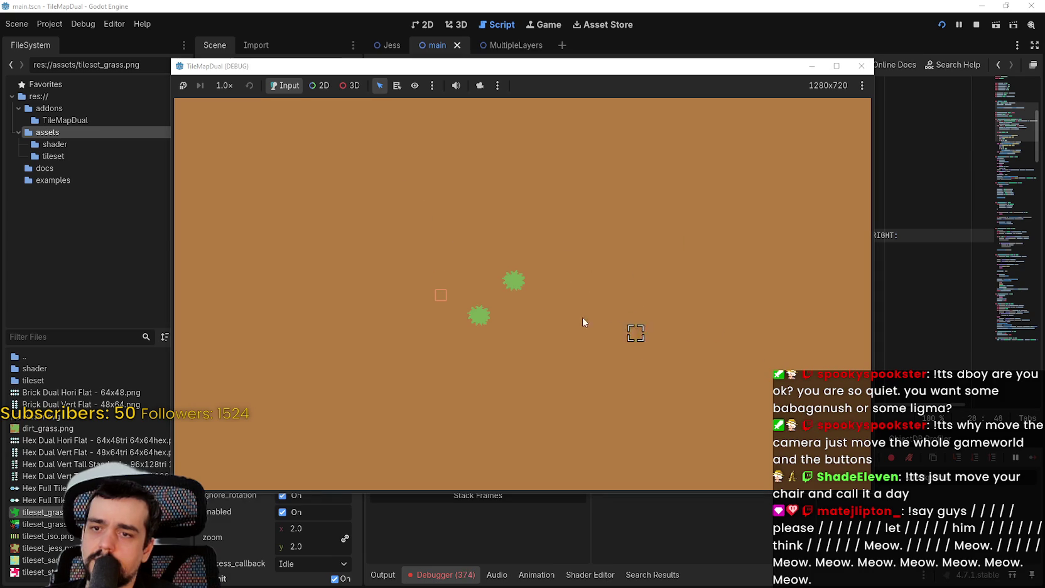
click(976, 25)
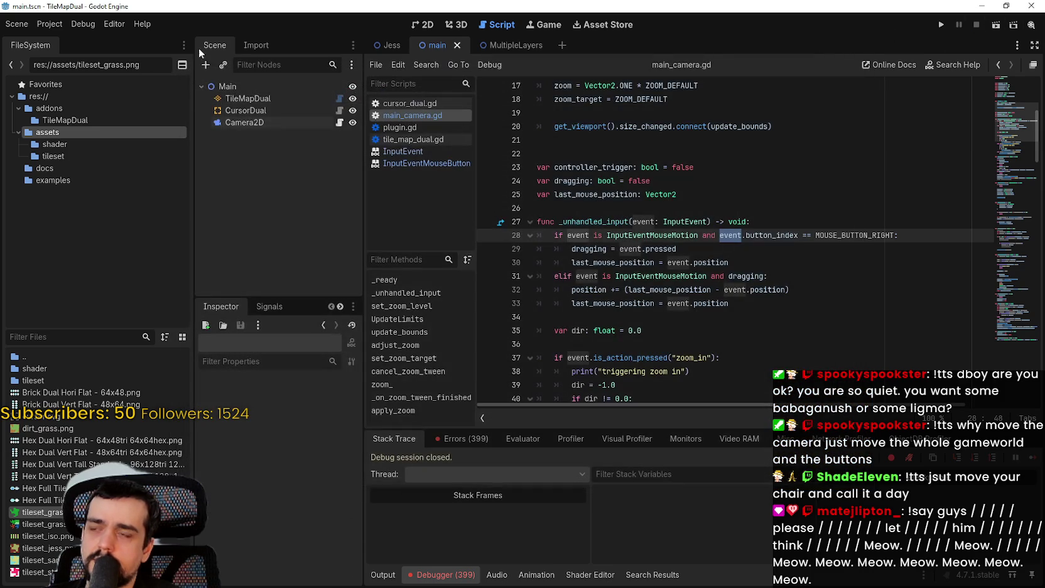
click(50, 24)
In Project Settings' Input Map, delete right_click's Right Mouse Button event, close, and rerun the game
click(53, 39)
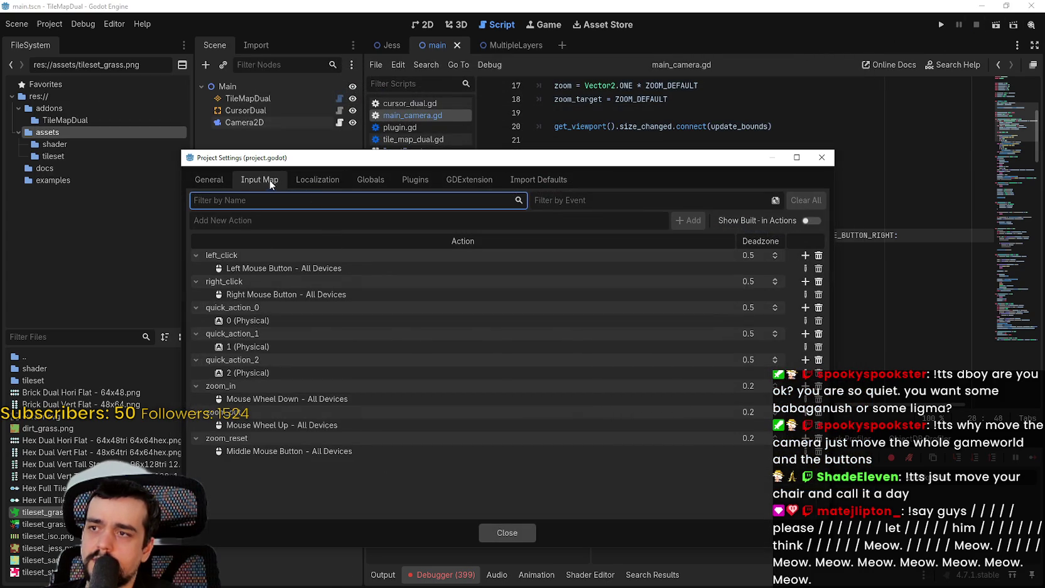
click(228, 296)
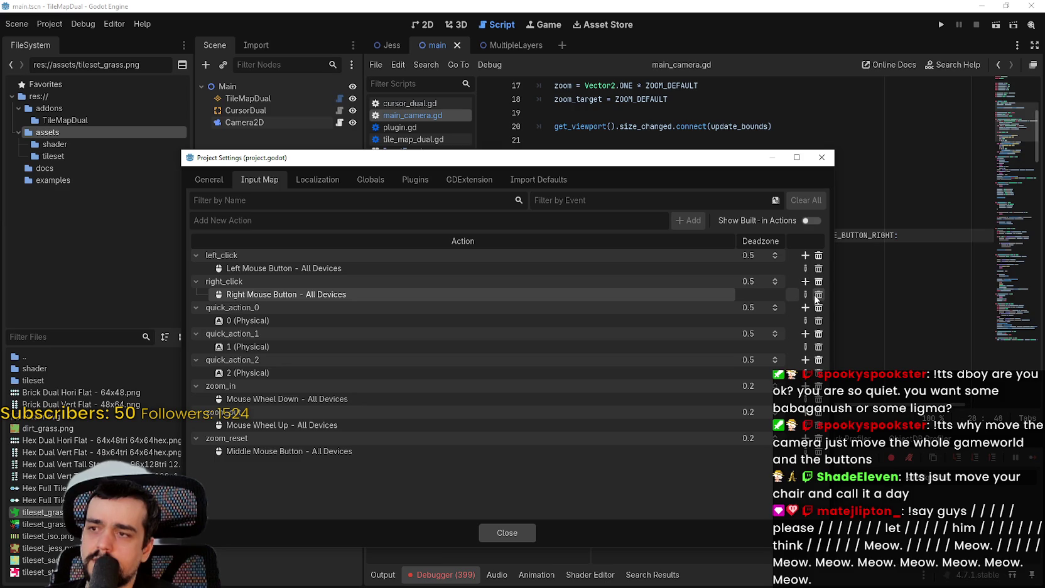
click(818, 295)
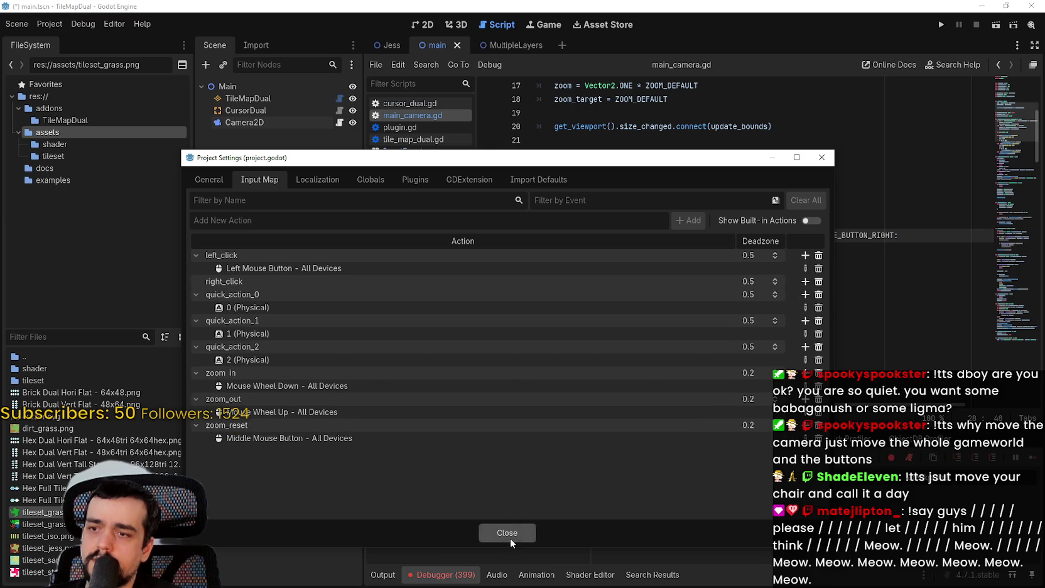
click(510, 538)
click(941, 24)
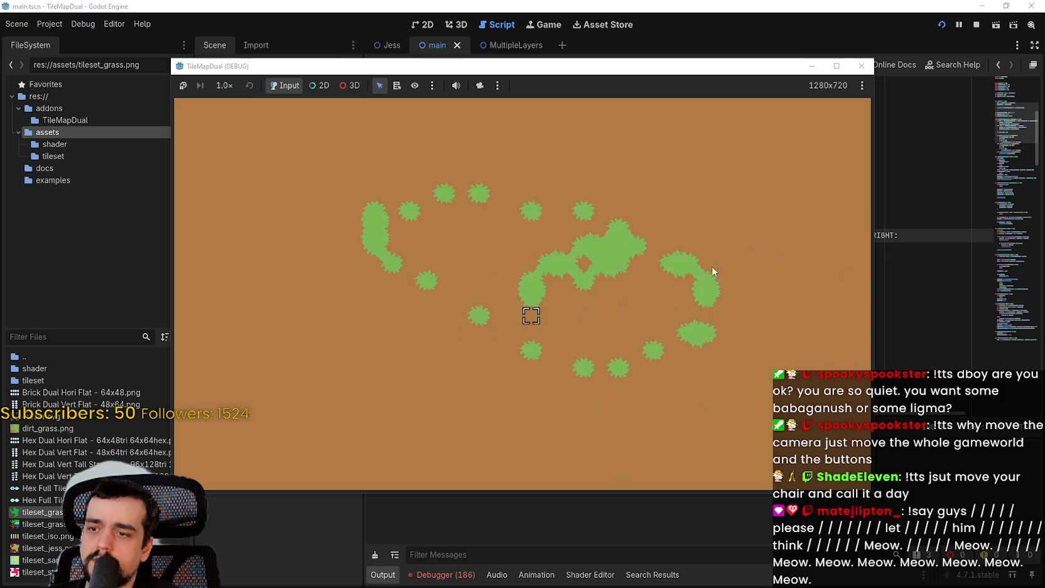
Show the debugger's Stack Trace and select event.button_index on line 28 of main_camera.gd
key(F8)
click(767, 275)
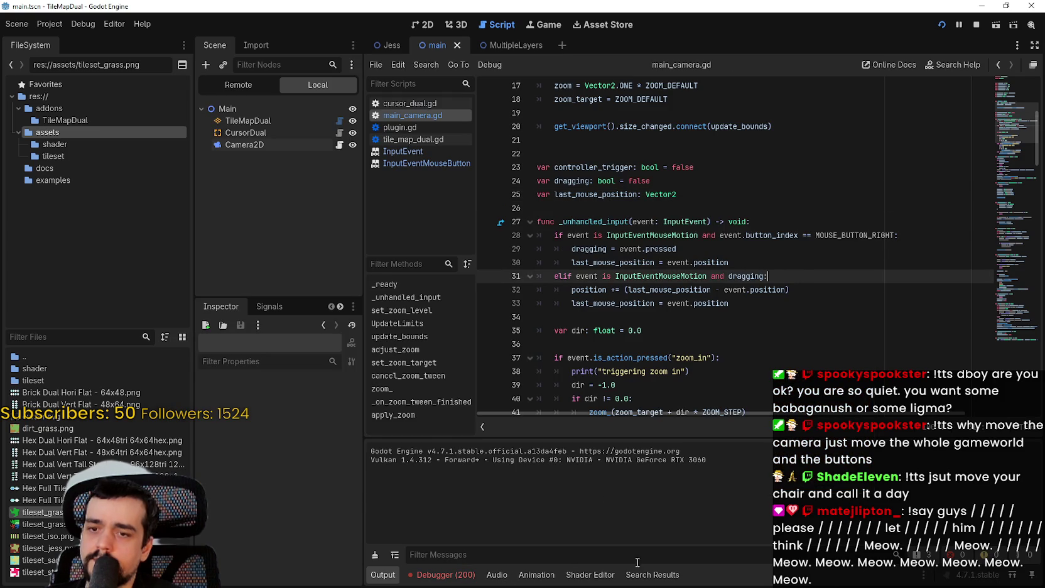
click(440, 575)
click(753, 248)
click(756, 235)
double_click(750, 235)
drag(751, 235, 722, 235)
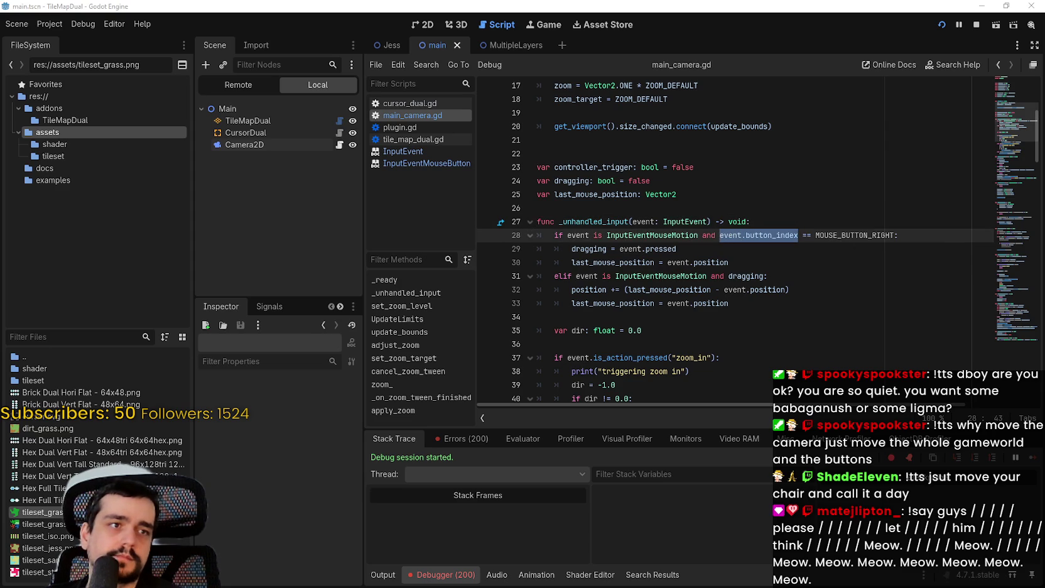
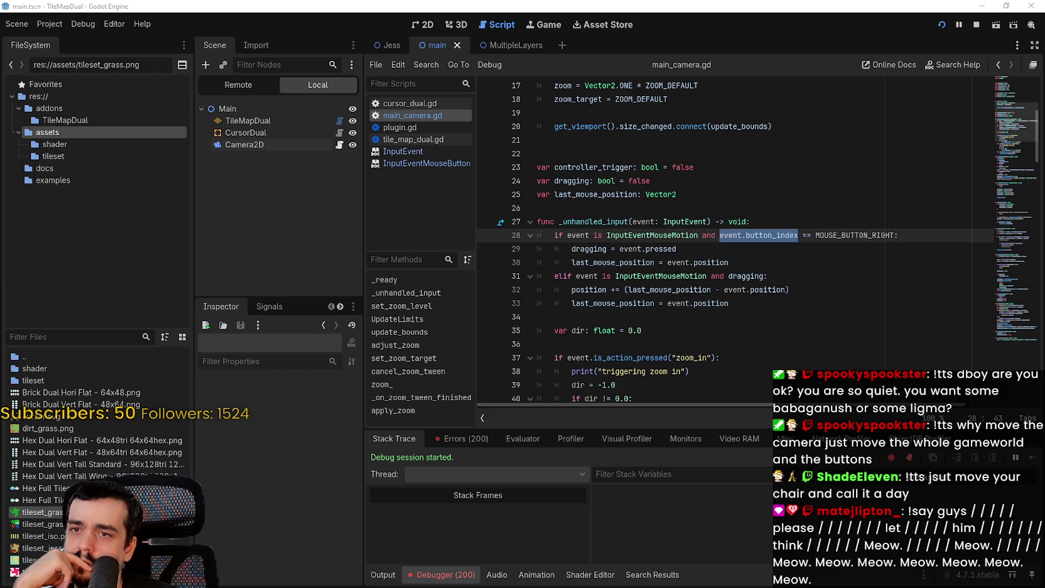
Split line 28 into 'if event is InputEventMouseMotion:' and a nested right-button-and-pressed check
click(752, 263)
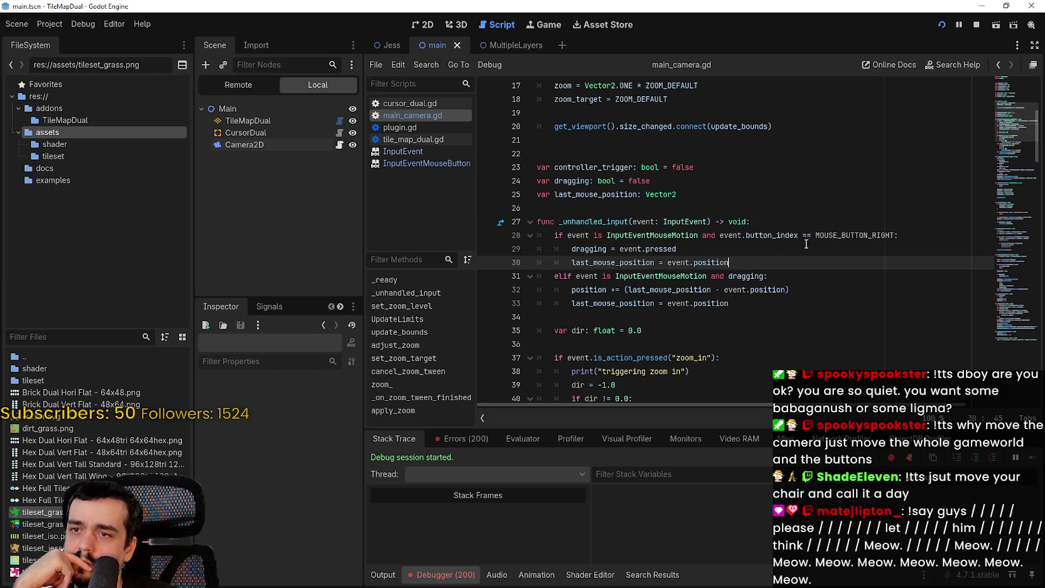
double_click(840, 235)
drag(840, 234, 746, 235)
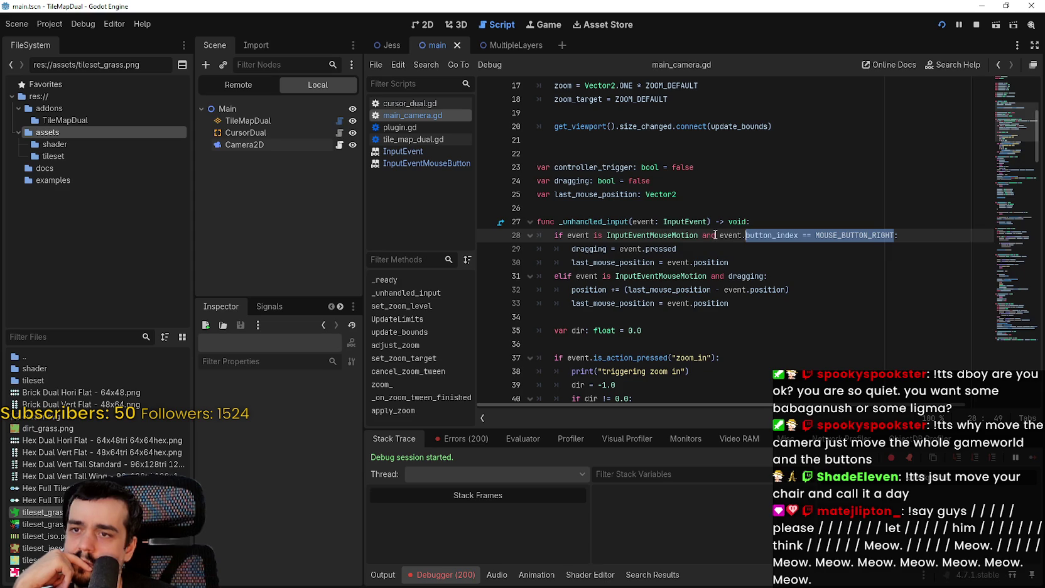
click(716, 236)
key(BackSpace)
key(BackSpace)
key(BackSpace)
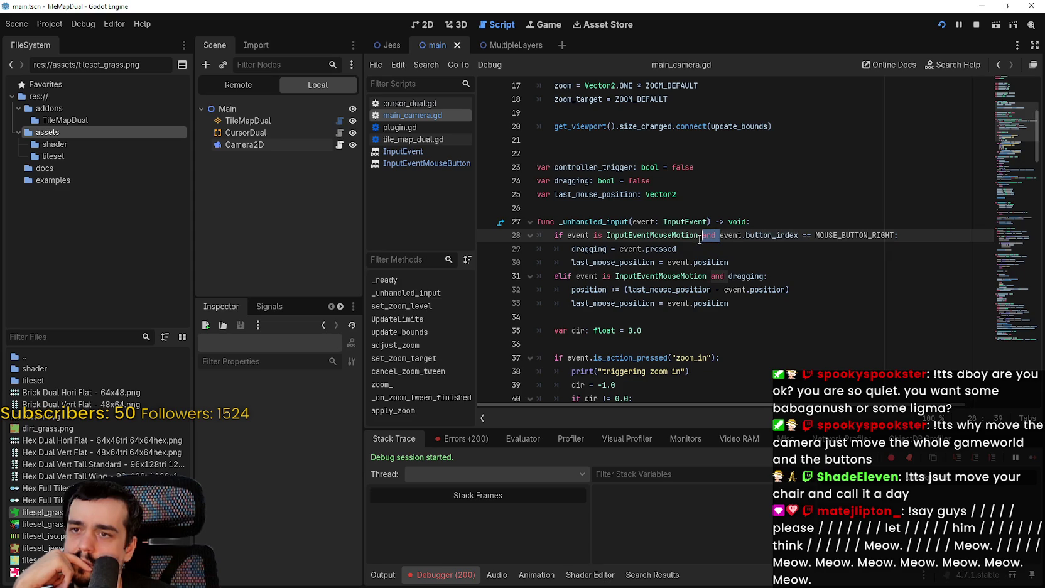
key(Return)
key(Tab)
text(if)
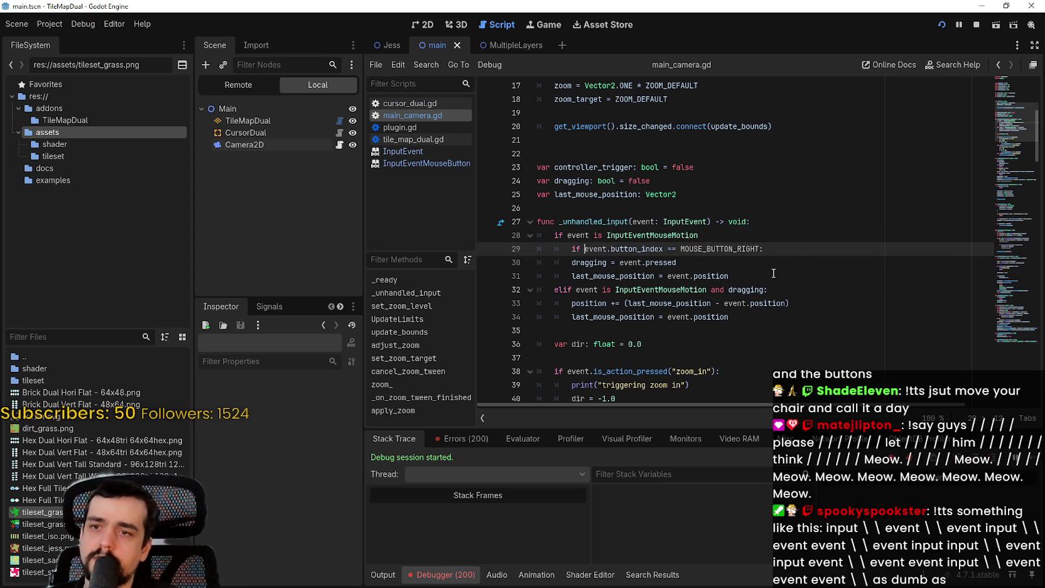
click(775, 249)
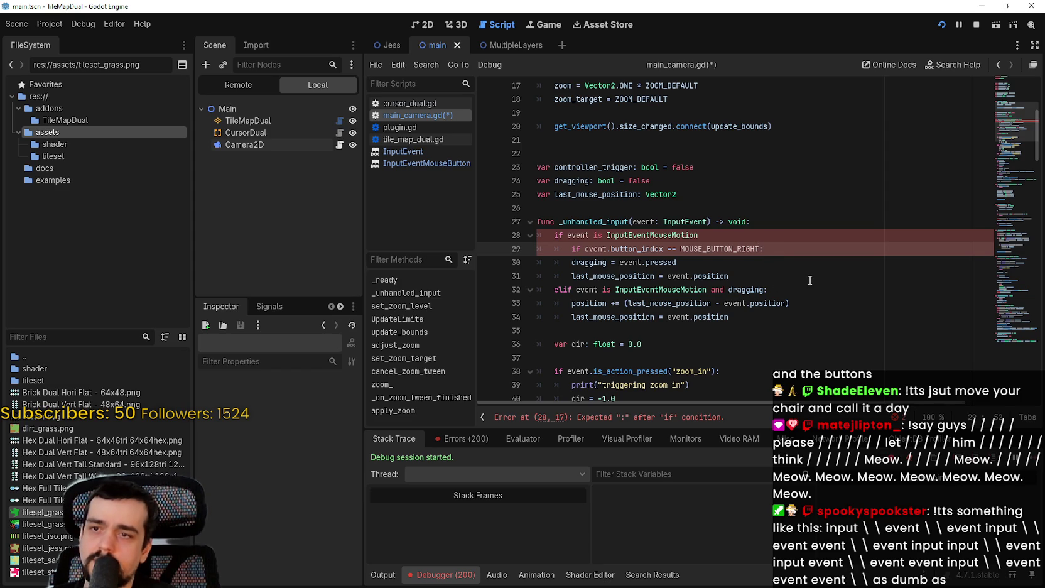
text(and even)
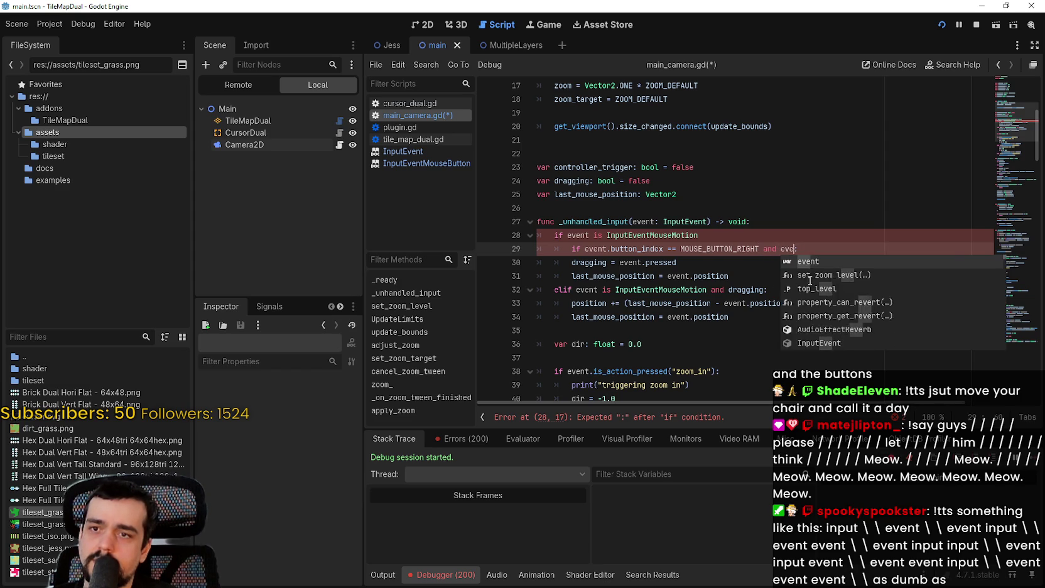
text(t.press)
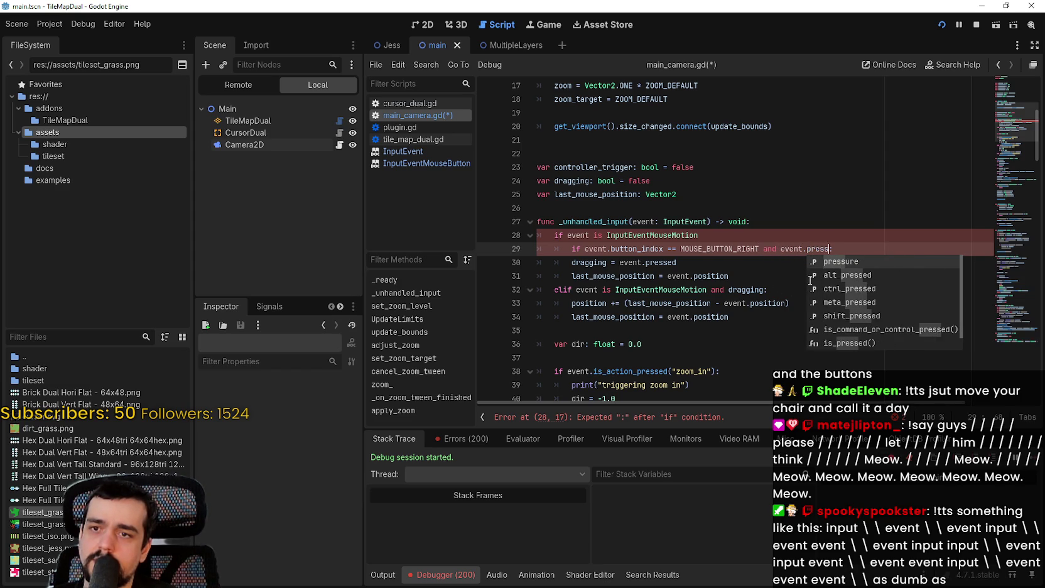
text(ed:)
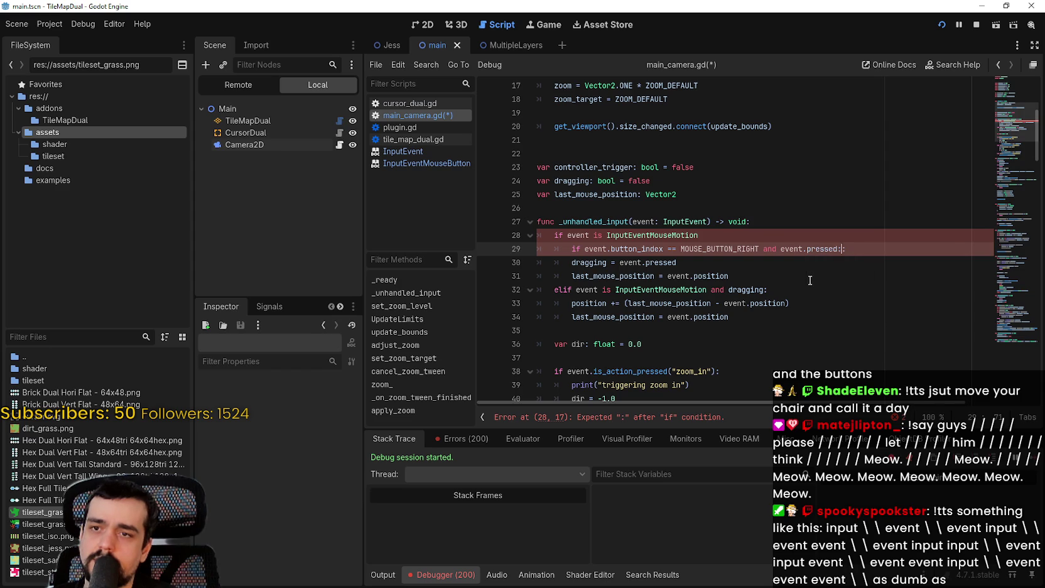
click(759, 236)
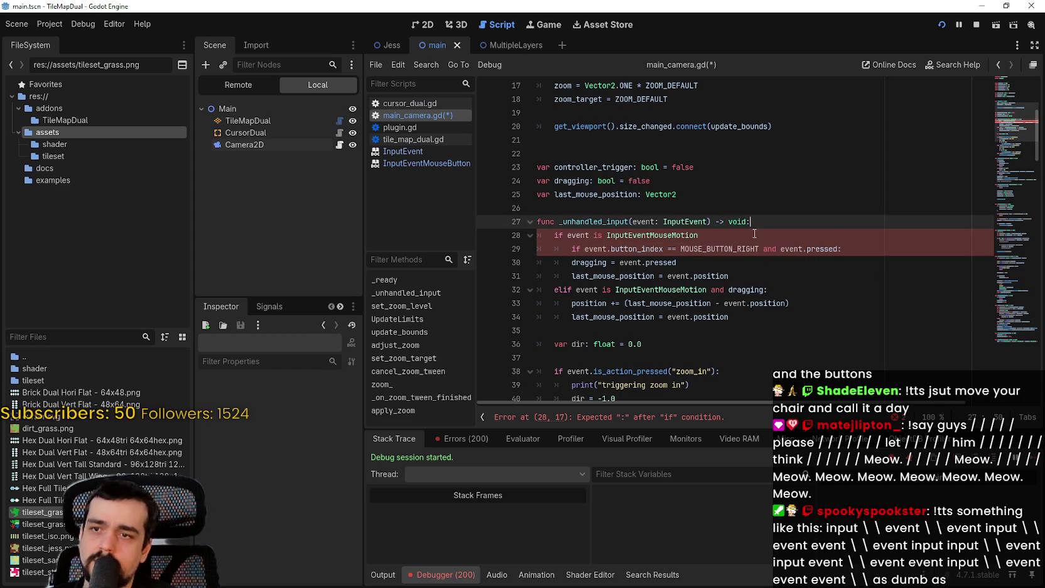
text(:)
Indent lines 30 and 31 under the new inner if
click(857, 249)
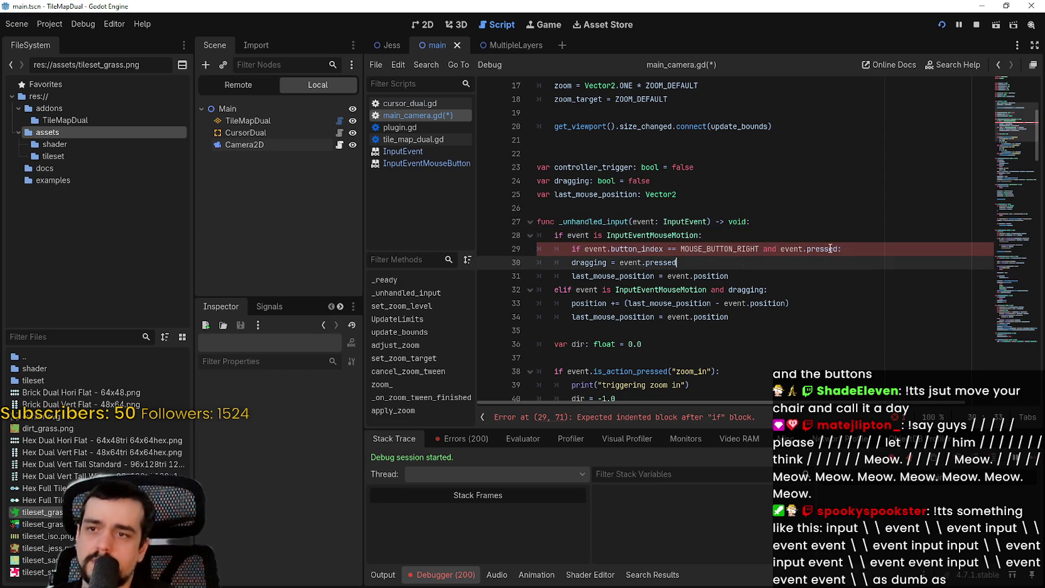
click(572, 262)
key(Tab)
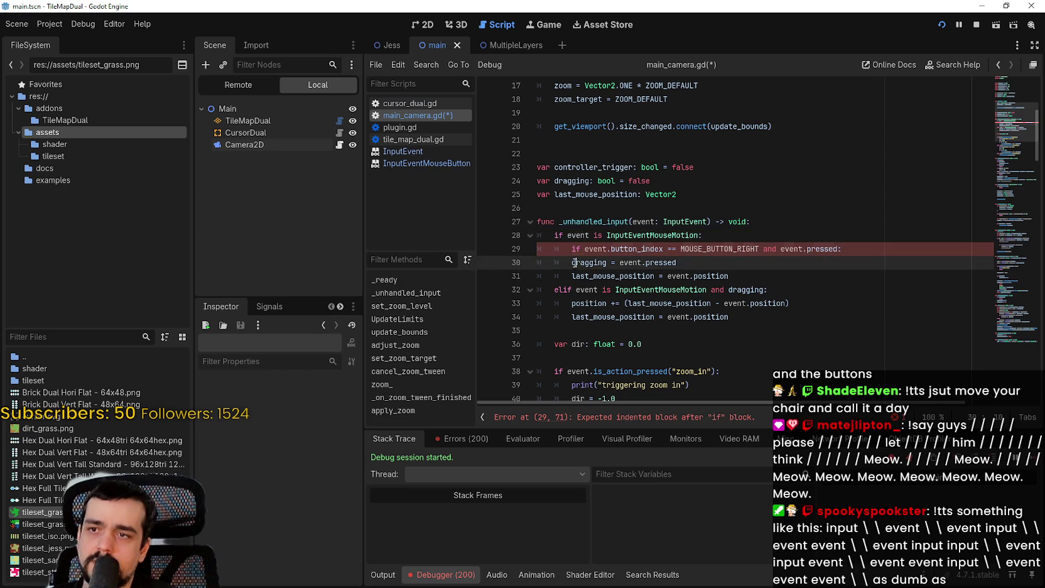
click(570, 276)
key(Tab)
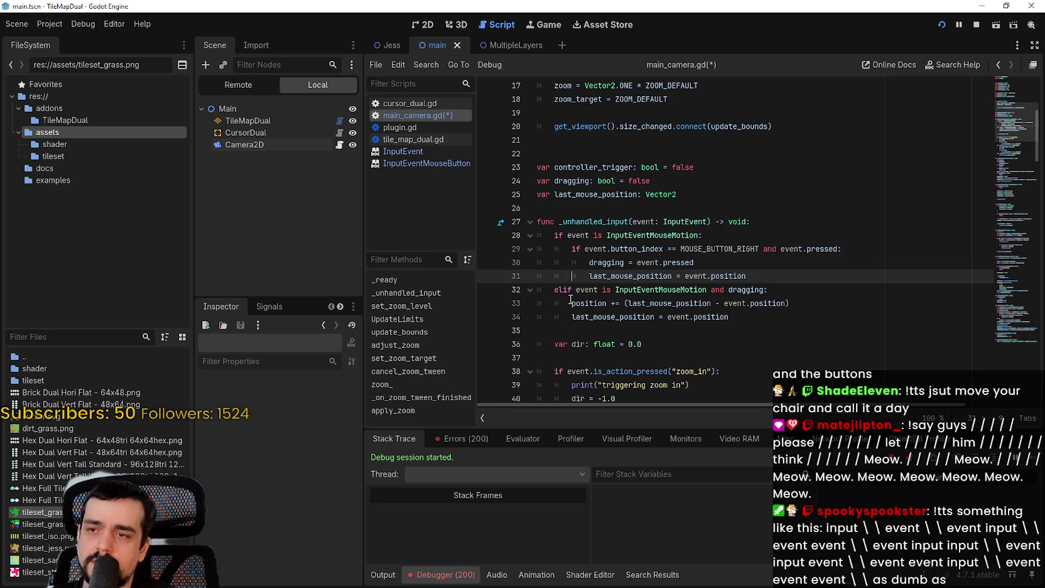
Save main_camera.gd, stop the running game and launch it again
double_click(725, 277)
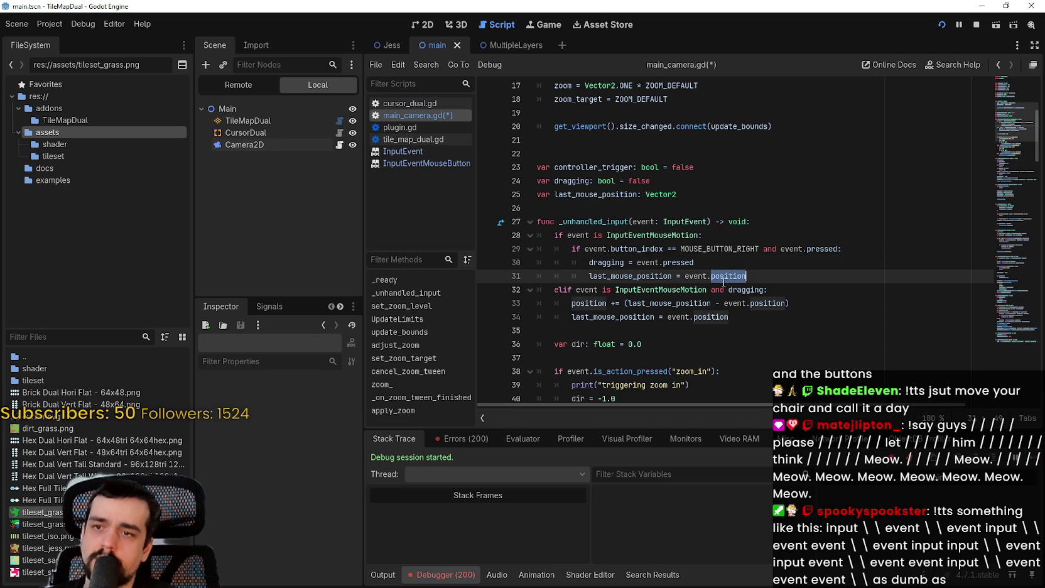
double_click(739, 290)
click(603, 331)
key(ctrl+s)
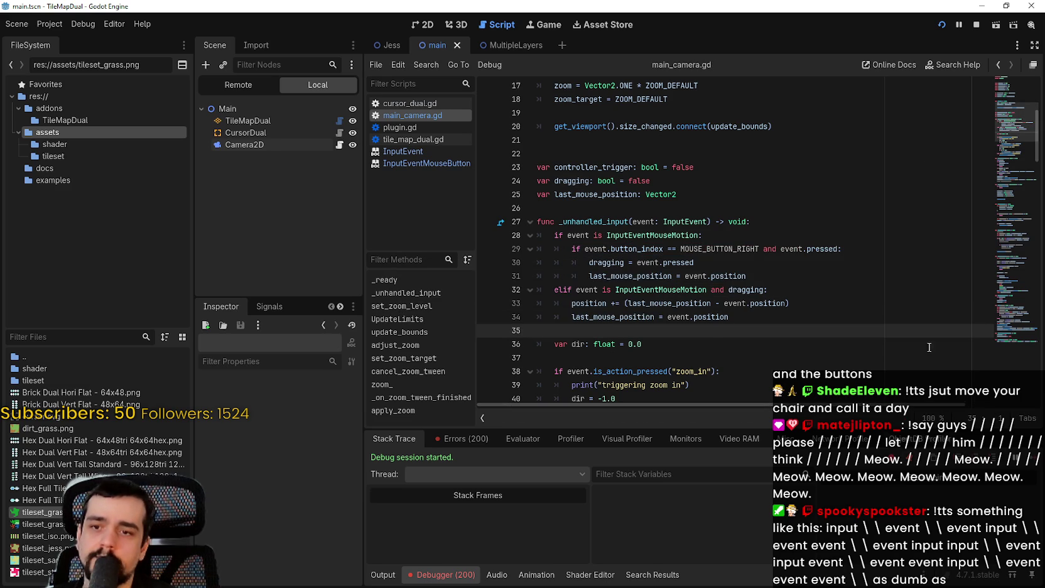
click(967, 22)
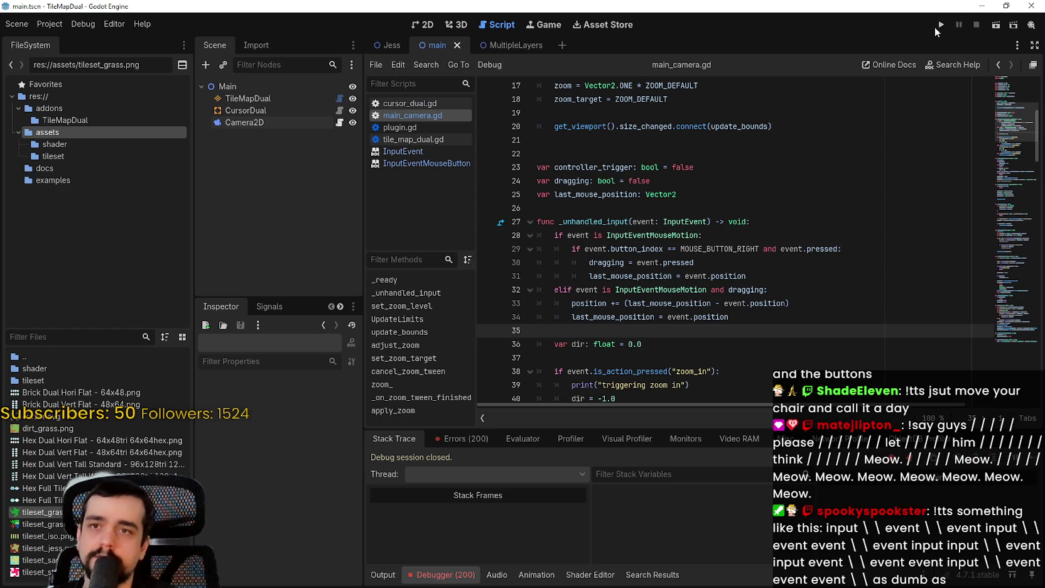
click(940, 25)
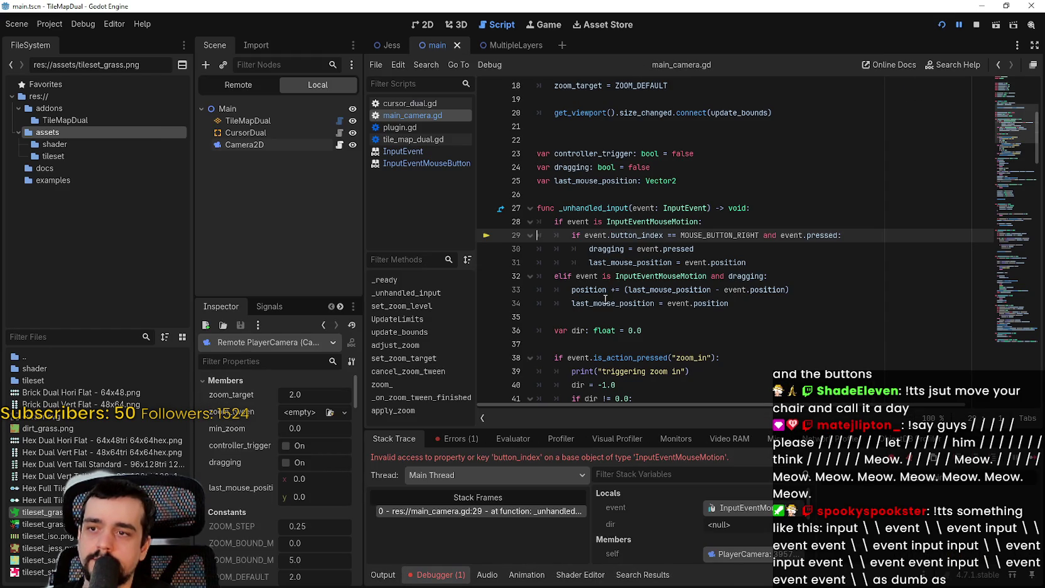
After the button_index error, move event.pressed to the front of line 29's condition
mouse_move(604, 299)
key(F12)
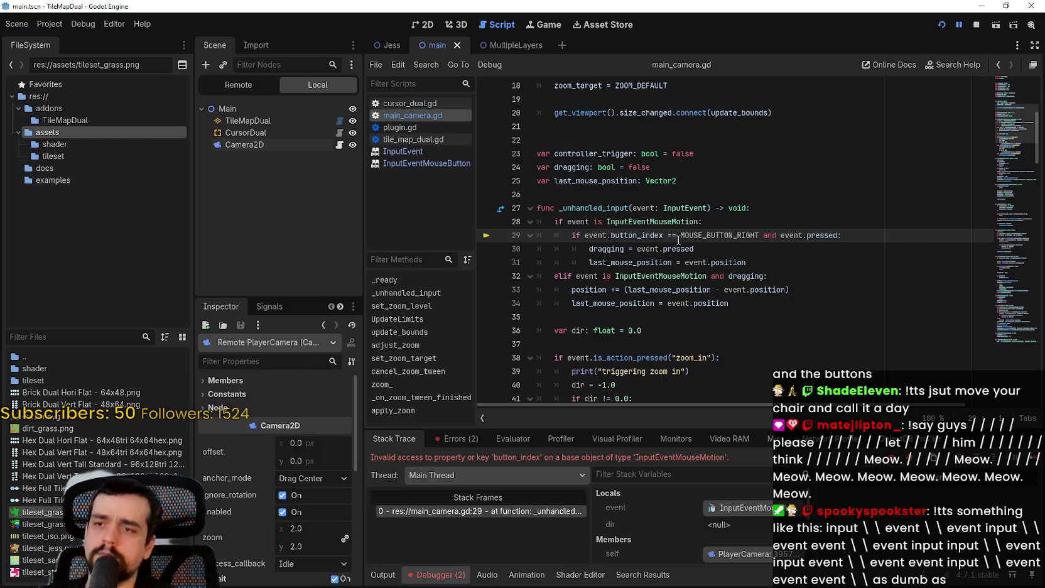
double_click(622, 236)
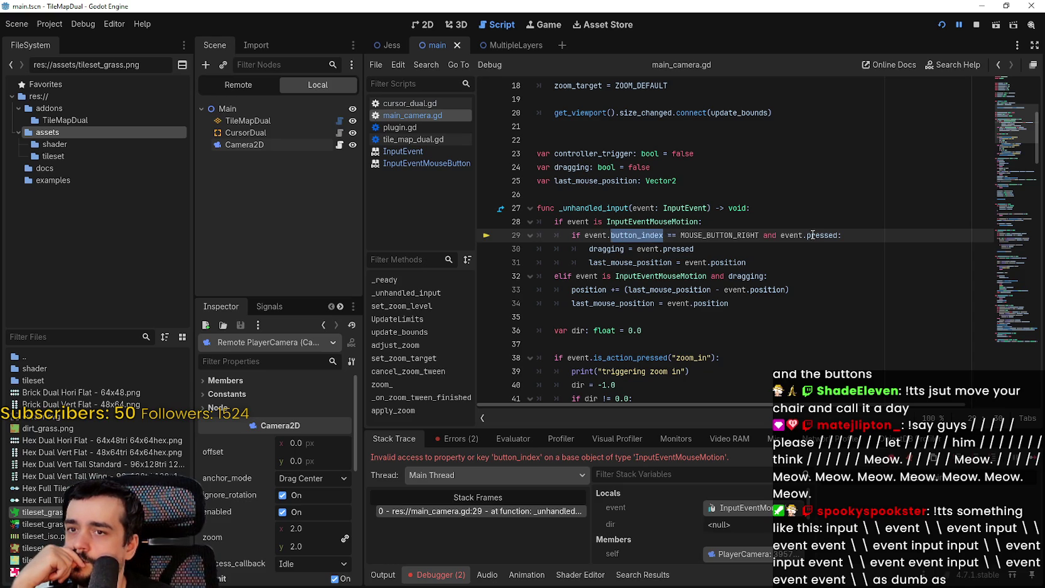
key(End)
key(Left)
key(ctrl+shift+Left)
key(ctrl+shift+Left)
key(ctrl+shift+Left)
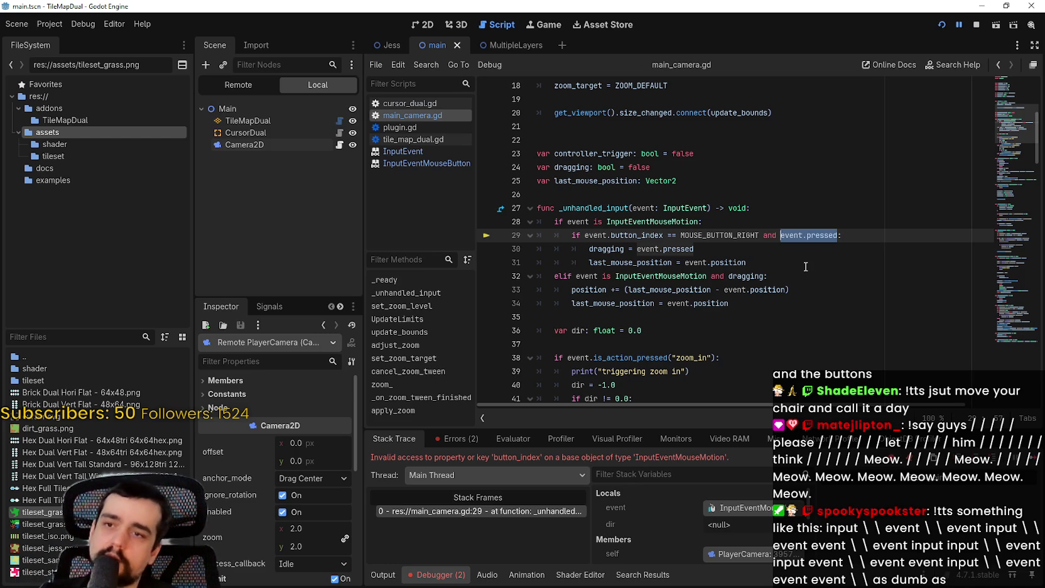
key(BackSpace)
key(BackSpace)
key(BackSpace)
key(BackSpace)
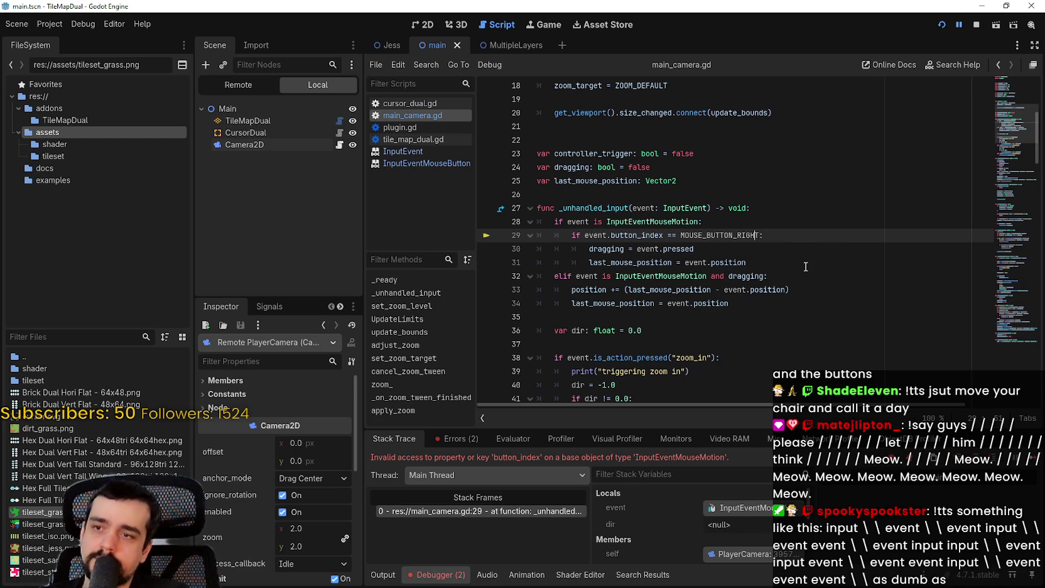
key(ctrl+Left)
key(ctrl+Left)
key(ctrl+Left)
text(event.pressed)
Finish line 29 as 'event.pressed and event.button_index…' and restart the game
text(and)
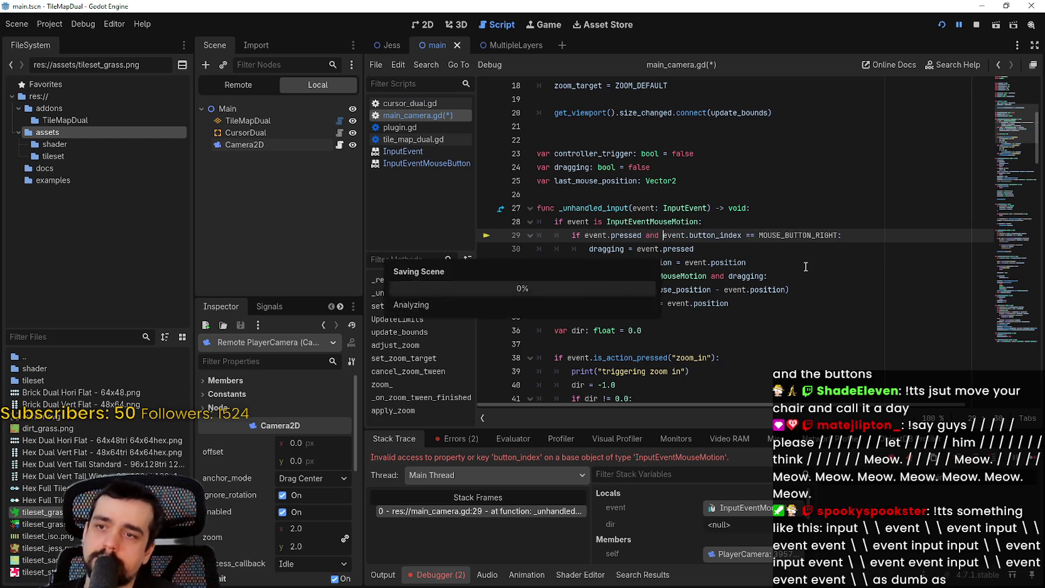
key(F5)
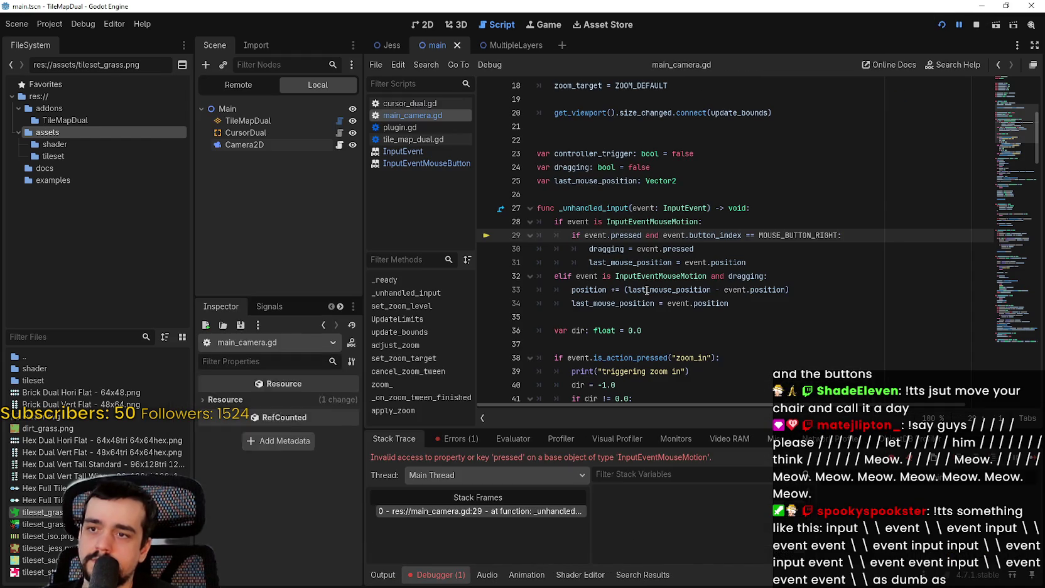
mouse_move(643, 286)
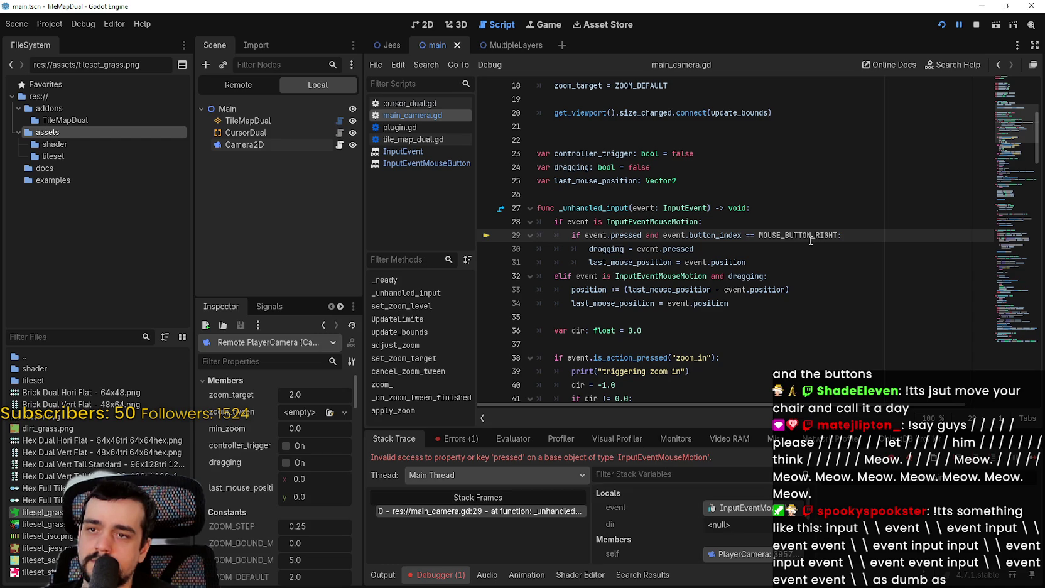
Comment out the zoom_in, zoom_out and zoom_reset lines with Ctrl+K and restart the game
scroll(761, 252, down, 1)
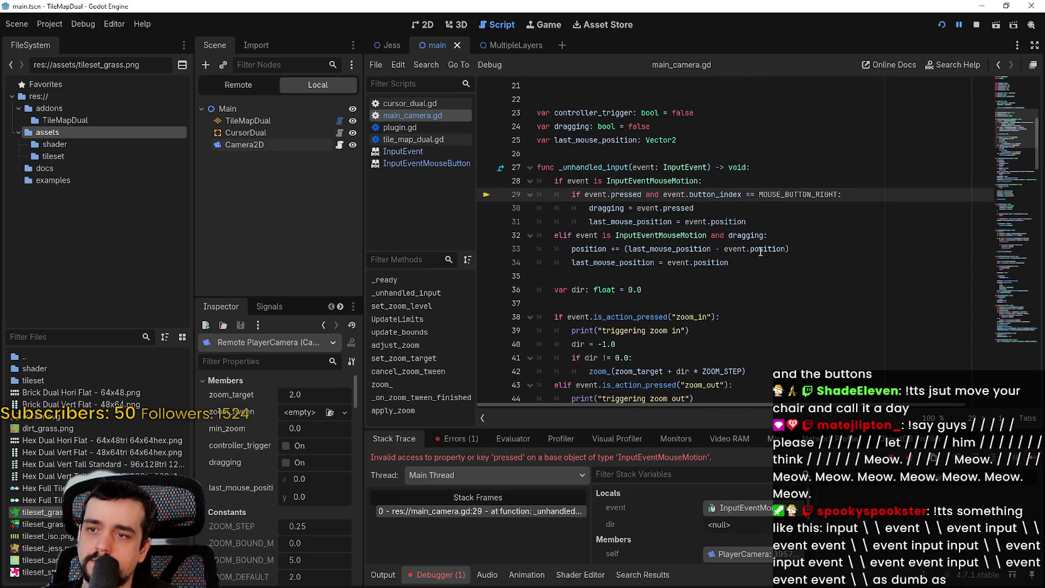
scroll(760, 251, down, 4)
mouse_move(713, 322)
mouse_down()
mouse_move(595, 167)
mouse_move(546, 153)
mouse_up()
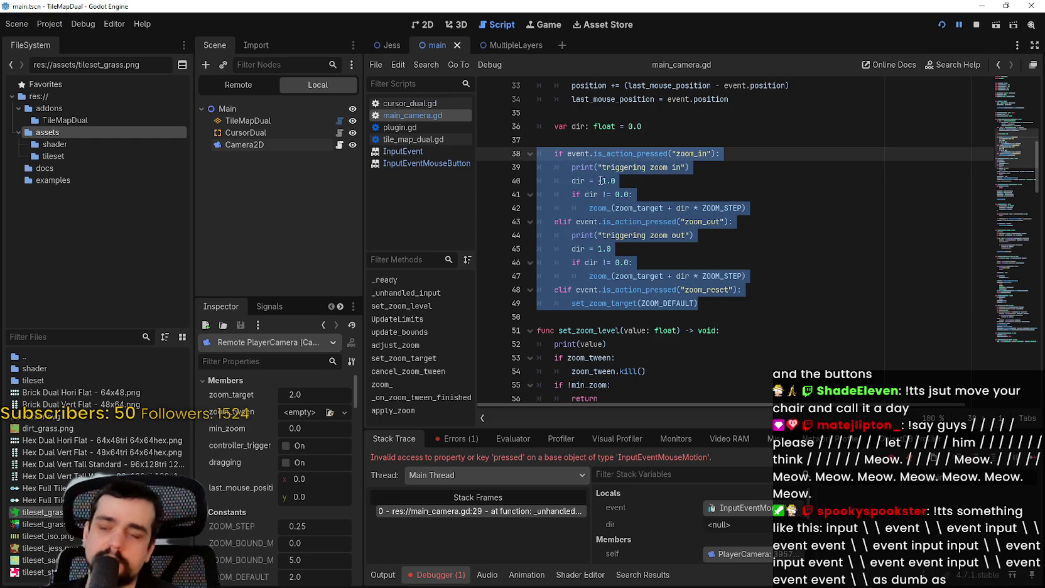
key(ctrl+k)
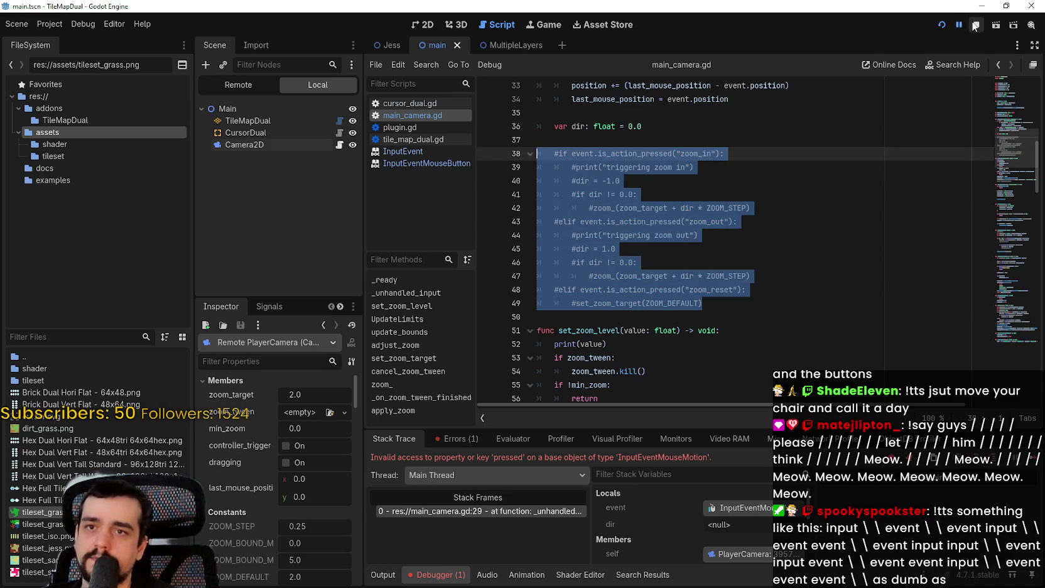
click(942, 23)
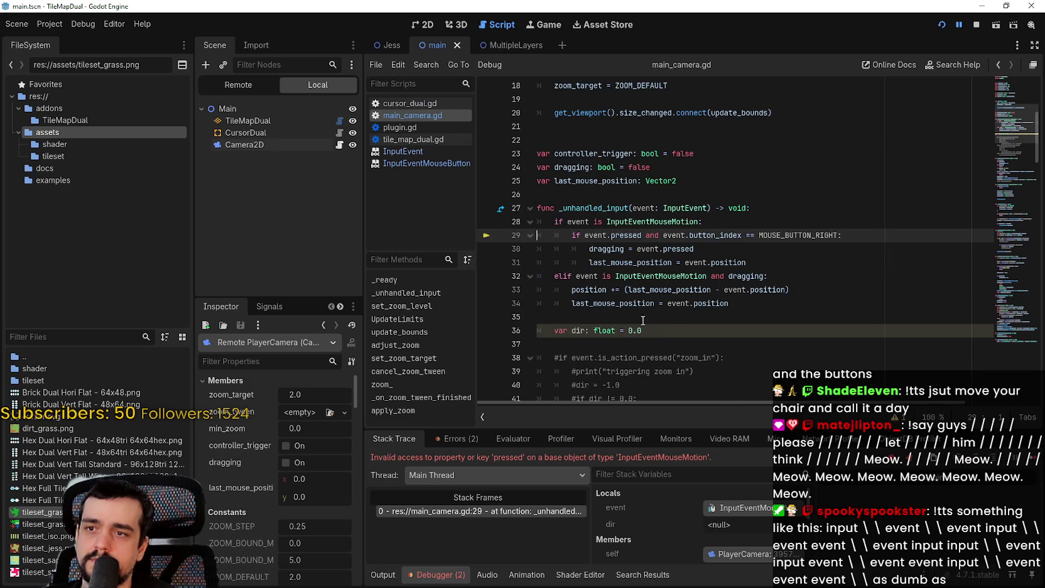
scroll(580, 307, down, 4)
click(974, 26)
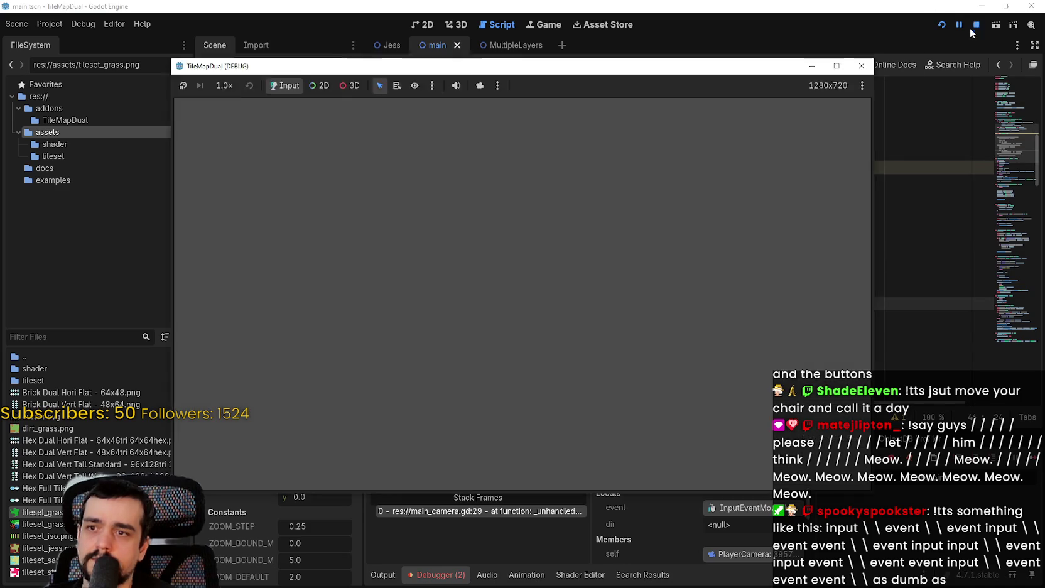
Stop the running game and scroll back up to the right-click condition
click(975, 25)
drag(728, 180, 716, 344)
click(678, 183)
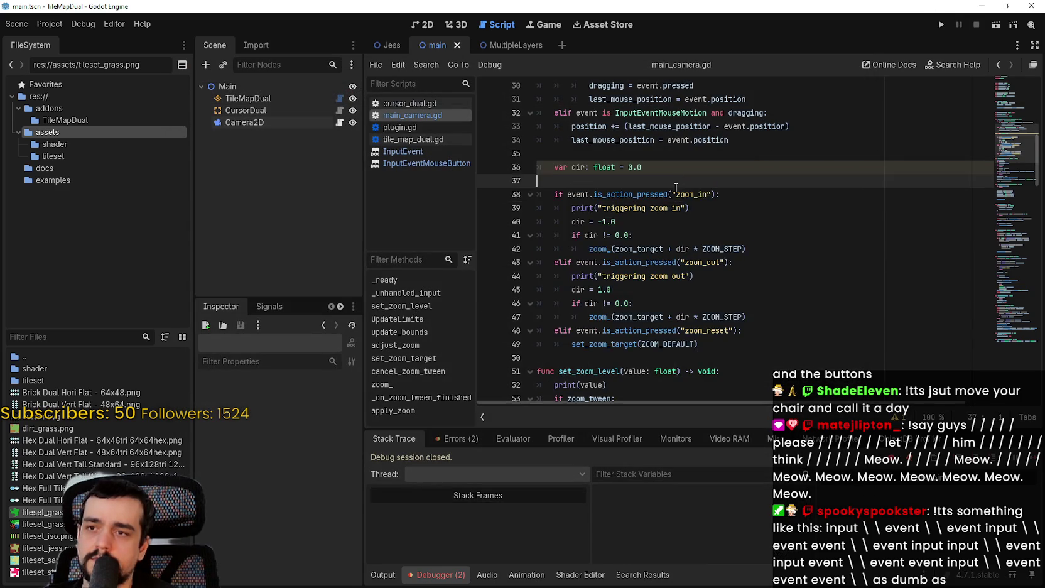
scroll(678, 183, up, 2)
scroll(671, 232, up, 1)
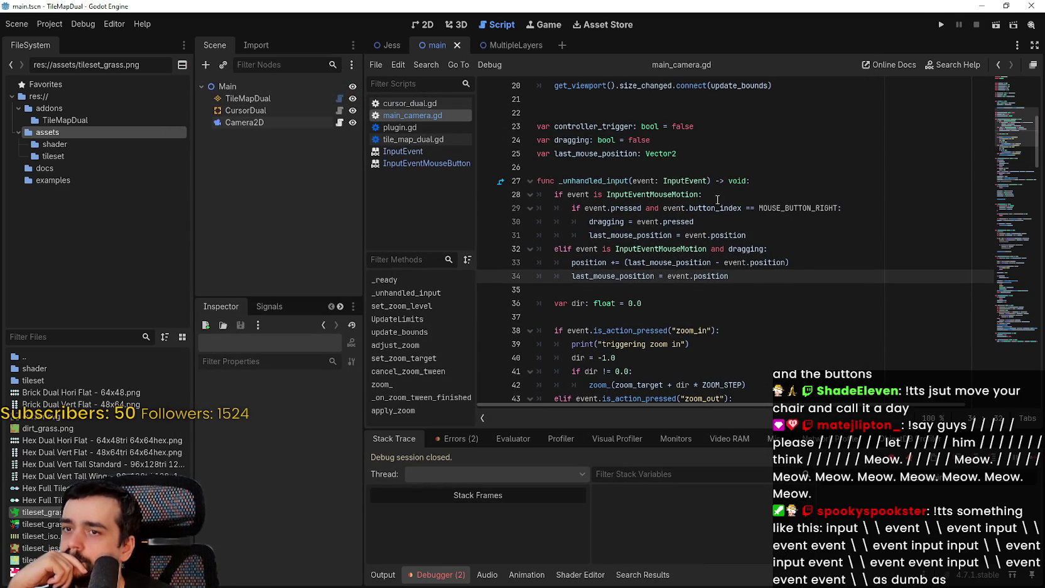
Begin line 29's condition with 'event is InputMouse' ahead of event.pressed
mouse_move(600, 206)
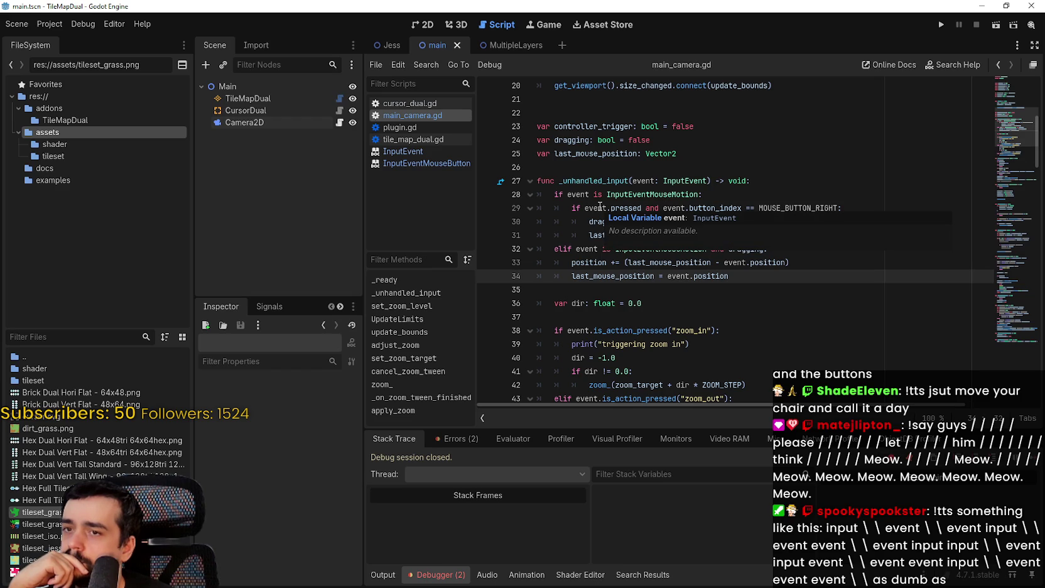
drag(599, 207, 797, 208)
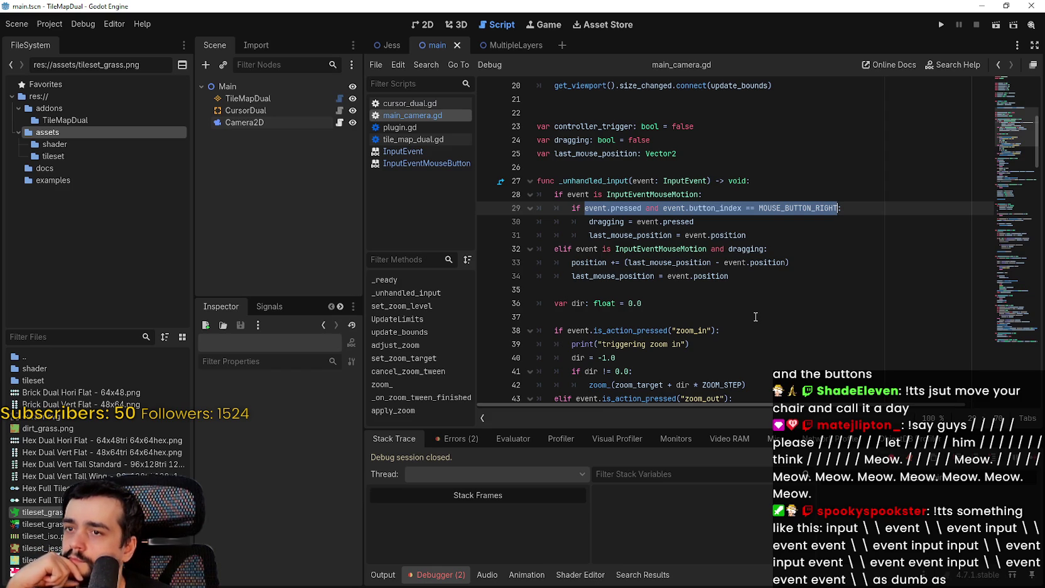
click(588, 207)
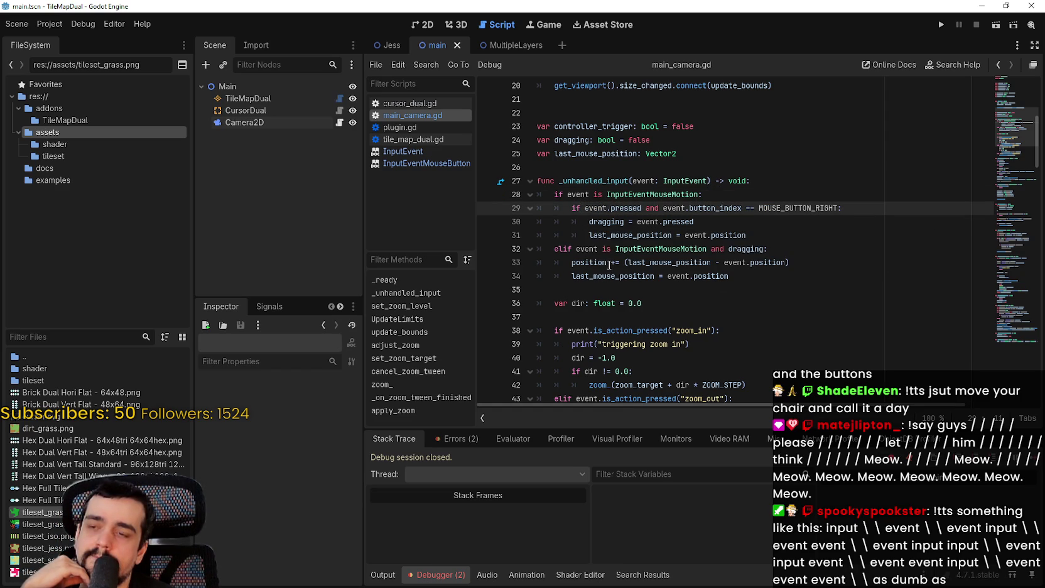
key(ctrl+z)
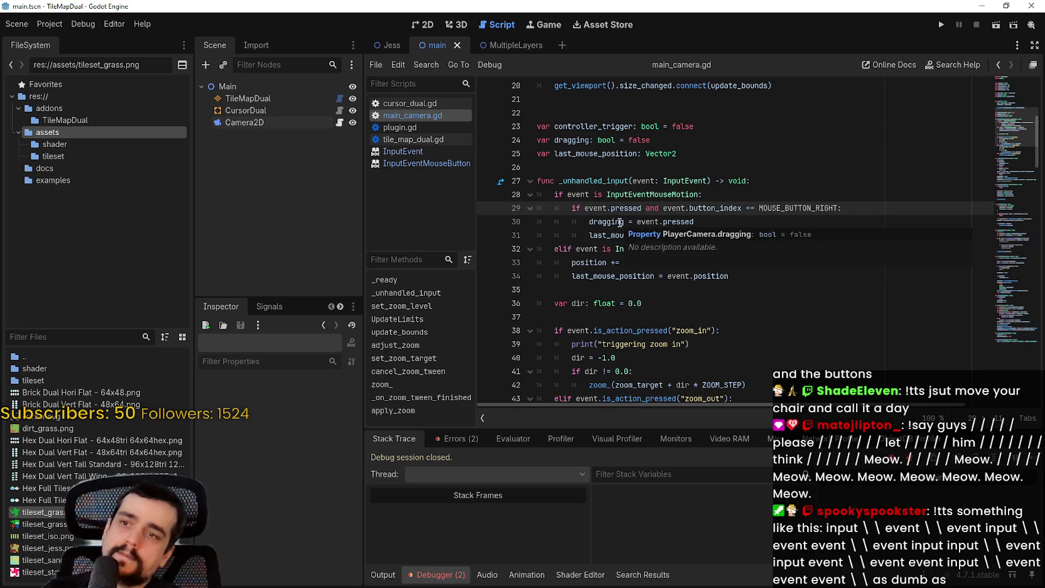
text(event )
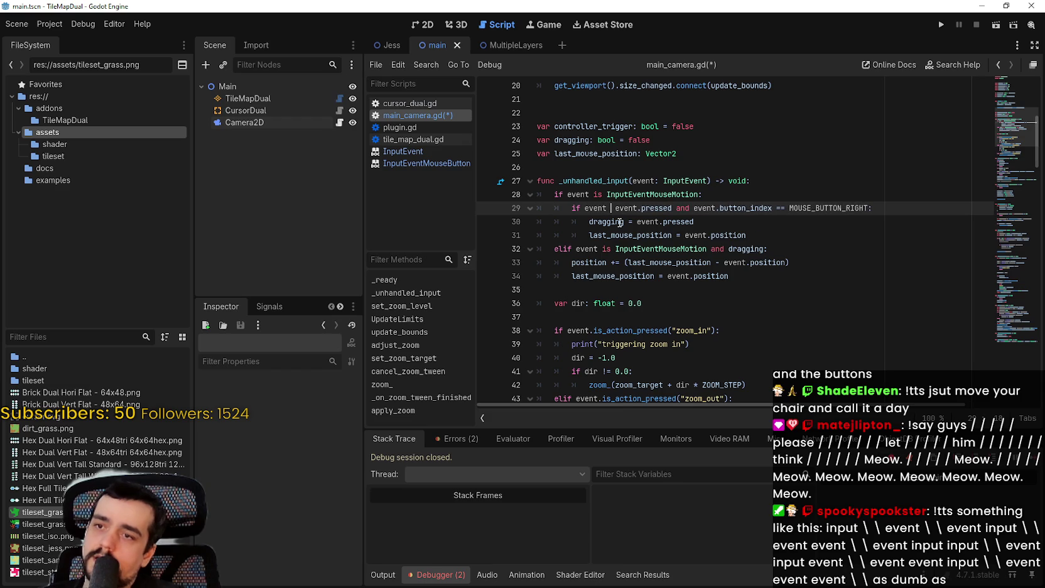
text(is Inpu)
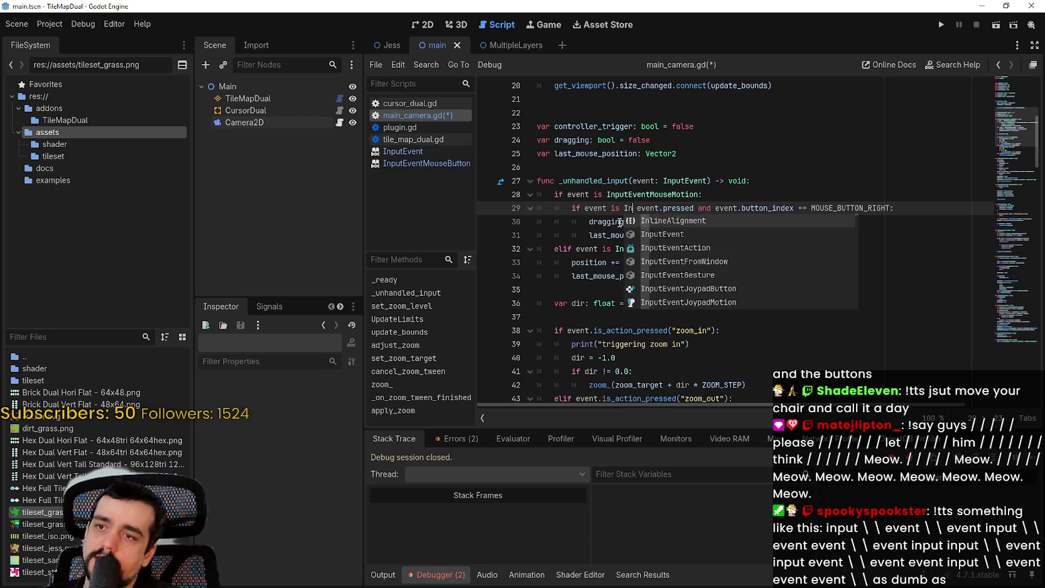
text(tMouse)
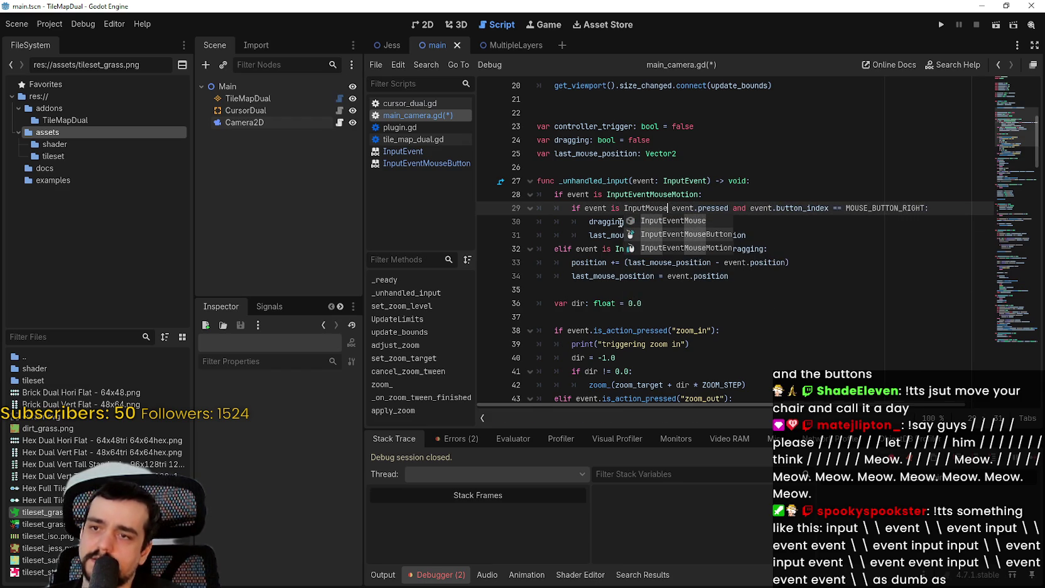
Complete line 29 as 'if event is InputEventMouseButton and event.pressed…', save, and run the project
key(Down)
key(Return)
text(and)
click(719, 235)
key(ctrl+s)
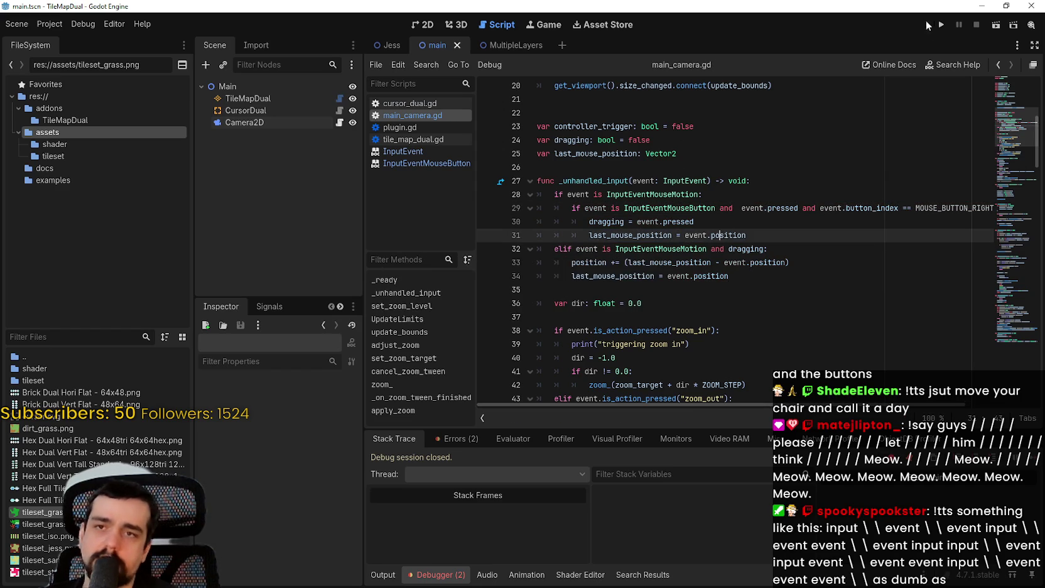
click(942, 24)
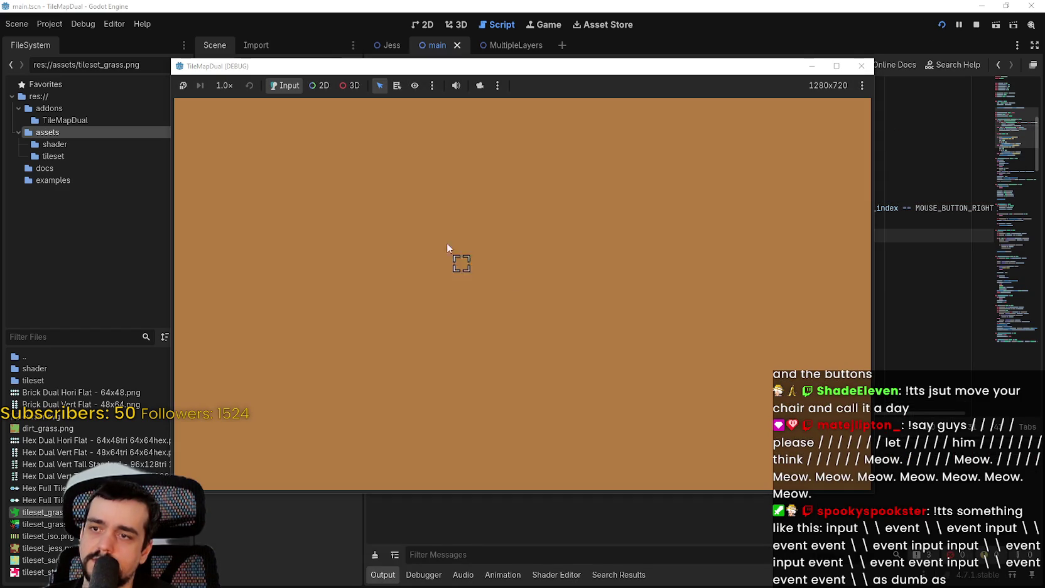
Paint several grass blobs across the dirt map in the TileMapDual debug window
mouse_move(459, 223)
mouse_down()
mouse_move(601, 284)
mouse_move(382, 215)
mouse_move(585, 262)
mouse_up()
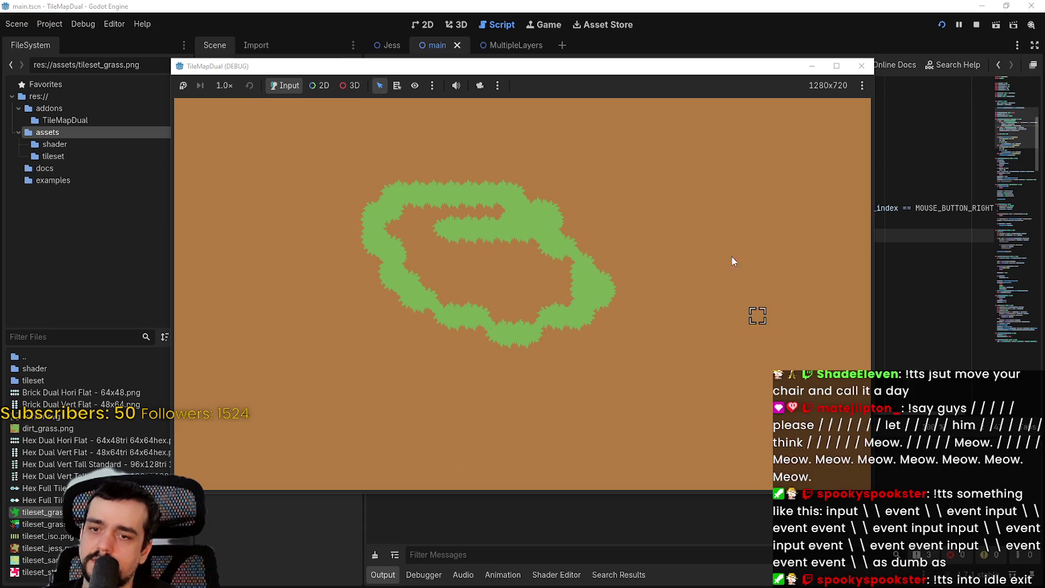
mouse_move(629, 283)
mouse_down()
mouse_move(454, 290)
mouse_move(617, 341)
mouse_move(518, 314)
mouse_up()
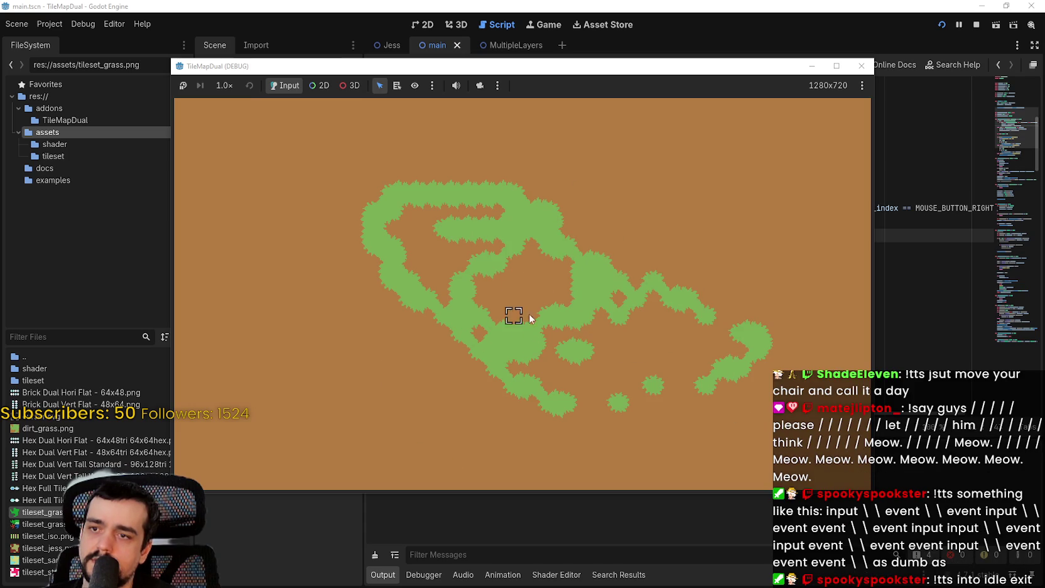
mouse_move(682, 241)
mouse_down()
mouse_move(621, 269)
mouse_move(654, 227)
mouse_move(679, 284)
mouse_move(531, 154)
mouse_move(618, 209)
mouse_move(663, 108)
mouse_move(662, 473)
mouse_move(660, 167)
mouse_up()
click(666, 237)
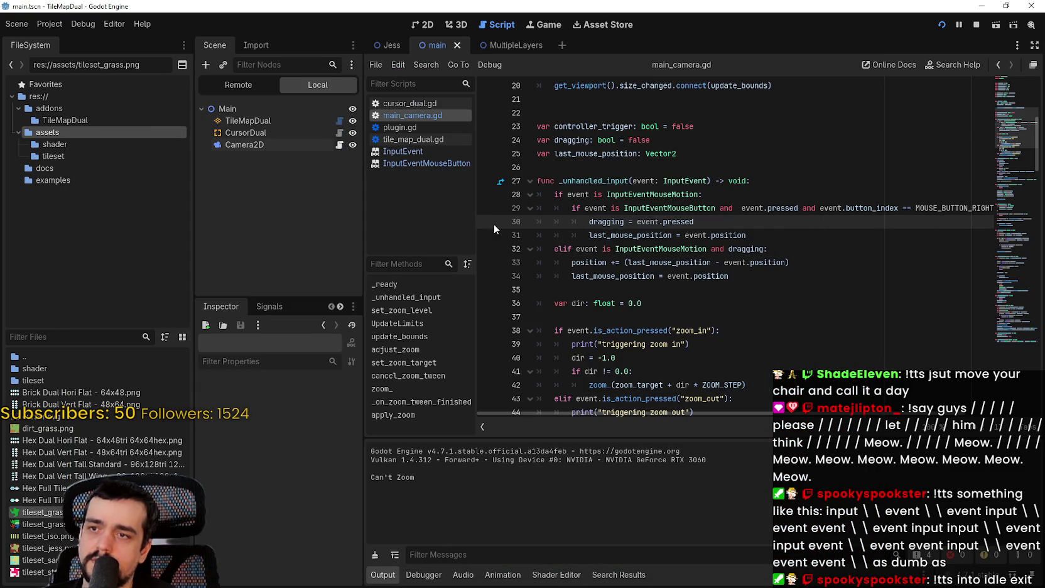
key(alt+Tab)
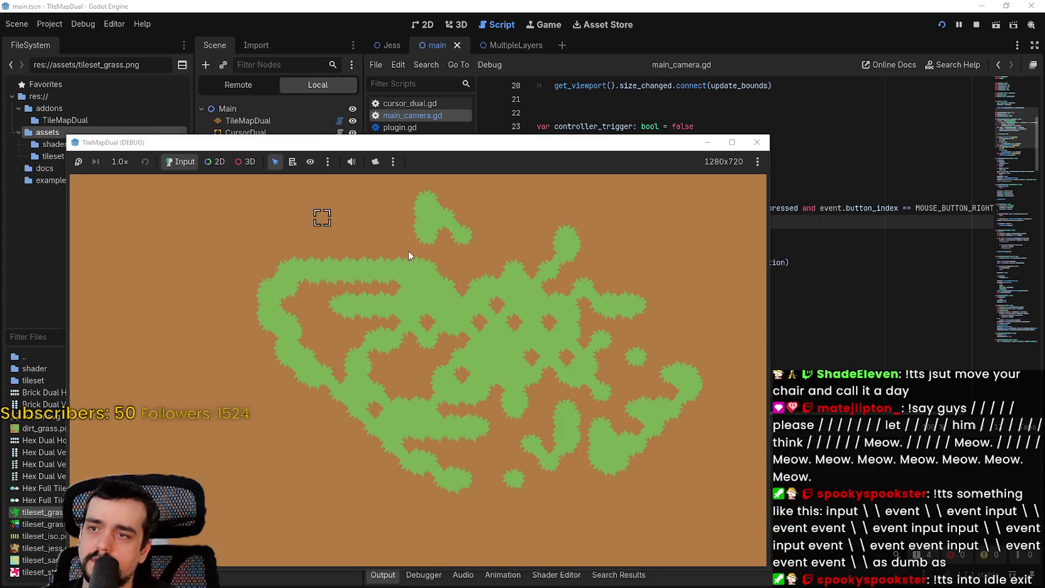
mouse_move(373, 285)
mouse_down()
mouse_move(429, 216)
mouse_move(349, 321)
mouse_move(514, 349)
mouse_move(508, 235)
mouse_move(489, 366)
mouse_move(539, 306)
mouse_move(660, 5)
mouse_up()
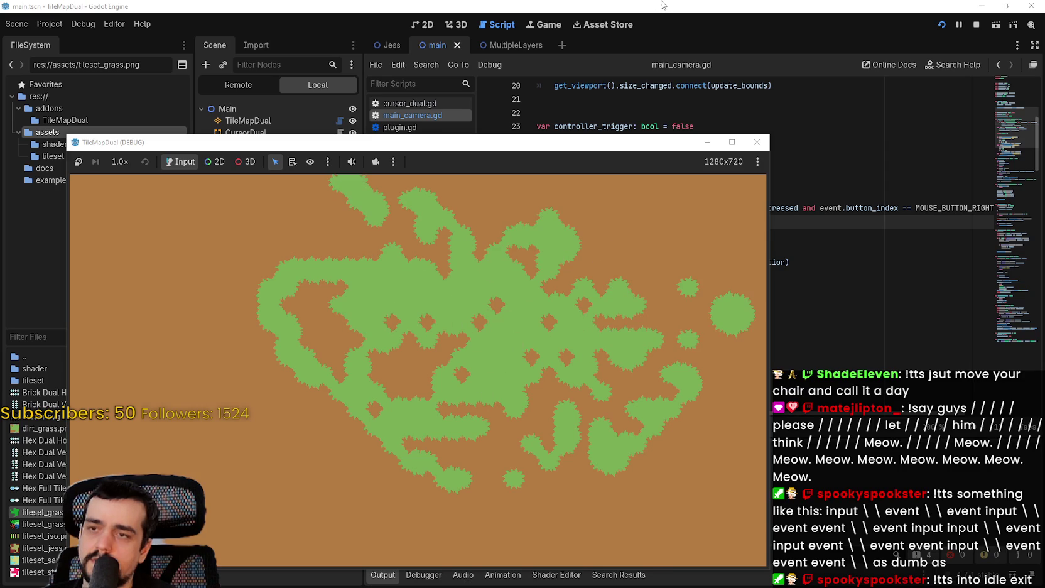
click(660, 5)
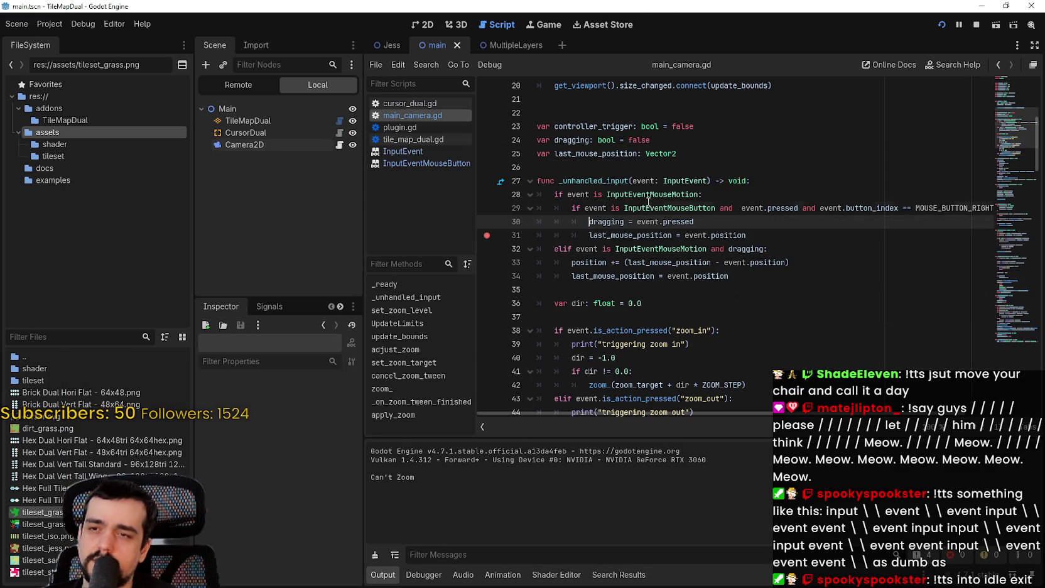
Comment out the InputEventMouseMotion check on line 28
double_click(650, 208)
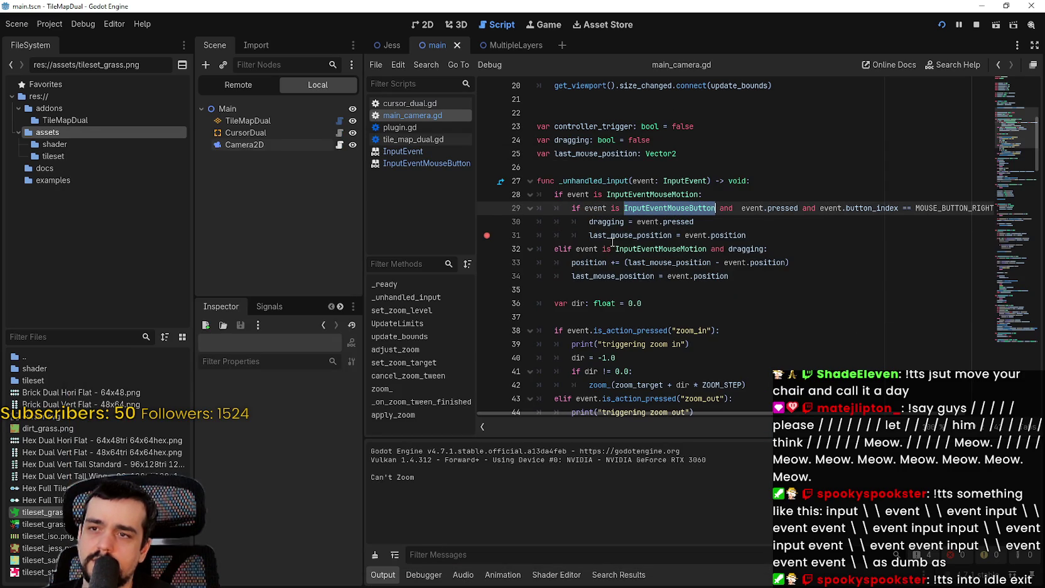
click(566, 207)
click(546, 192)
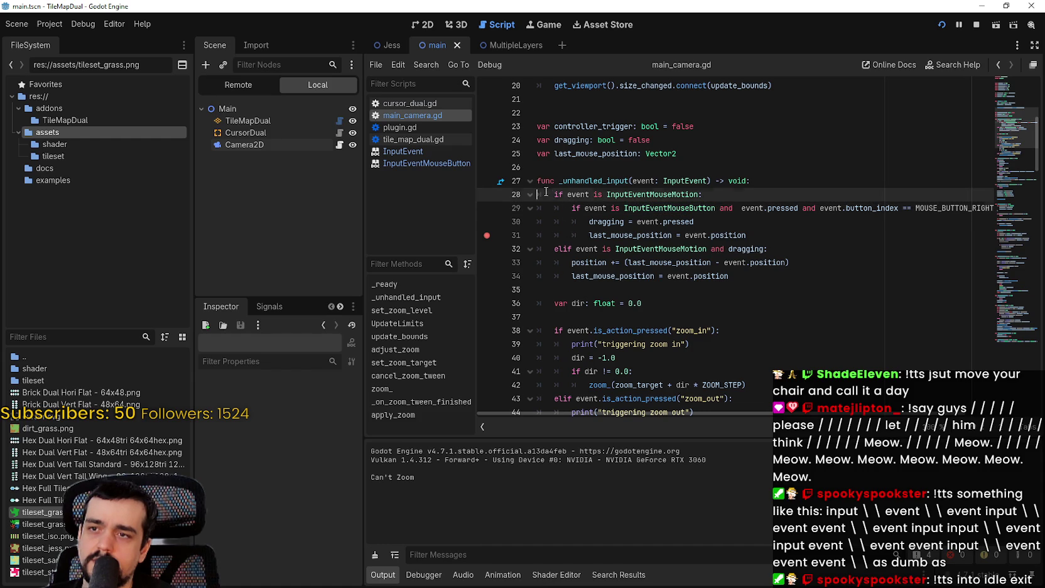
key(ctrl+k)
Dedent the right-button block on lines 29–31 one level, then save and run with F5
click(565, 208)
key(shift+Tab)
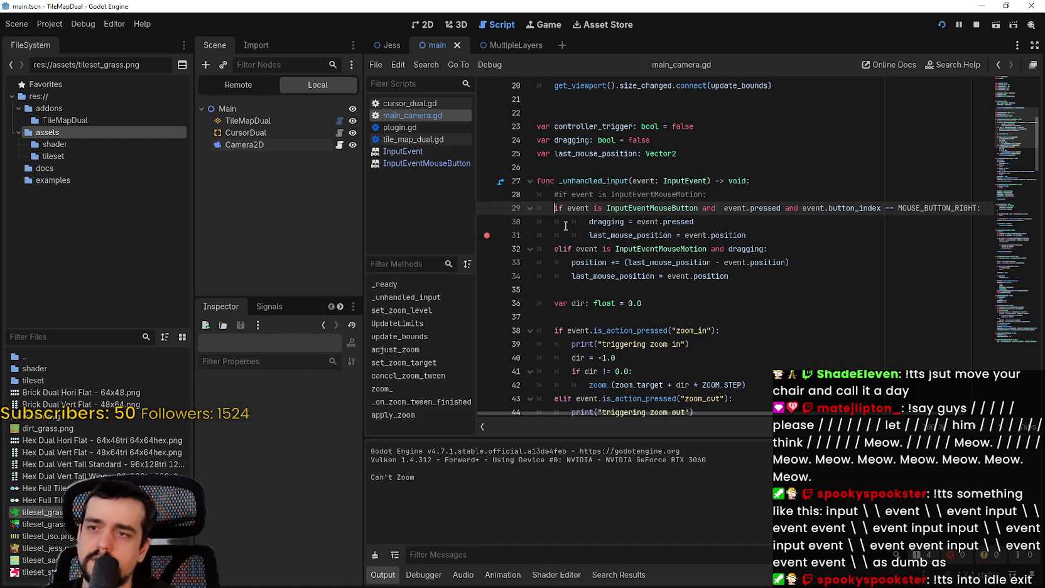
click(565, 225)
key(shift+Tab)
key(End)
key(Delete)
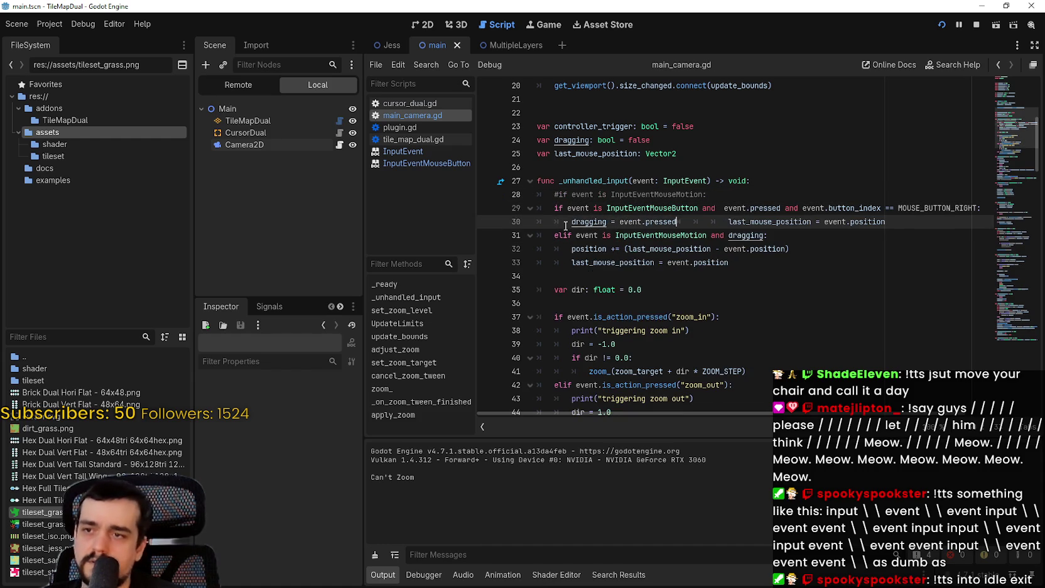
key(Return)
key(F5)
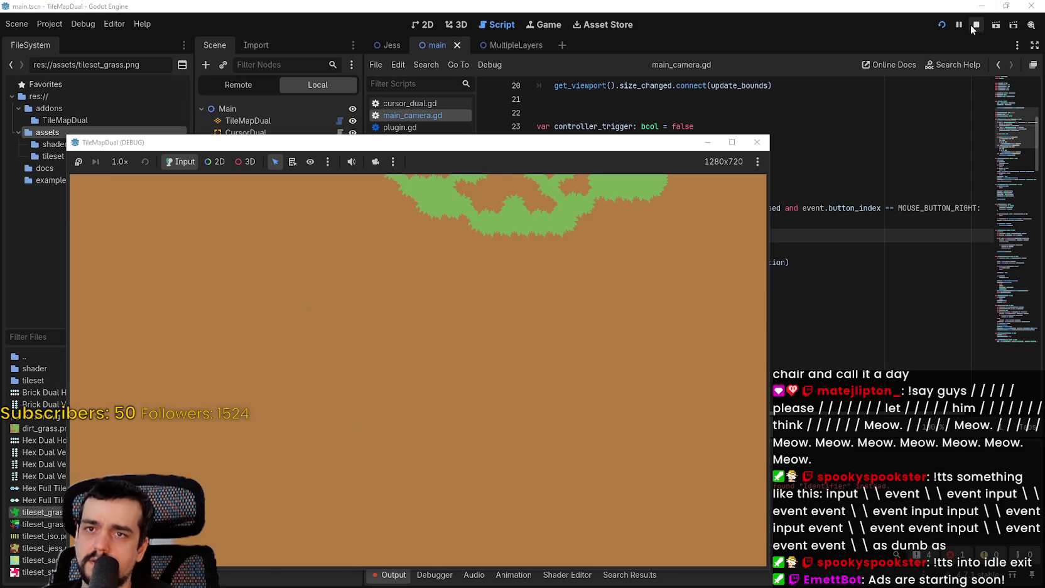
Stop the game and restore the mouse-motion check on line 28
click(975, 24)
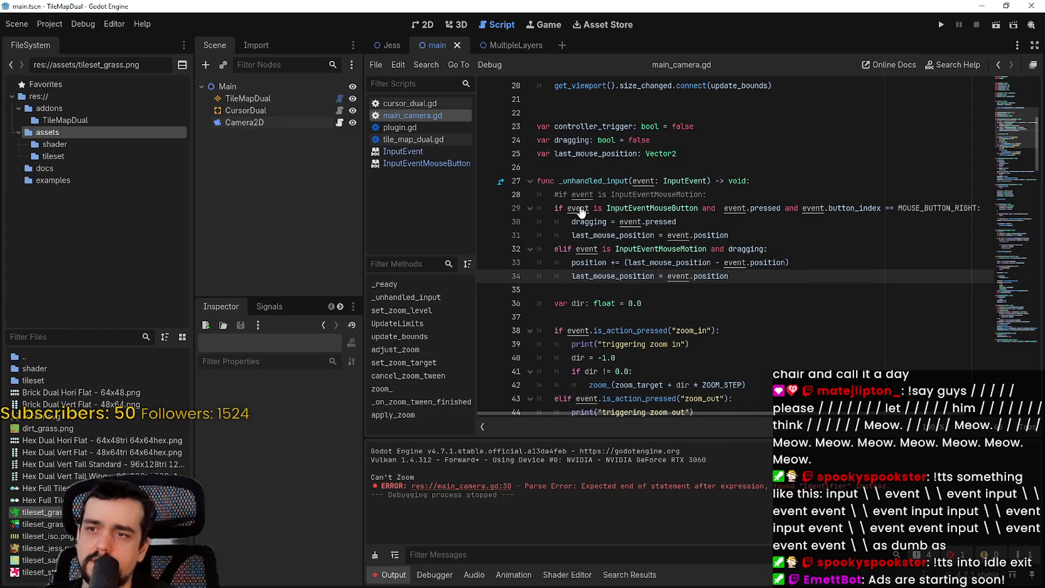
drag(584, 213, 728, 236)
key(Tab)
click(717, 194)
key(ctrl+k)
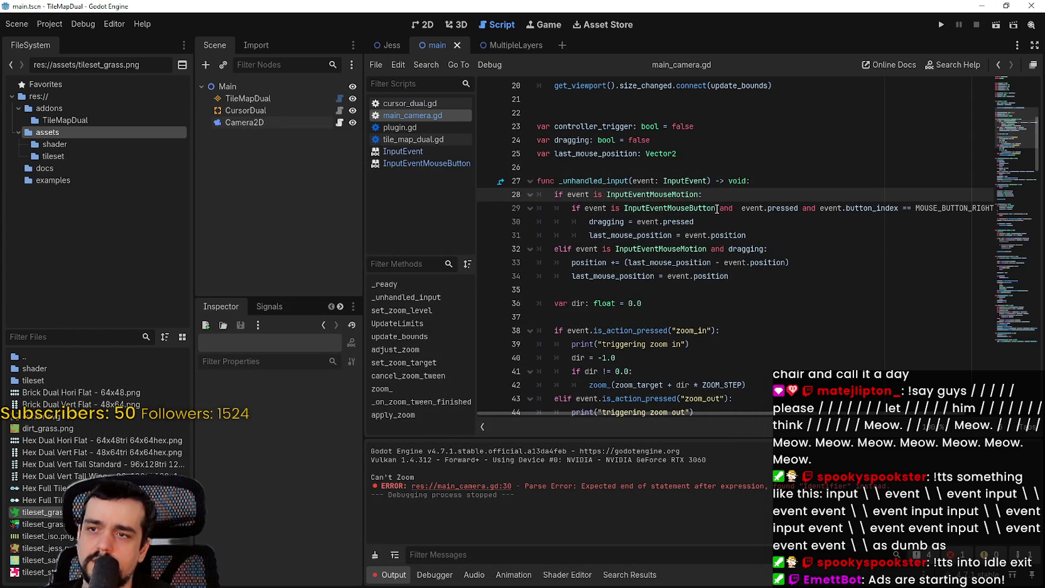
Join the right-button check onto line 28 with 'and' as a single condition
click(736, 208)
drag(741, 208, 580, 209)
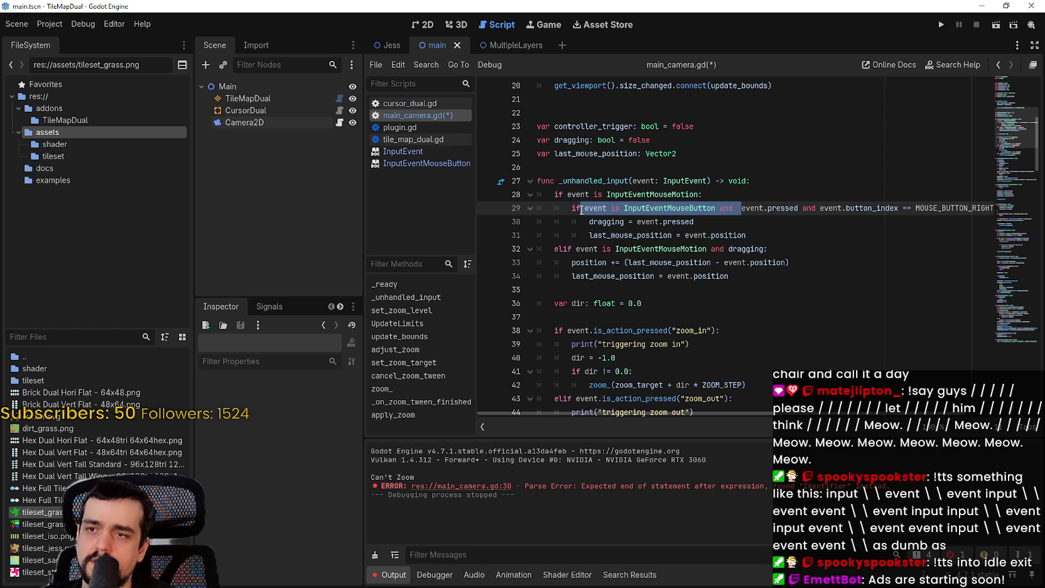
drag(582, 209, 535, 209)
key(BackSpace)
key(BackSpace)
key(BackSpace)
text(and)
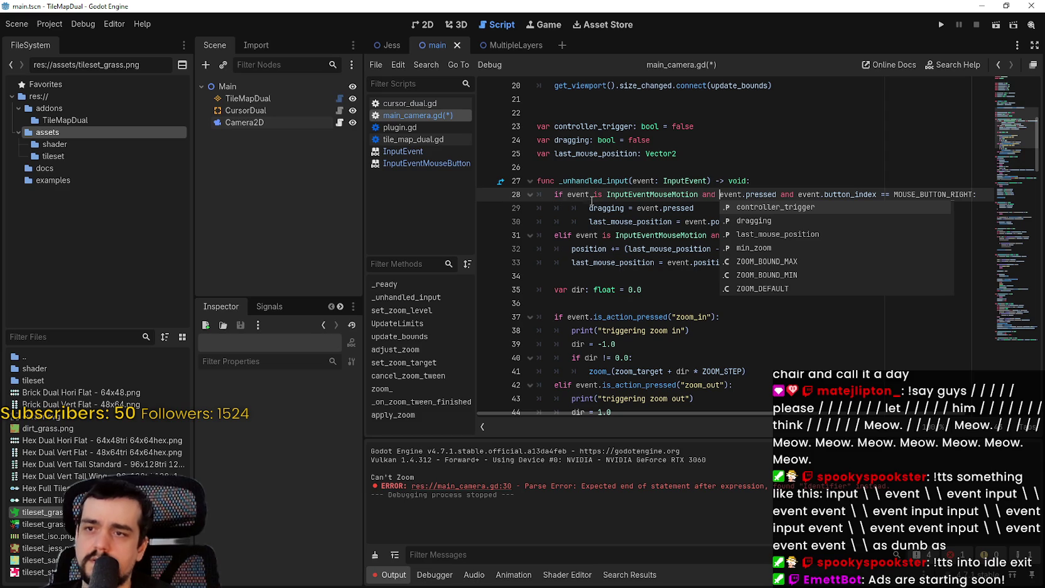
Dedent the dragging lines one level, save the script, and run the game
click(588, 210)
key(BackSpace)
key(Down)
key(BackSpace)
key(ctrl+s)
click(940, 26)
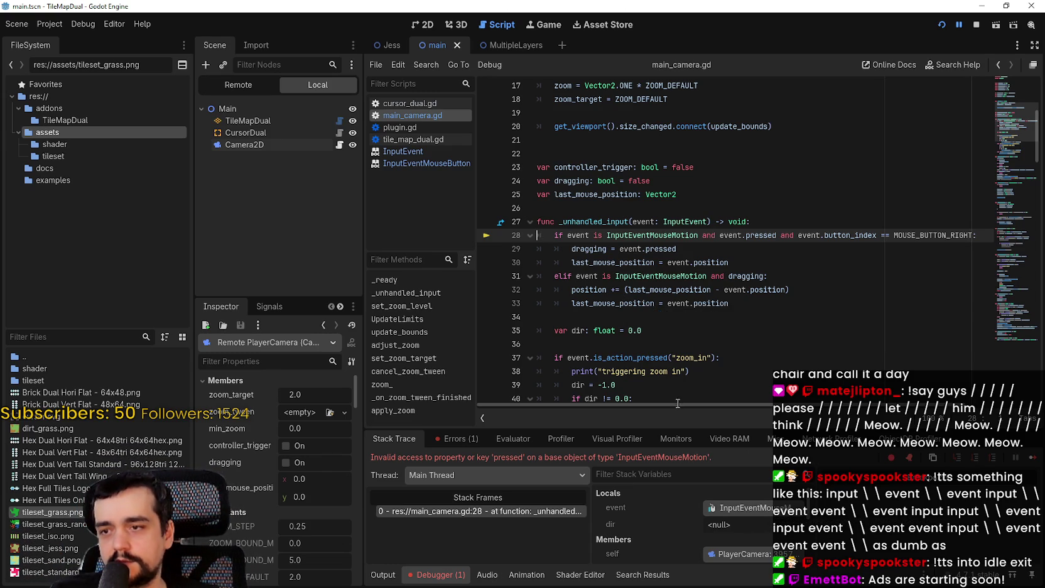
double_click(617, 235)
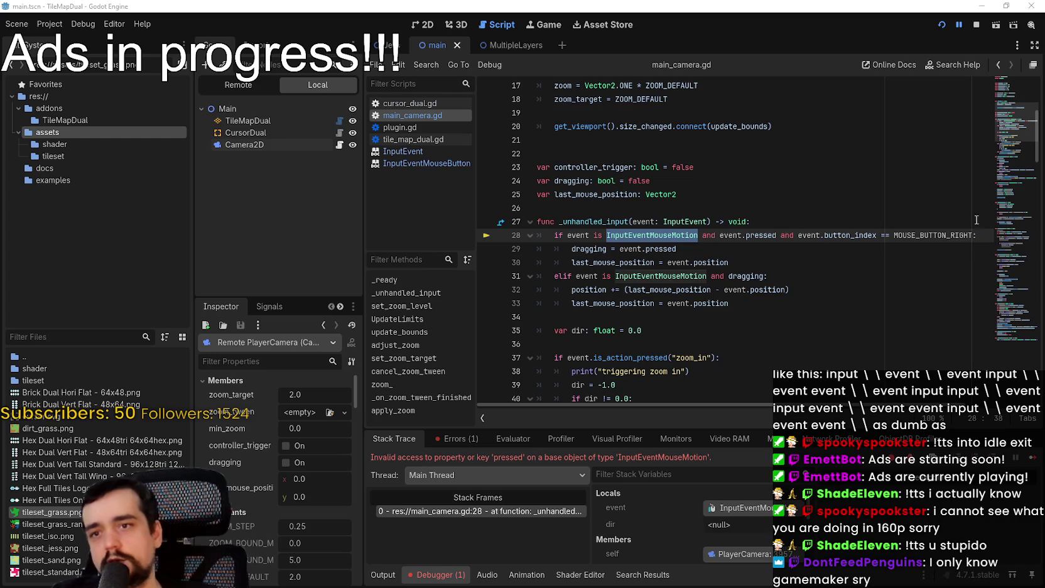
double_click(847, 235)
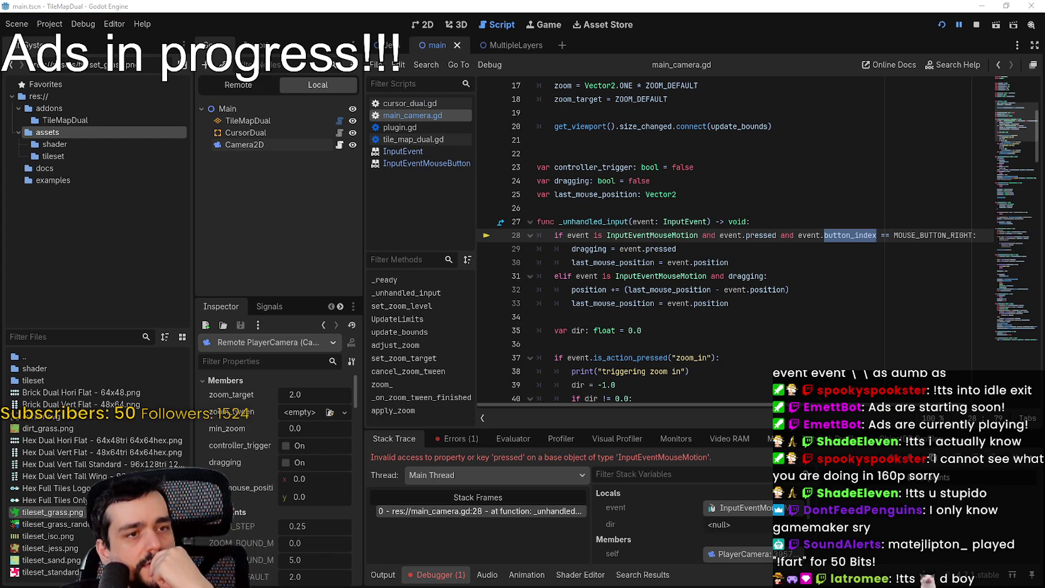
Add a camera_move action in Project Settings' Input Map
click(866, 194)
click(675, 236)
click(49, 23)
click(69, 41)
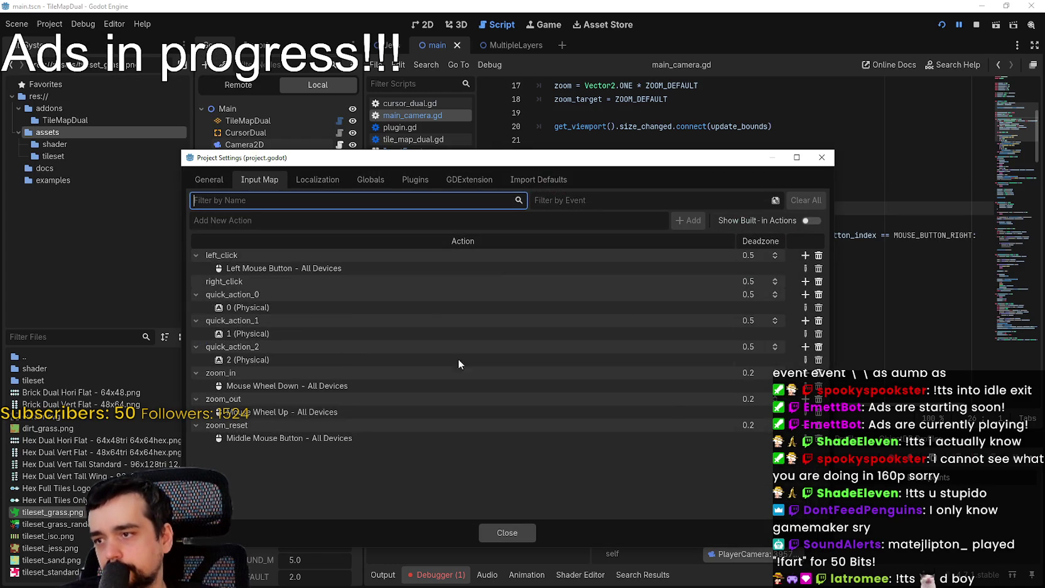
click(611, 224)
text(camera_move)
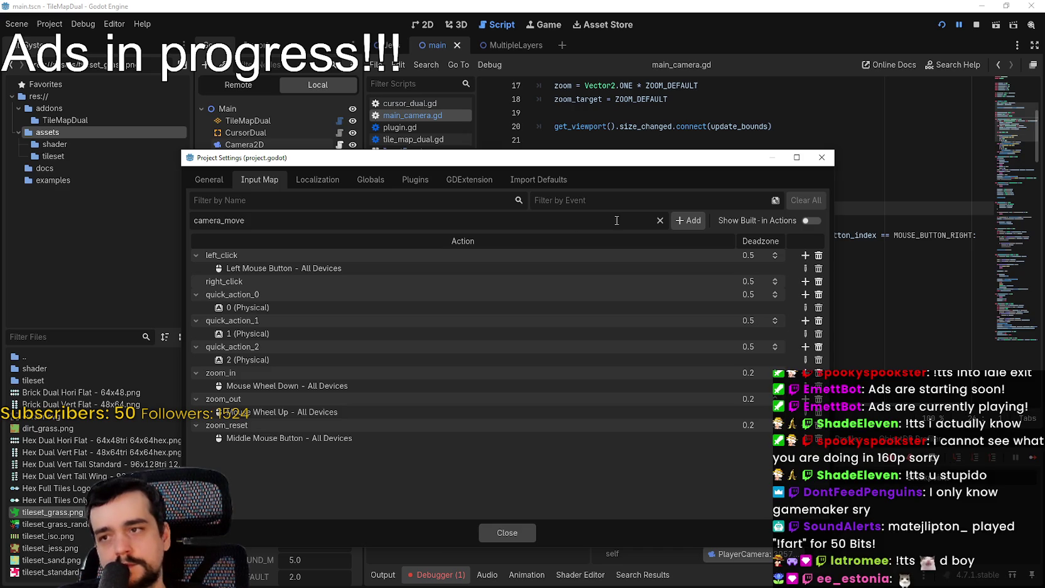
click(688, 220)
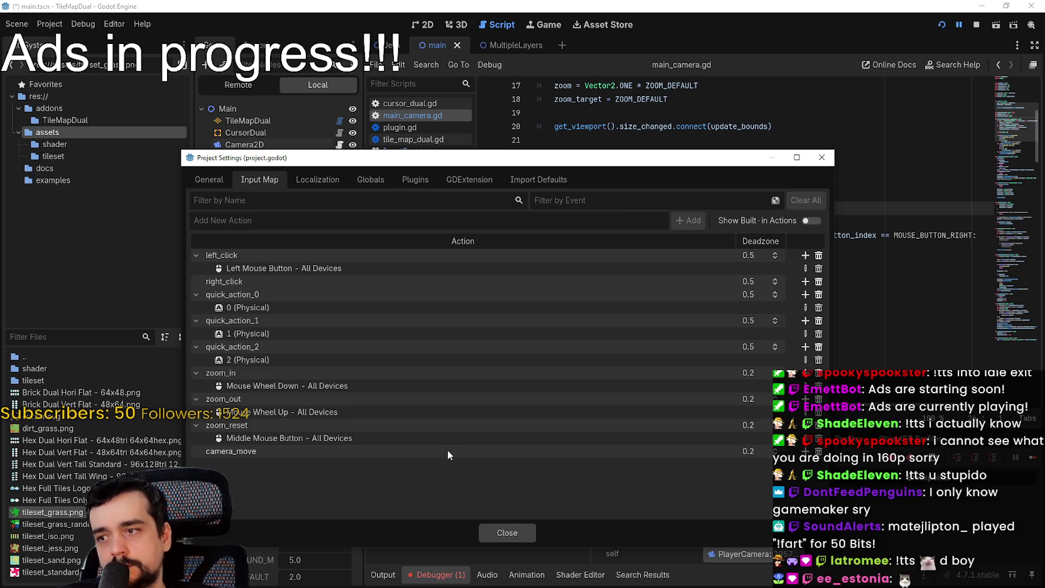
Bind the right mouse button to camera_move and close the project settings
double_click(444, 447)
click(805, 451)
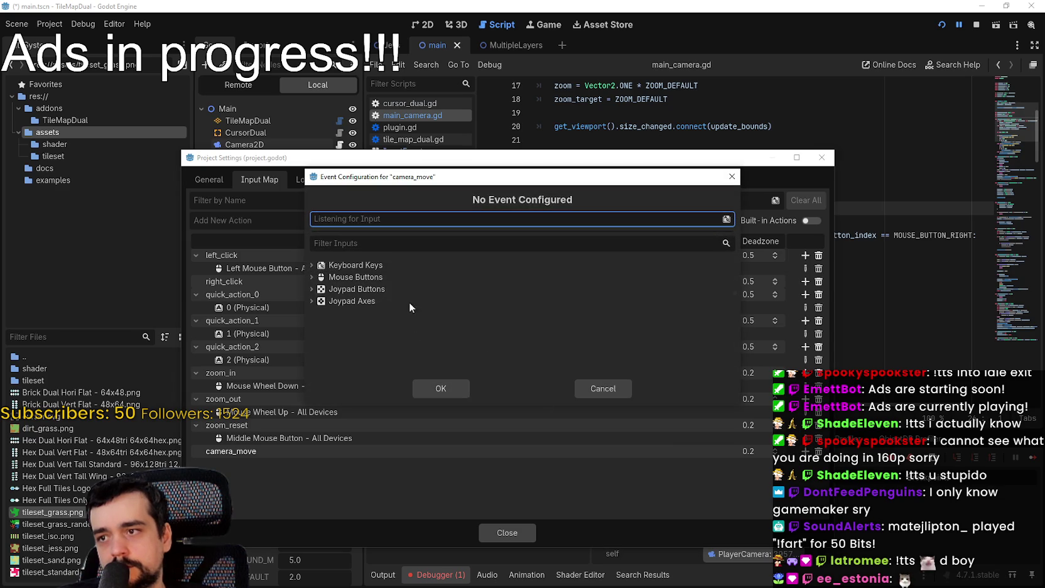
right_click(389, 218)
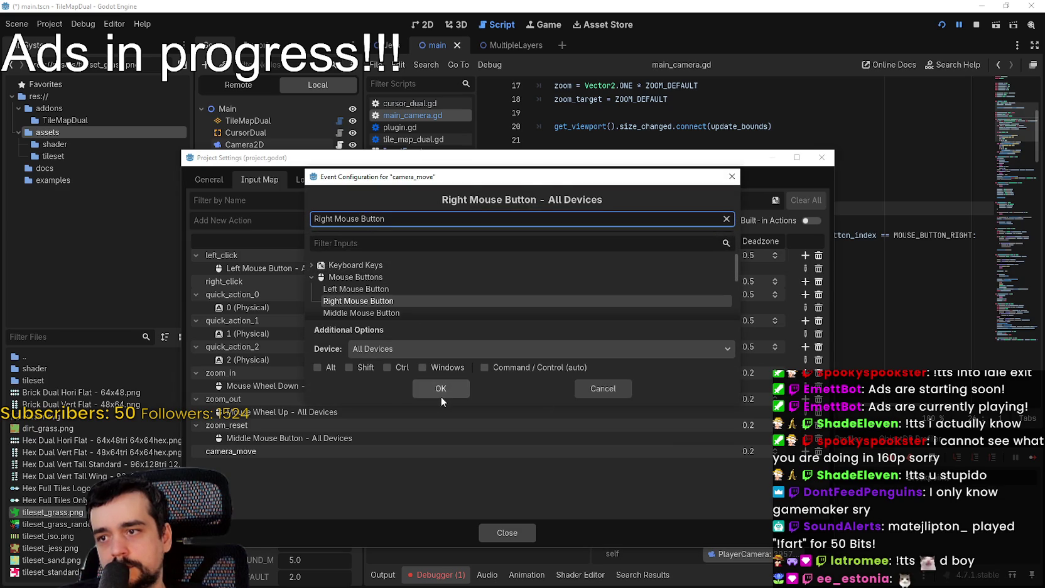
click(441, 391)
click(532, 528)
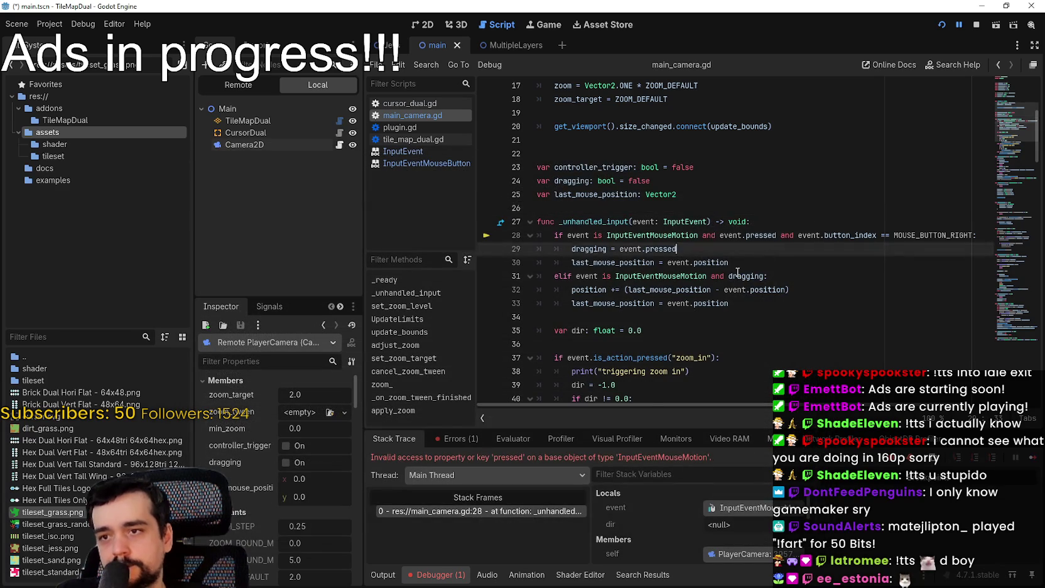
Insert a new indented line after line 34 in _unhandled_input
scroll(737, 271, down, 2)
scroll(727, 241, up, 1)
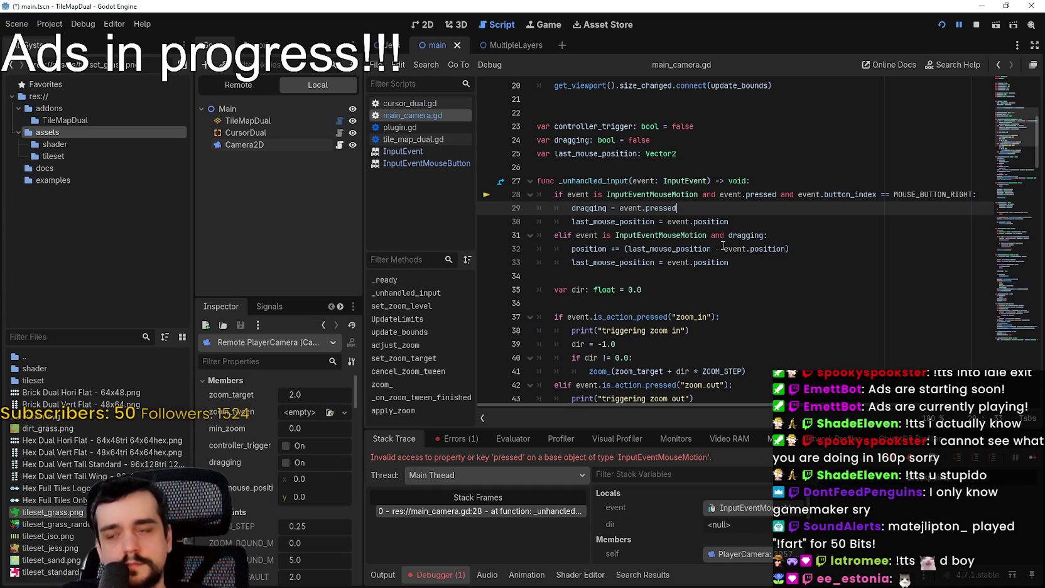
click(766, 185)
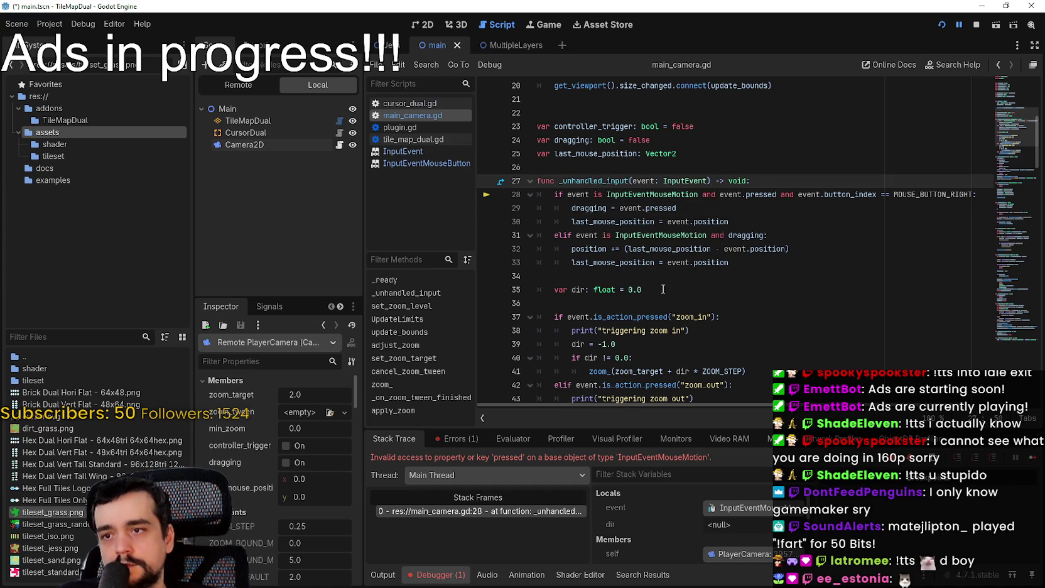
click(671, 278)
key(Return)
key(Return)
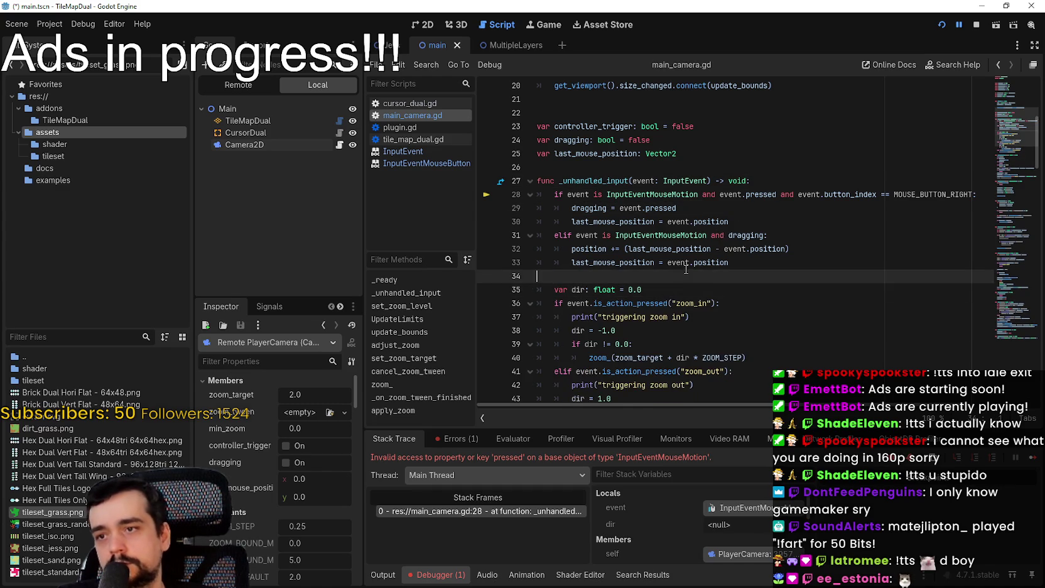
click(622, 288)
key(Tab)
Write 'if event is InputEventMouseMotion:' on line 35 using autocomplete
text(if )
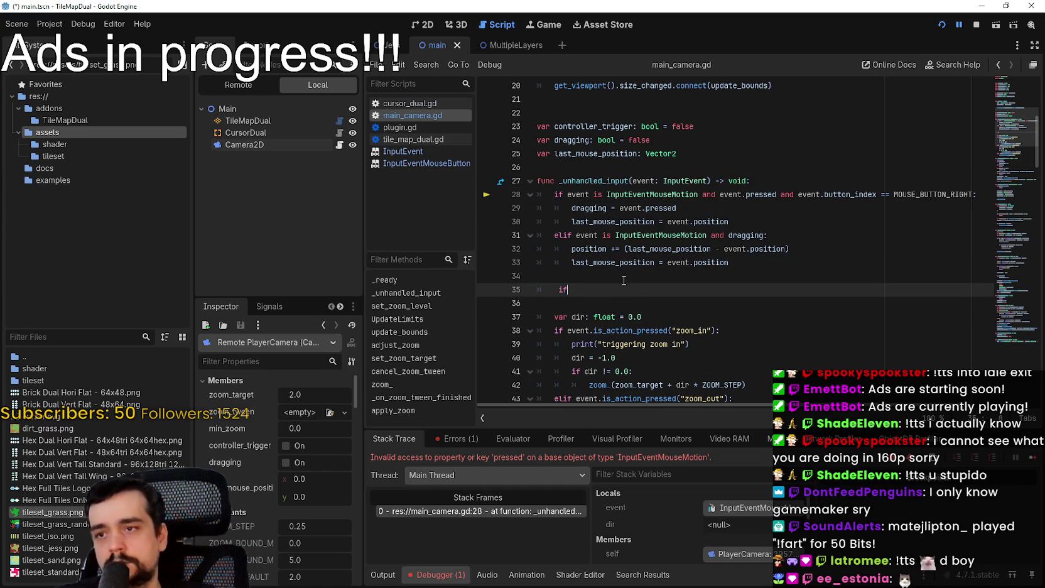
text(event is )
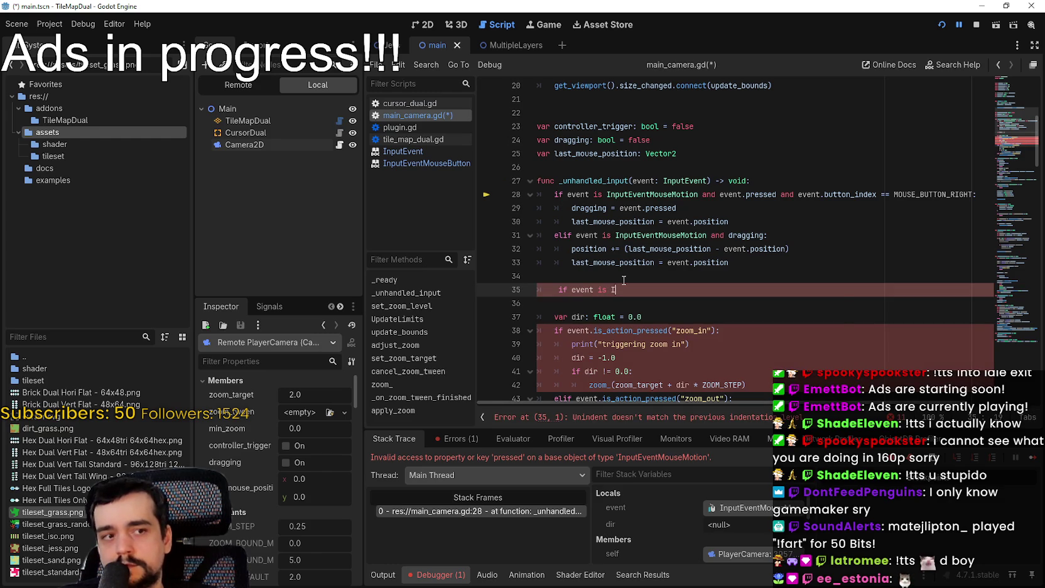
text(Inp)
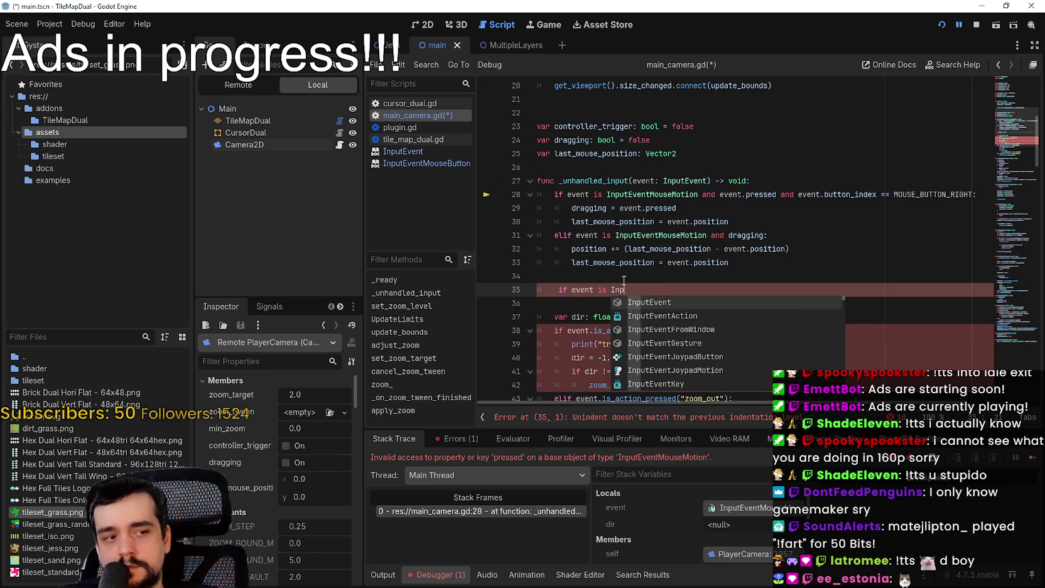
text(utEvent)
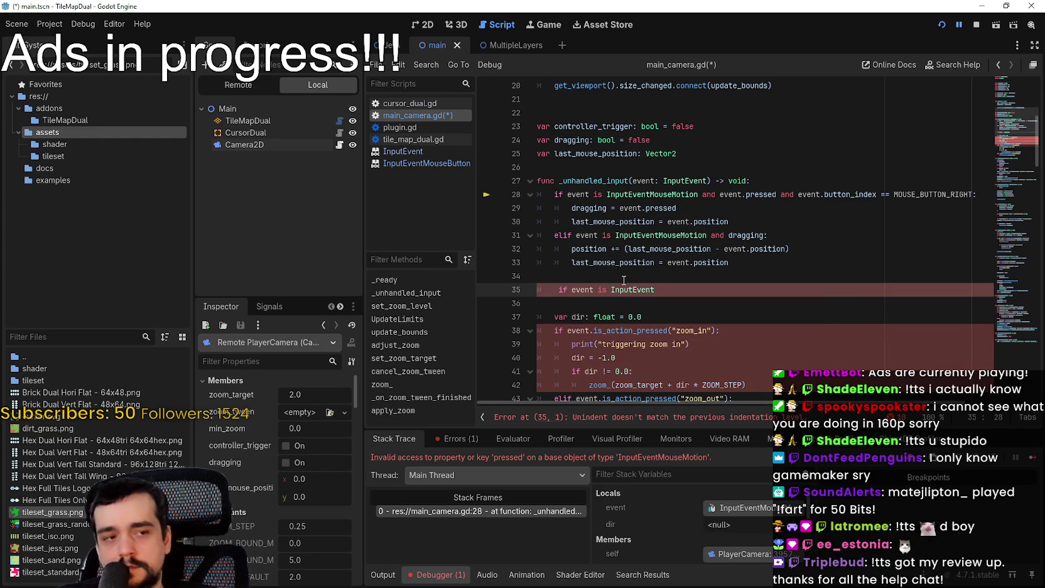
key(BackSpace)
key(BackSpace)
key(BackSpace)
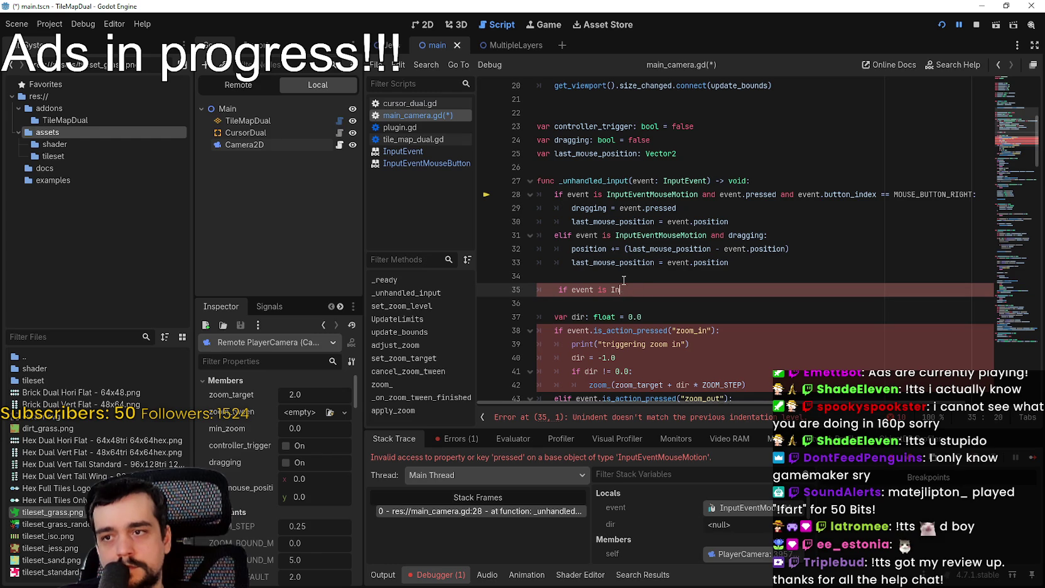
text(put)
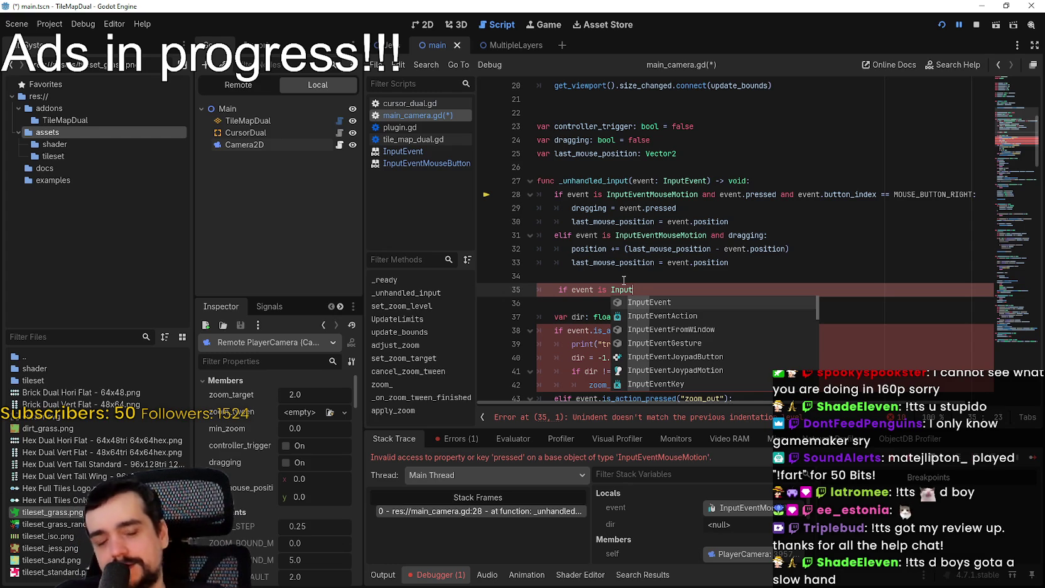
text(EventMana)
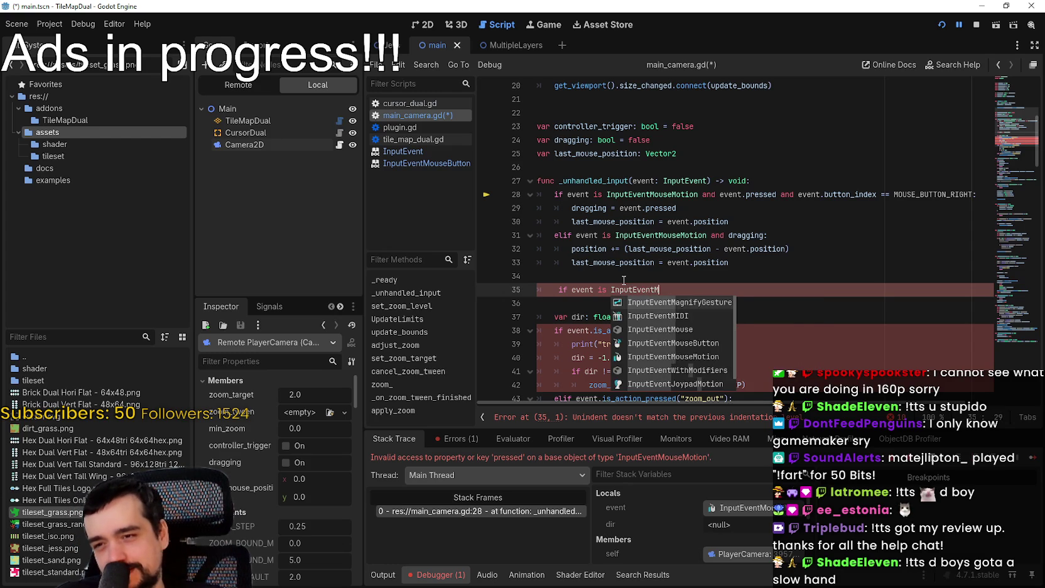
key(BackSpace)
key(BackSpace)
key(BackSpace)
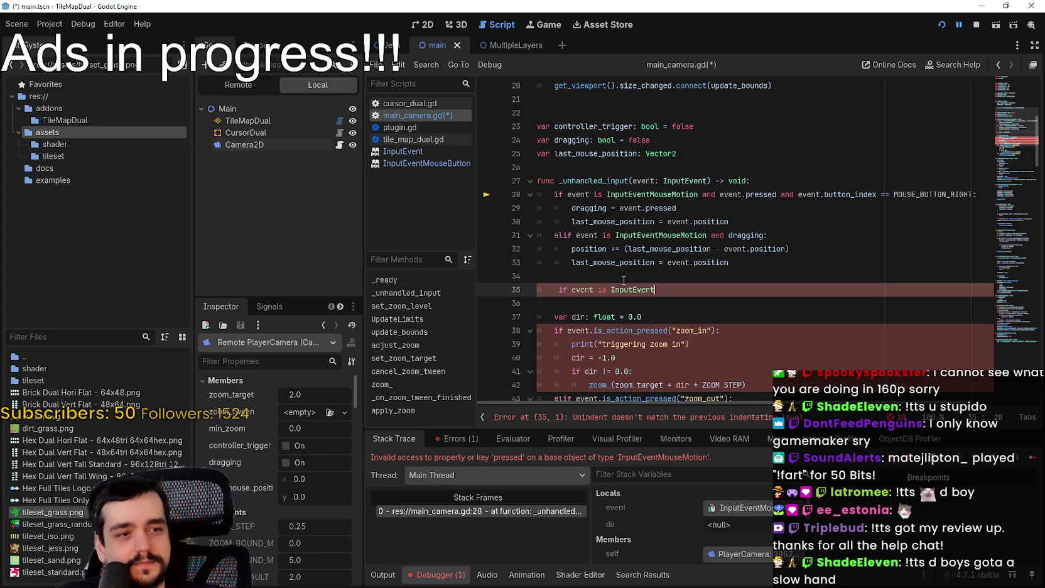
text(Mouse)
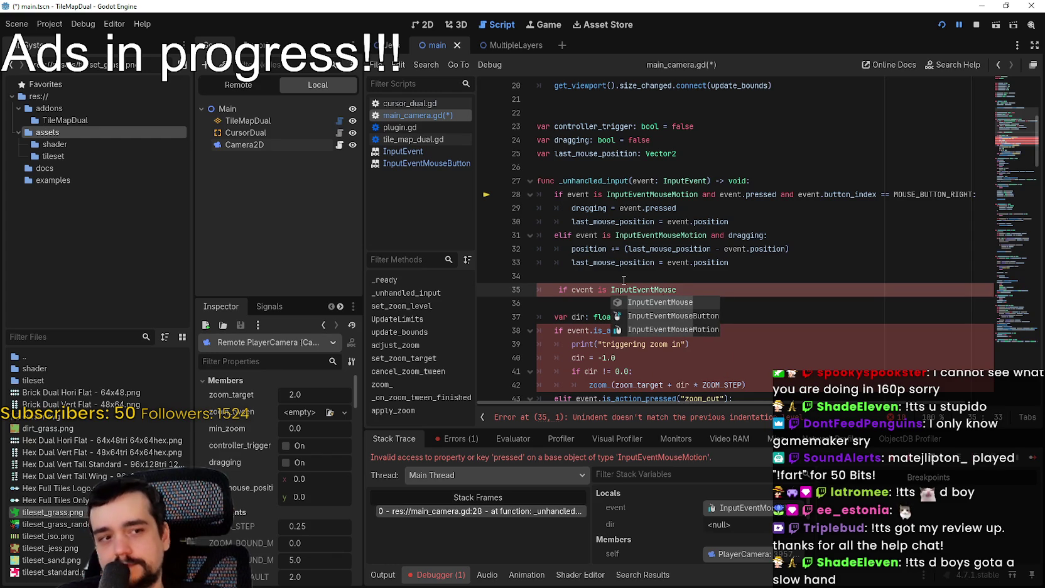
key(Escape)
key(Down)
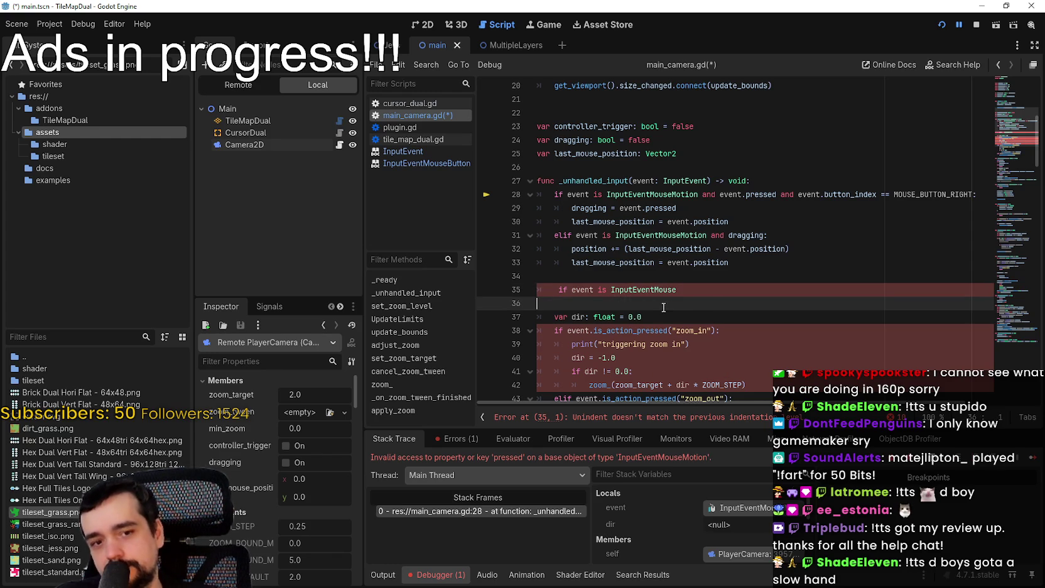
click(704, 294)
text(Moti)
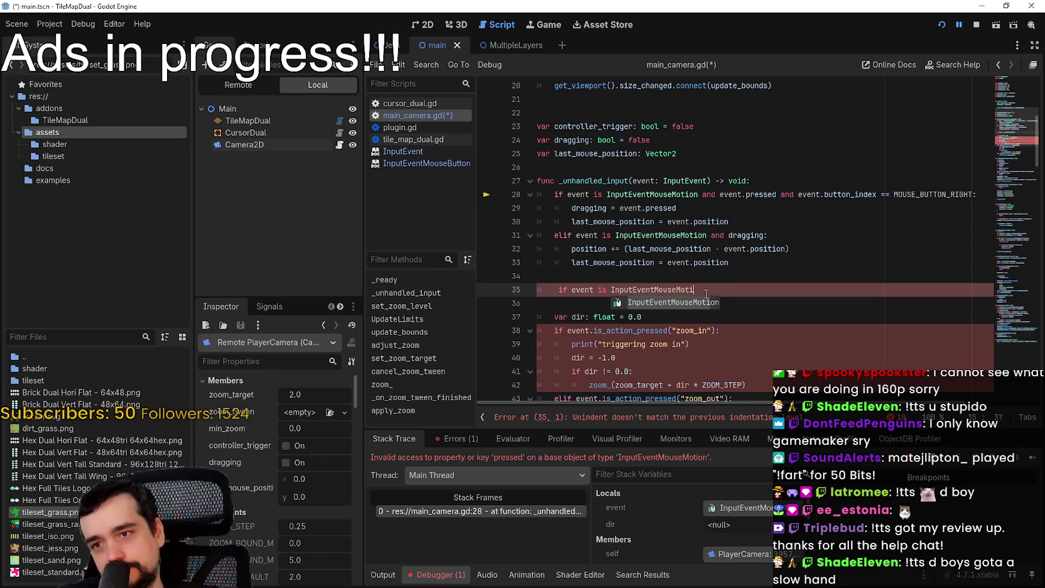
key(Return)
key(Return)
key(BackSpace)
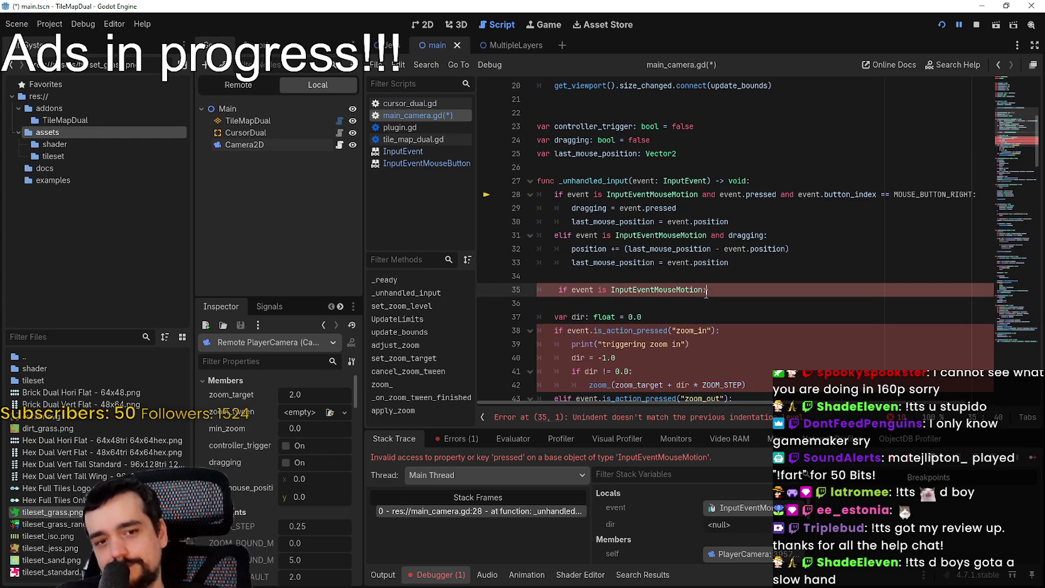
text(:)
Add a nested 'if event.is_action("camera_move")' check beneath it
key(Return)
key(BackSpace)
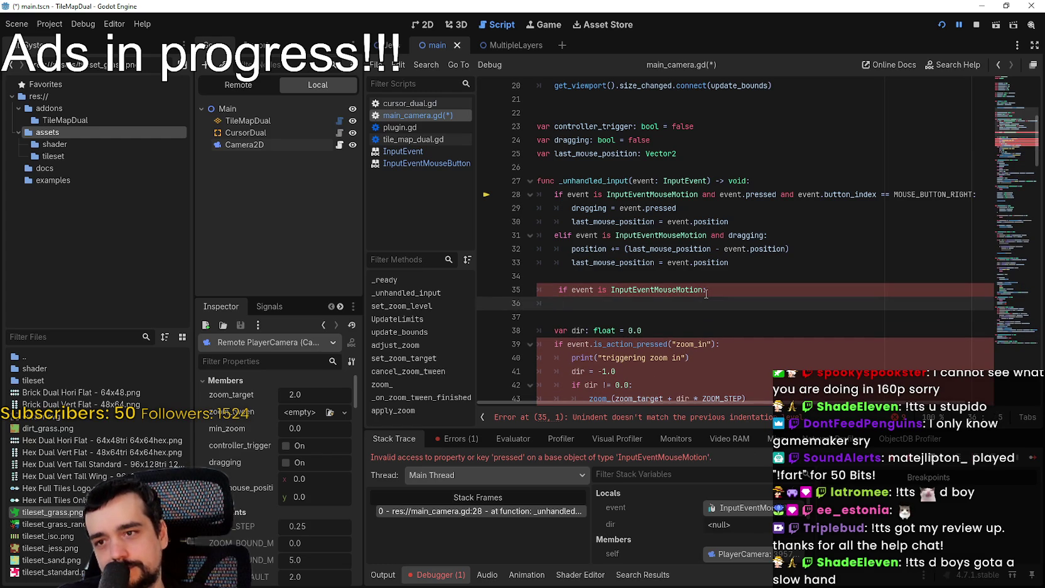
key(BackSpace)
key(BackSpace)
key(BackSpace)
text(and)
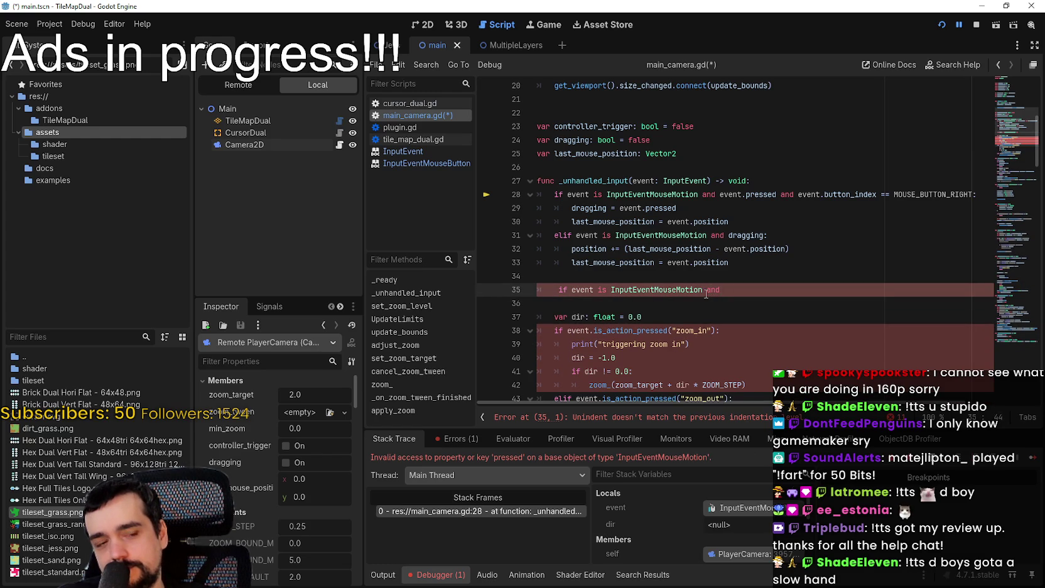
key(BackSpace)
key(BackSpace)
key(BackSpace)
key(Return)
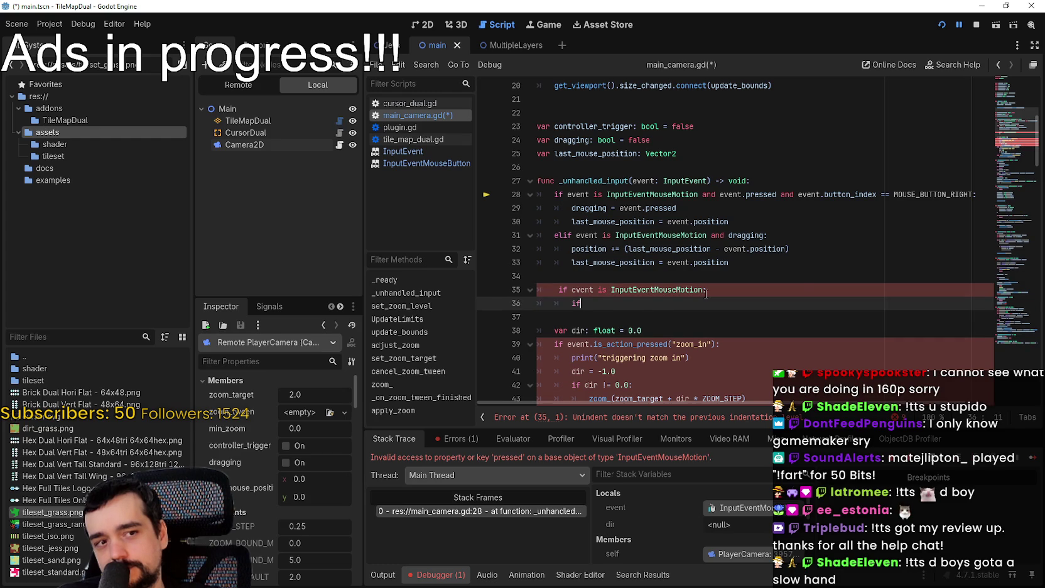
text(if event.is_a)
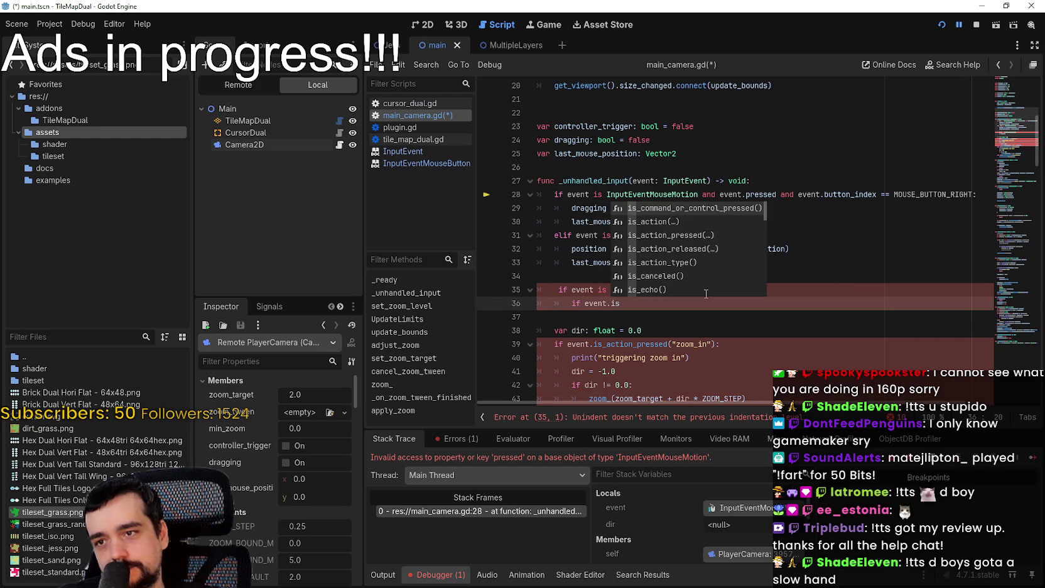
key(Return)
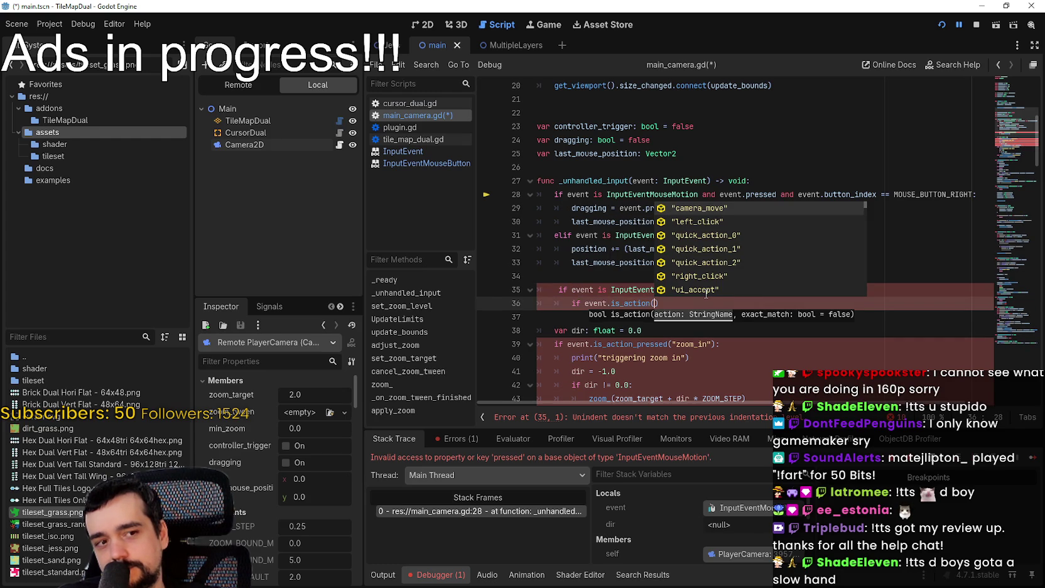
key(Return)
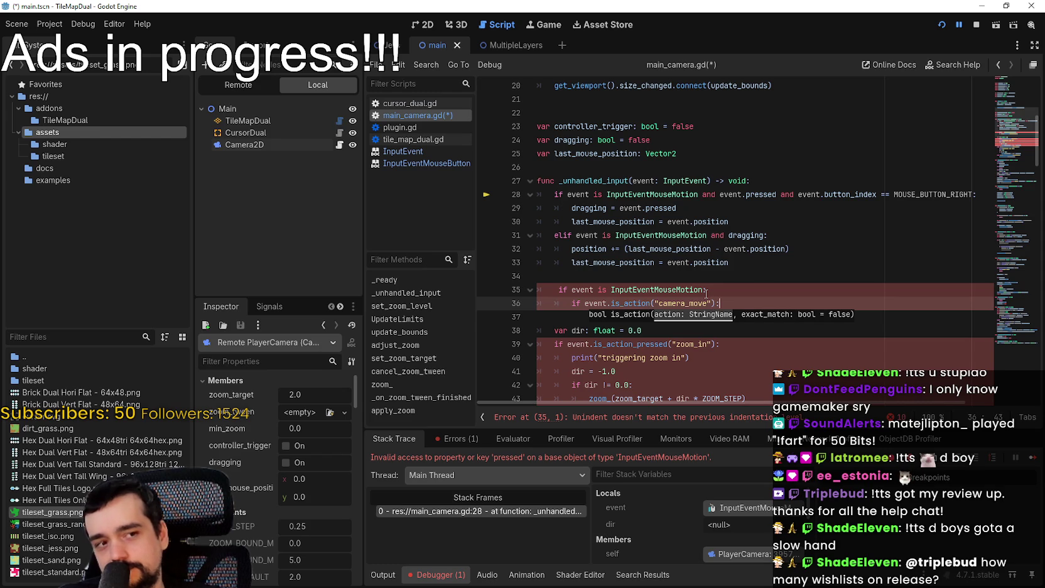
Close the camera_move check with '):' and copy line 29's 'dragging = event.pressed' onto line 37
text():)
key(Return)
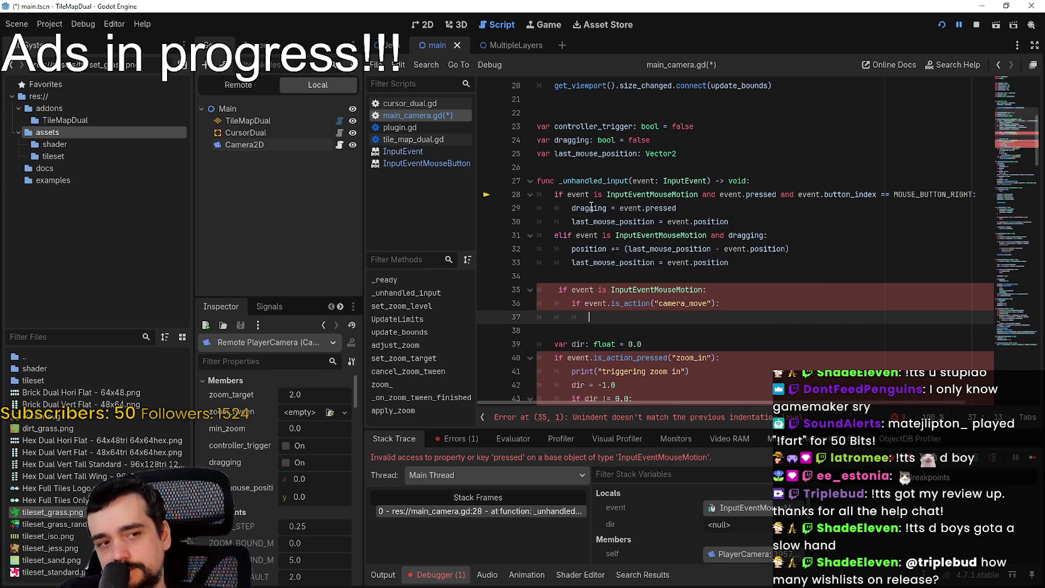
drag(572, 208, 618, 208)
key(shift+End)
key(ctrl+c)
click(631, 321)
key(ctrl+v)
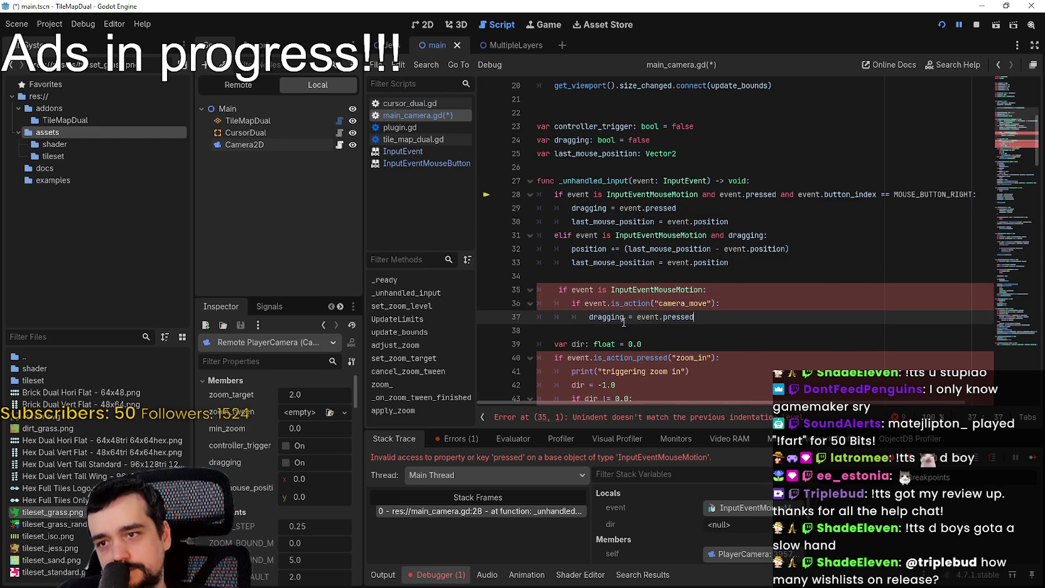
Re-indent line 35 with a single tab to clear the indentation error
drag(593, 290, 538, 289)
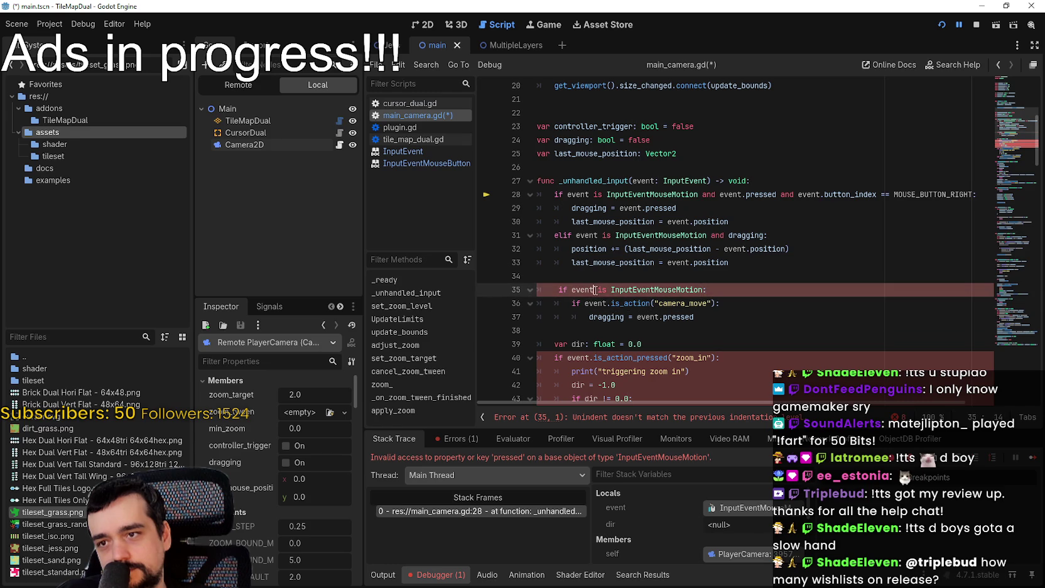
click(606, 290)
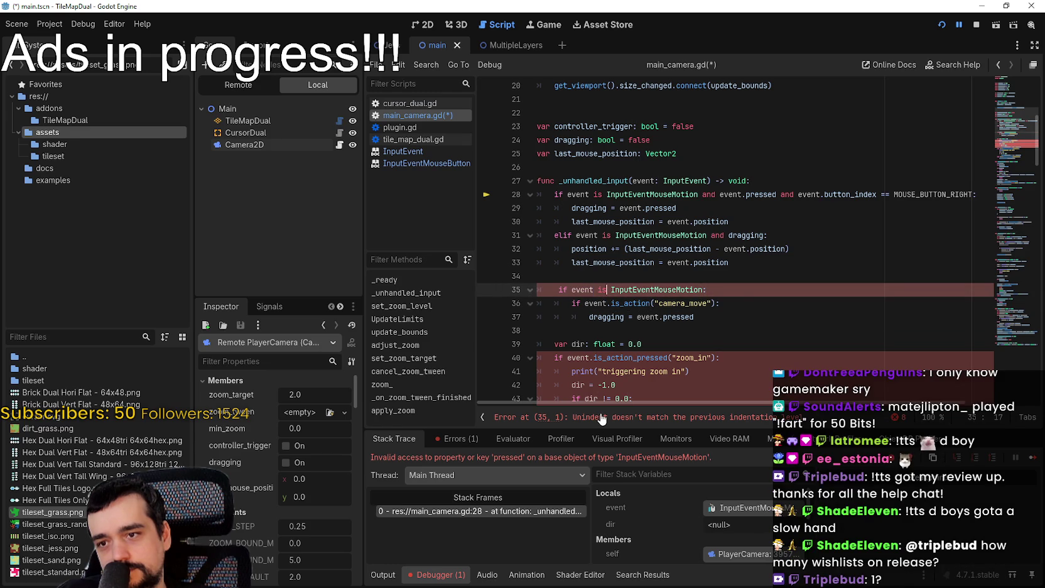
click(558, 289)
key(BackSpace)
key(BackSpace)
key(Tab)
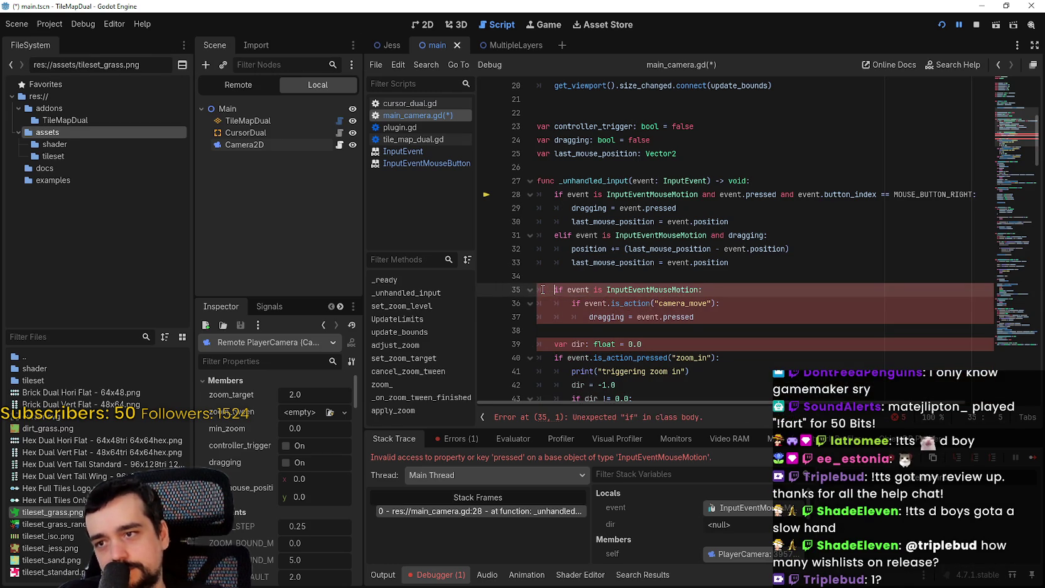
Start a dedented line 38 with 'elif' after the dragging assignment, then switch to Steam
click(727, 321)
key(Return)
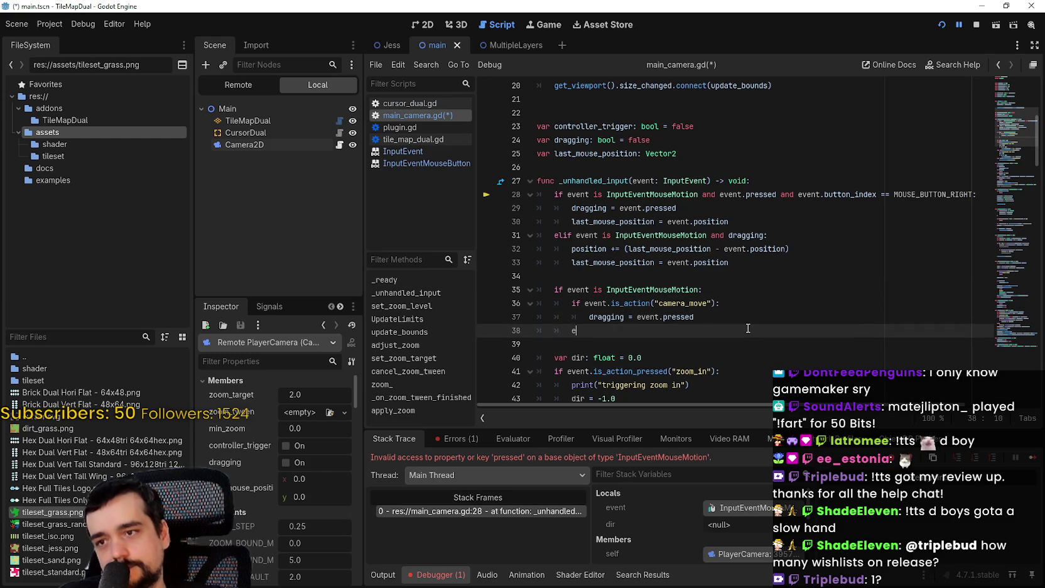
key(BackSpace)
key(BackSpace)
text(else)
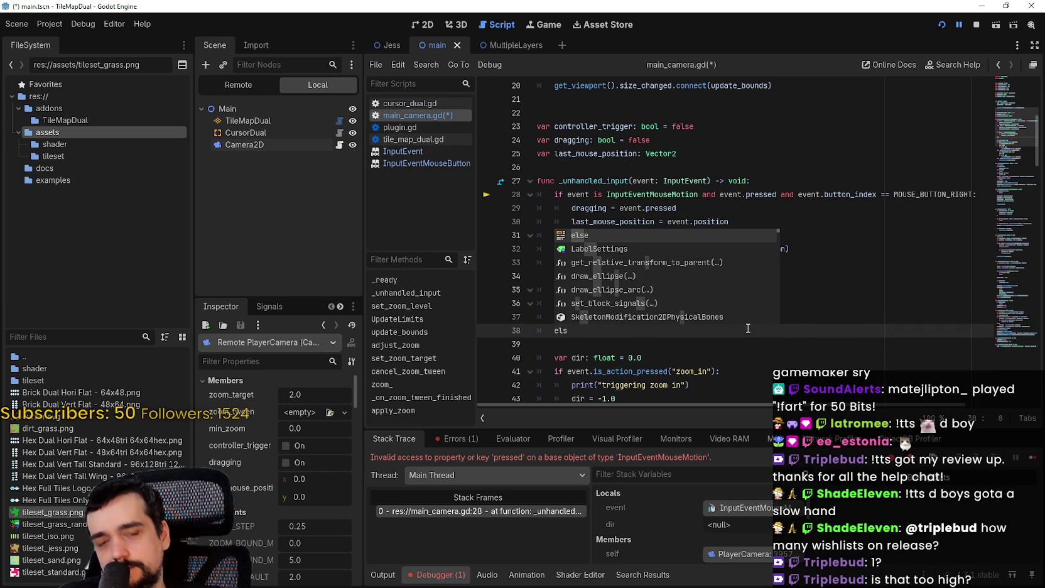
key(BackSpace)
key(BackSpace)
key(BackSpace)
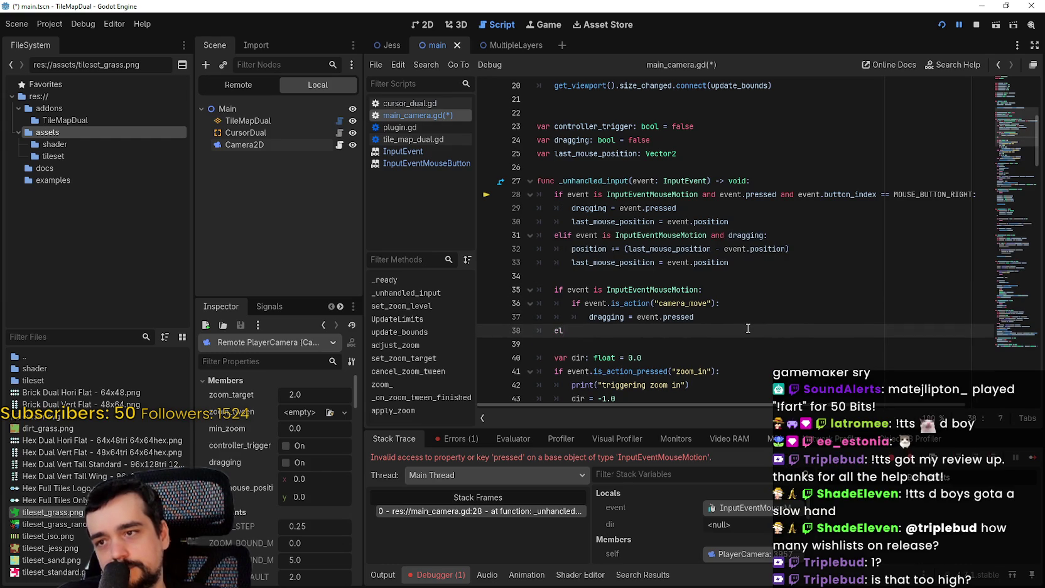
text(se)
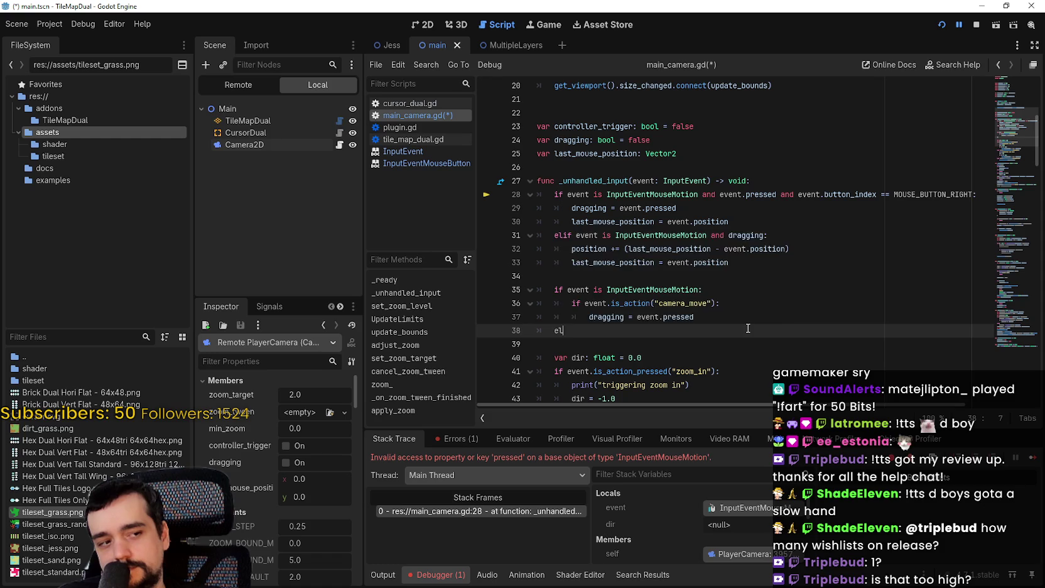
key(BackSpace)
key(BackSpace)
text(elif)
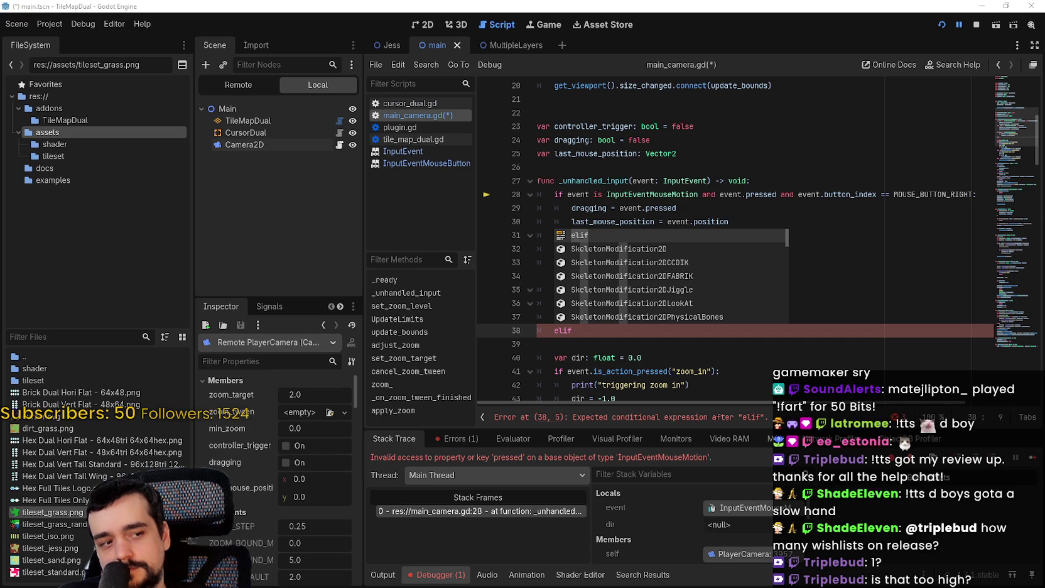
key(alt+Tab)
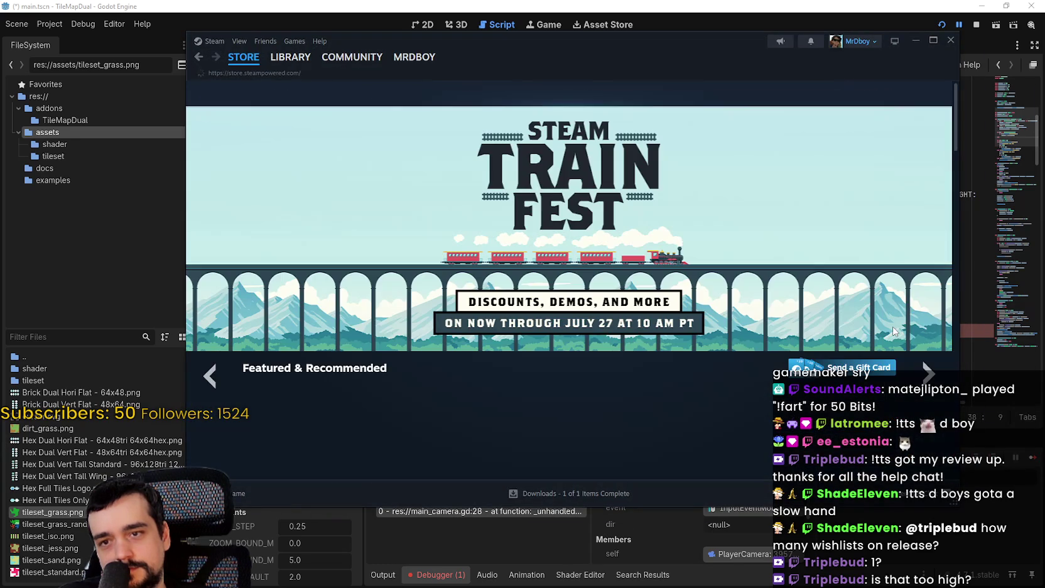
Search the Steam store for MR FARMBOY and show its community reviews in All Languages
click(652, 92)
text(MR FARMBOY)
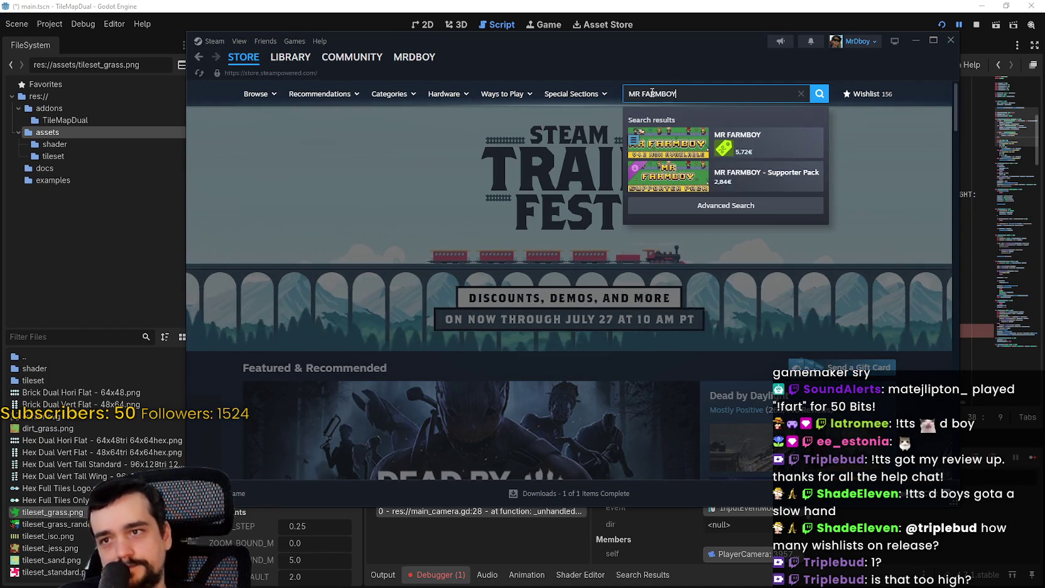
click(715, 139)
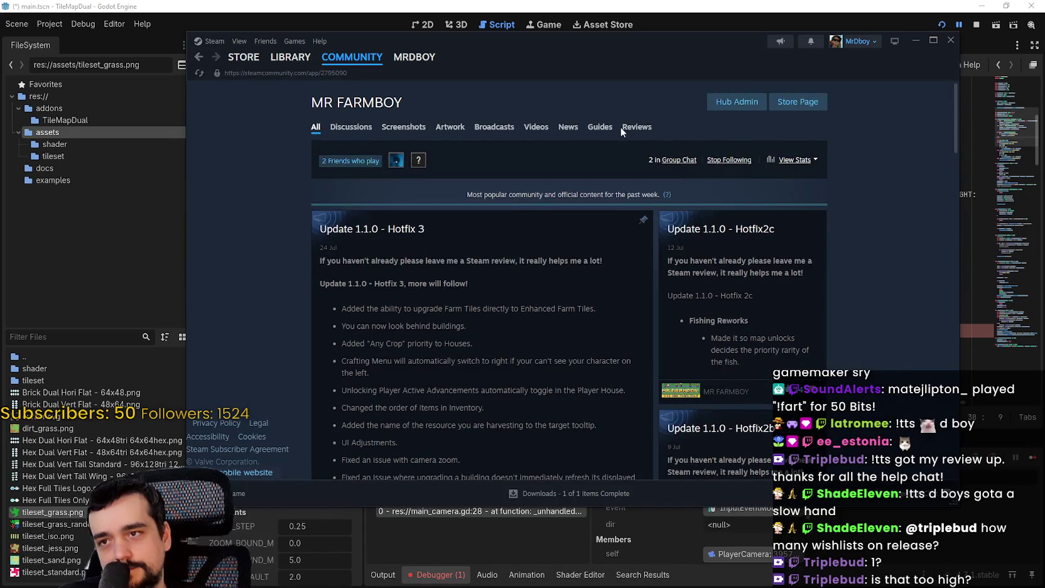
click(627, 129)
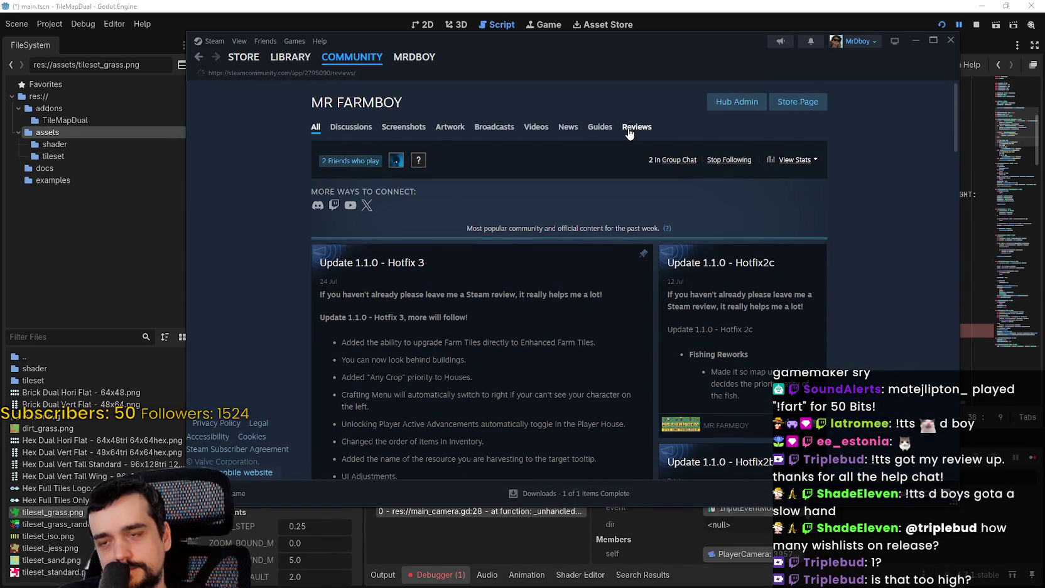
click(717, 154)
click(697, 169)
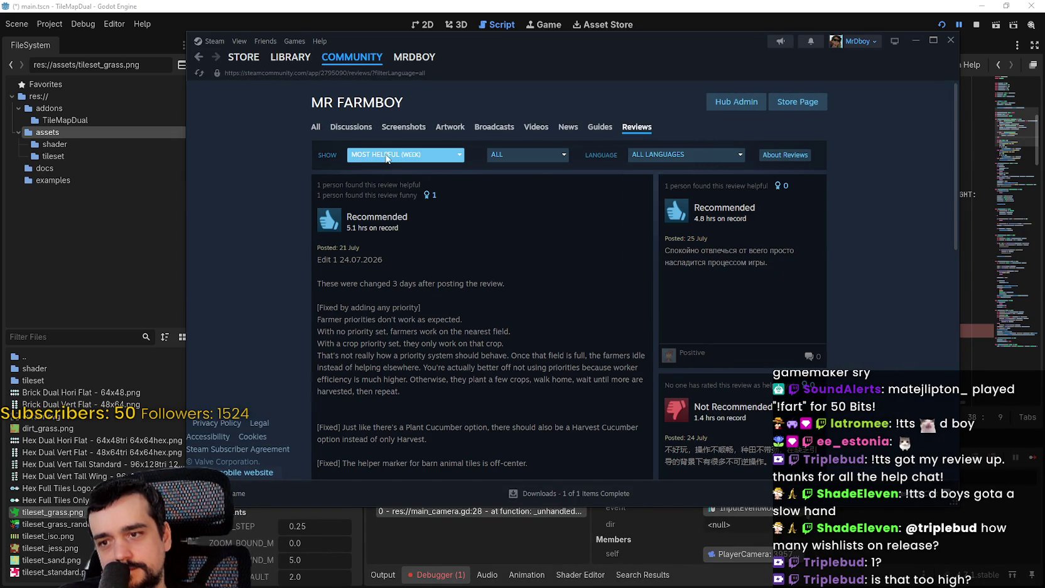
Sort the MR FARMBOY reviews by Most Recent and scroll through them
click(386, 155)
click(413, 263)
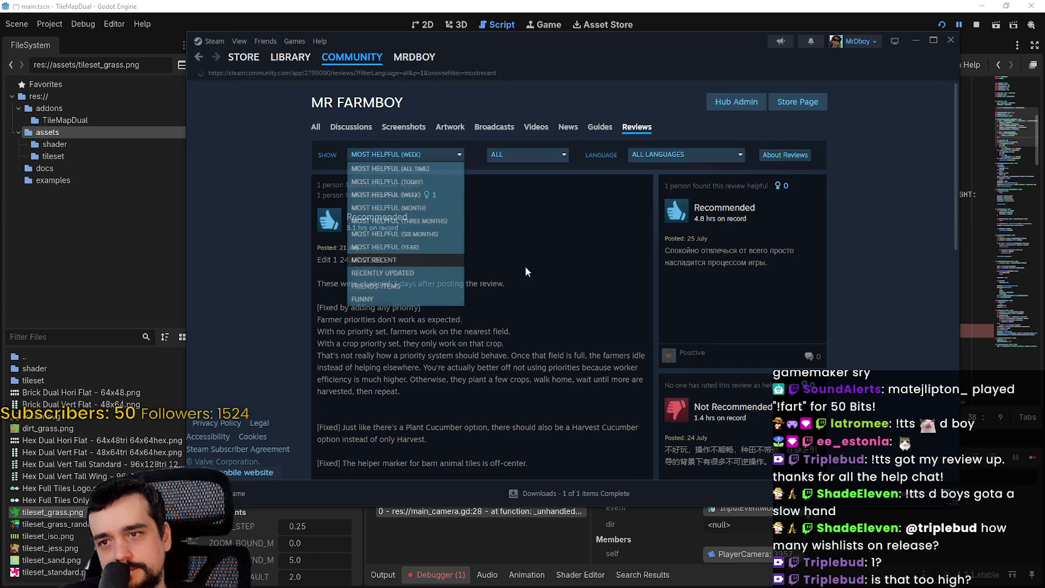
scroll(877, 245, down, 2)
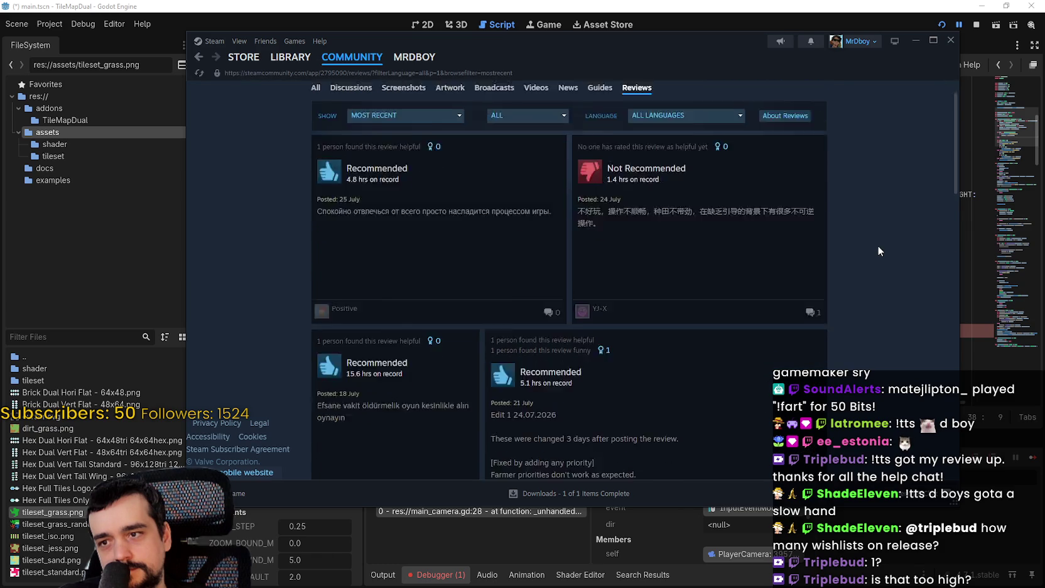
scroll(878, 251, down, 2)
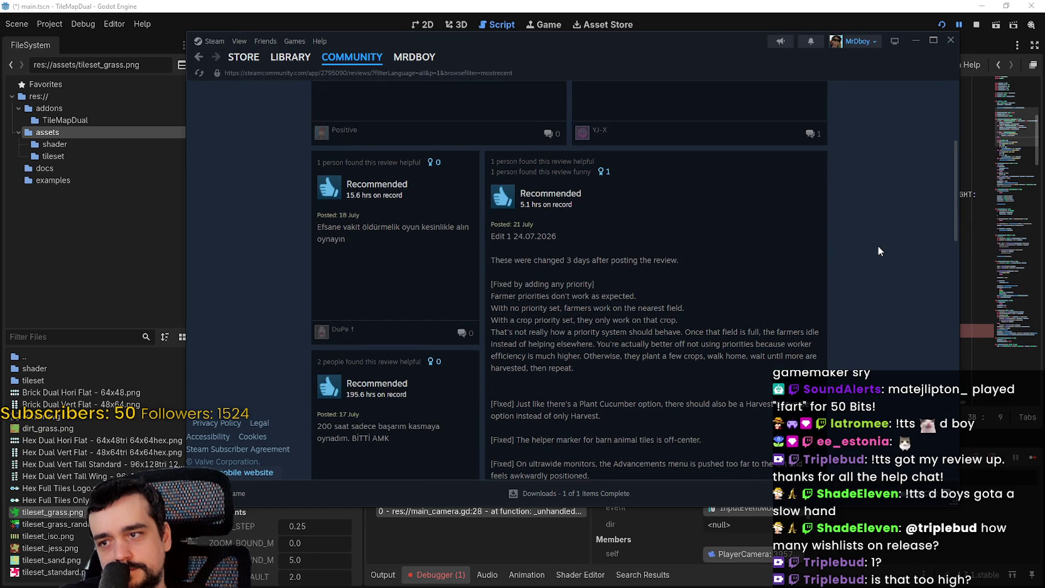
scroll(878, 251, down, 3)
scroll(877, 250, down, 3)
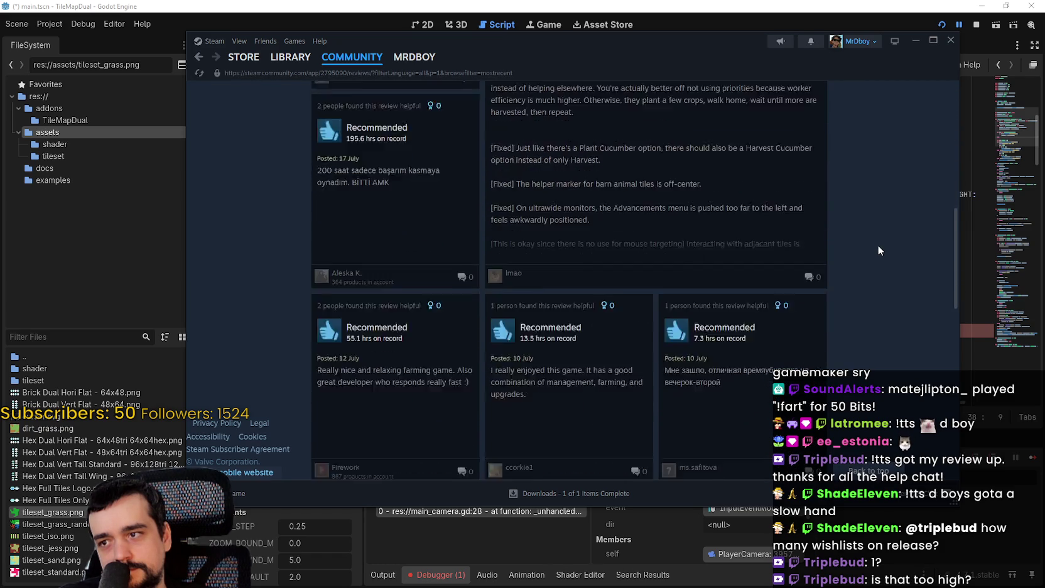
scroll(878, 250, up, 1)
scroll(878, 250, down, 5)
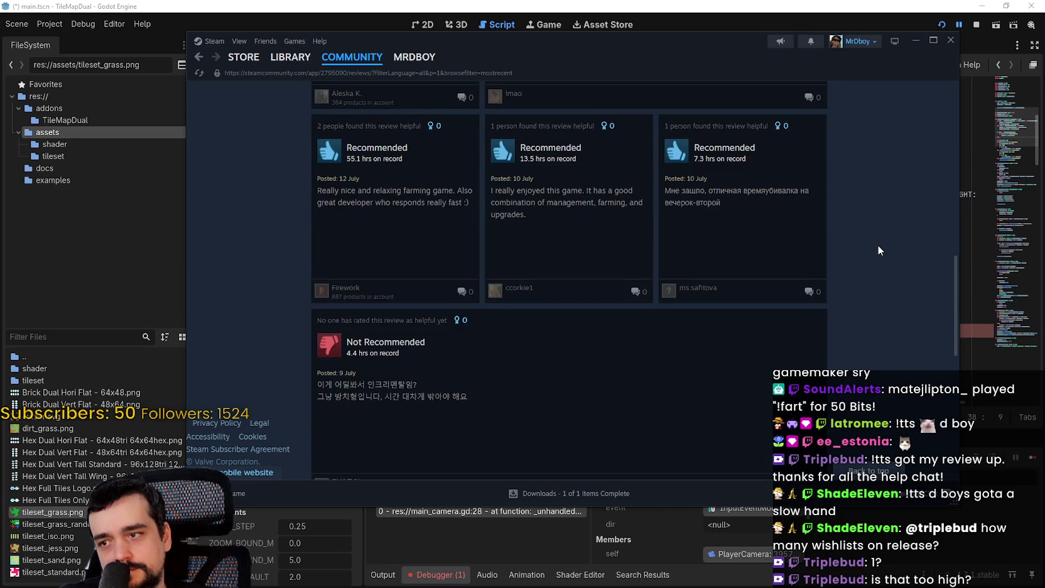
scroll(878, 250, down, 3)
scroll(878, 245, up, 10)
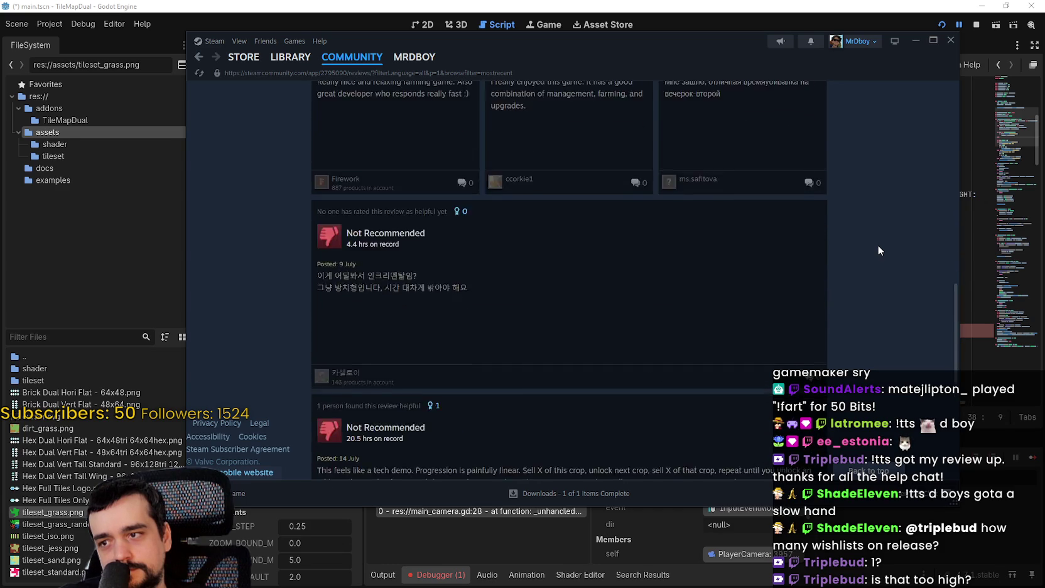
scroll(872, 249, up, 1)
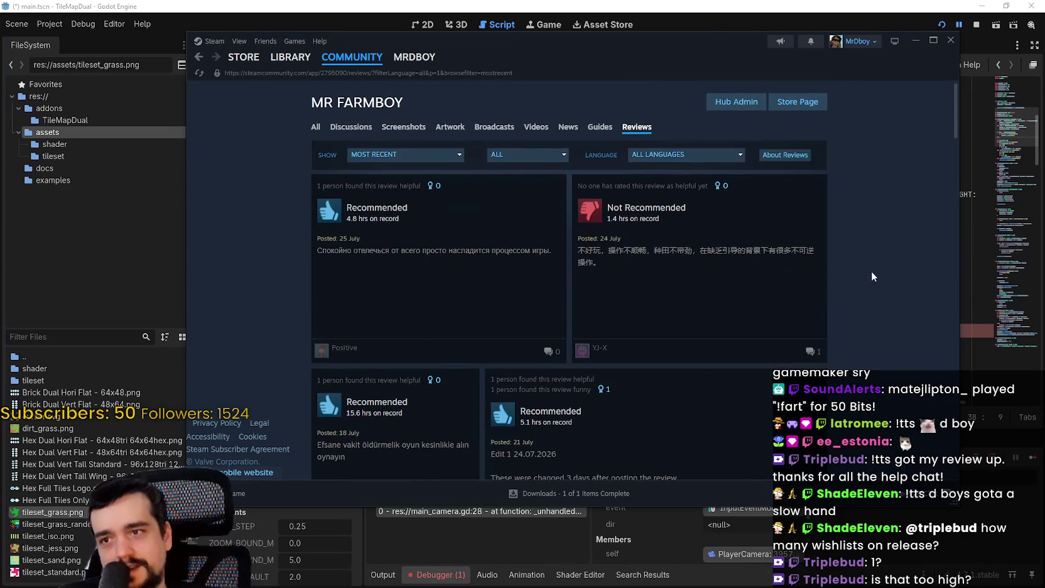
Dismiss a stray context menu and bring Godot back to the front
right_click(867, 278)
click(889, 170)
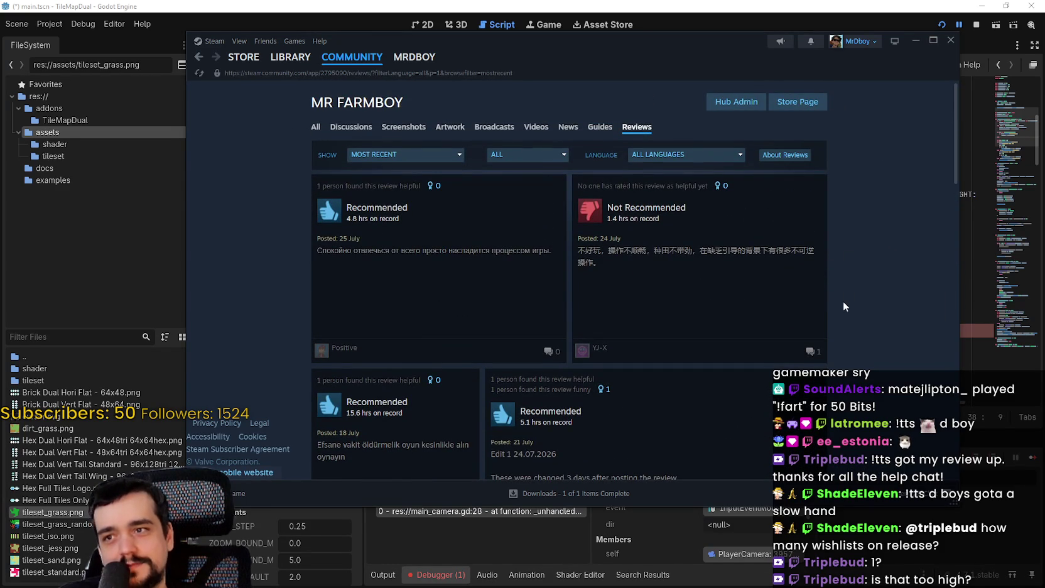
click(567, 5)
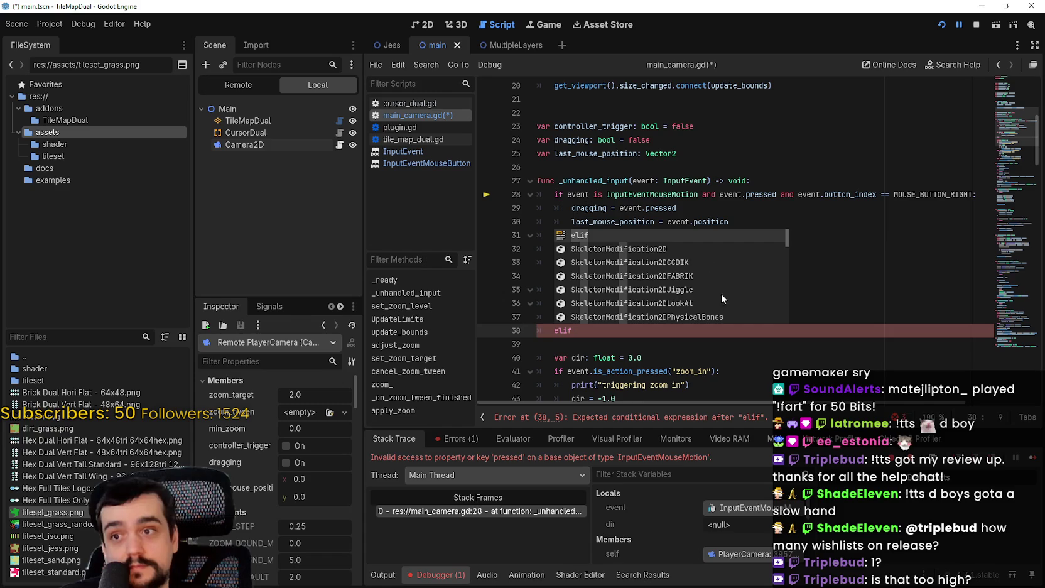
Complete line 38 as 'elif event is InputEventMouseMotion and dragging:'
click(624, 329)
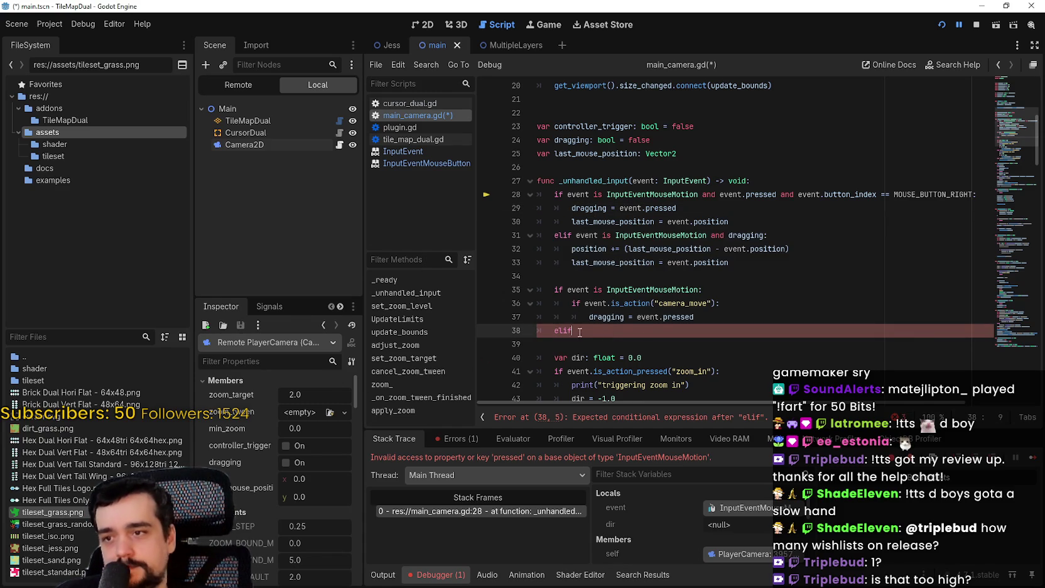
text(eventis I)
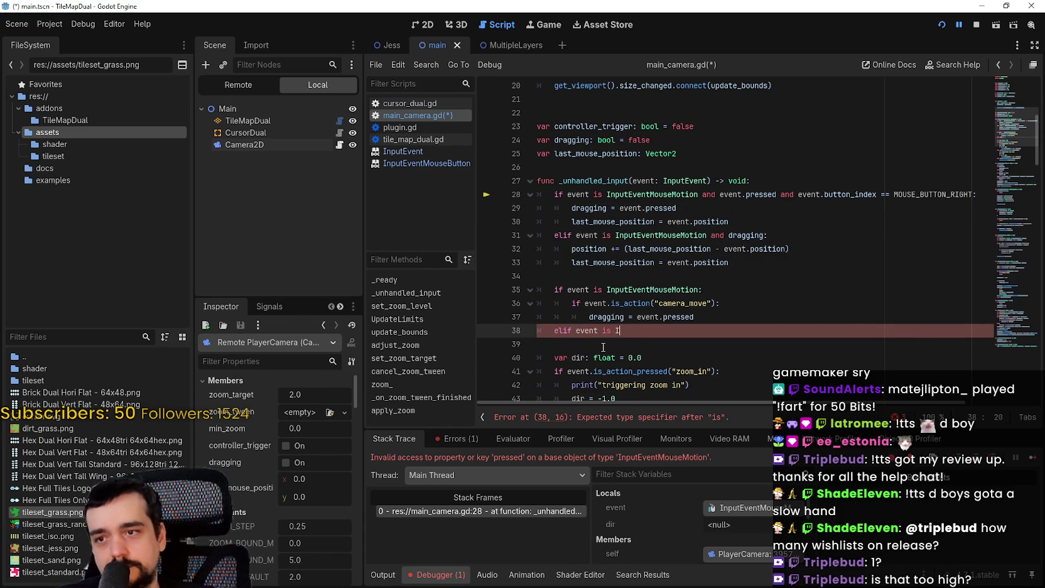
text(nput)
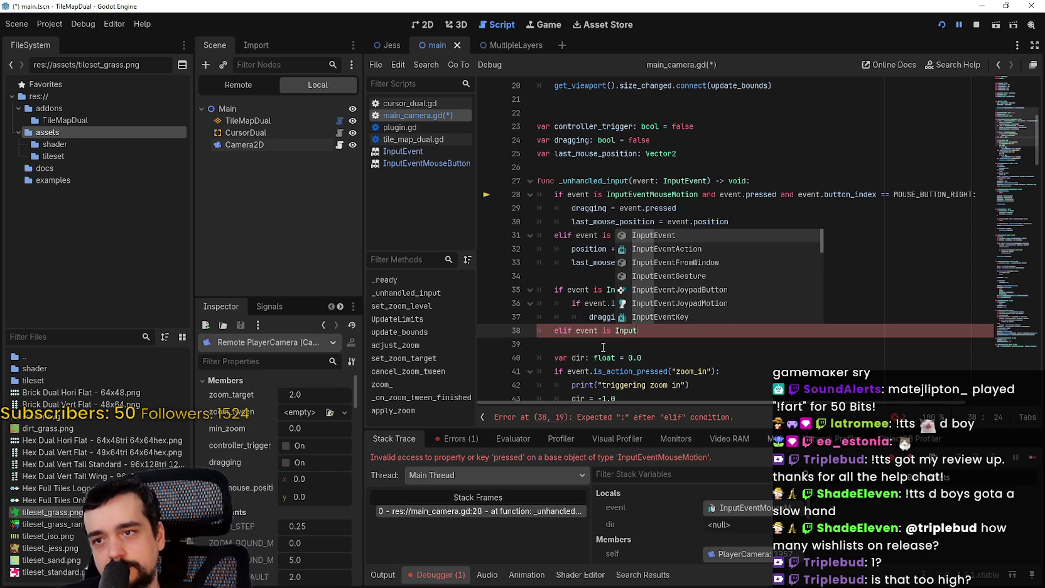
text(EventM)
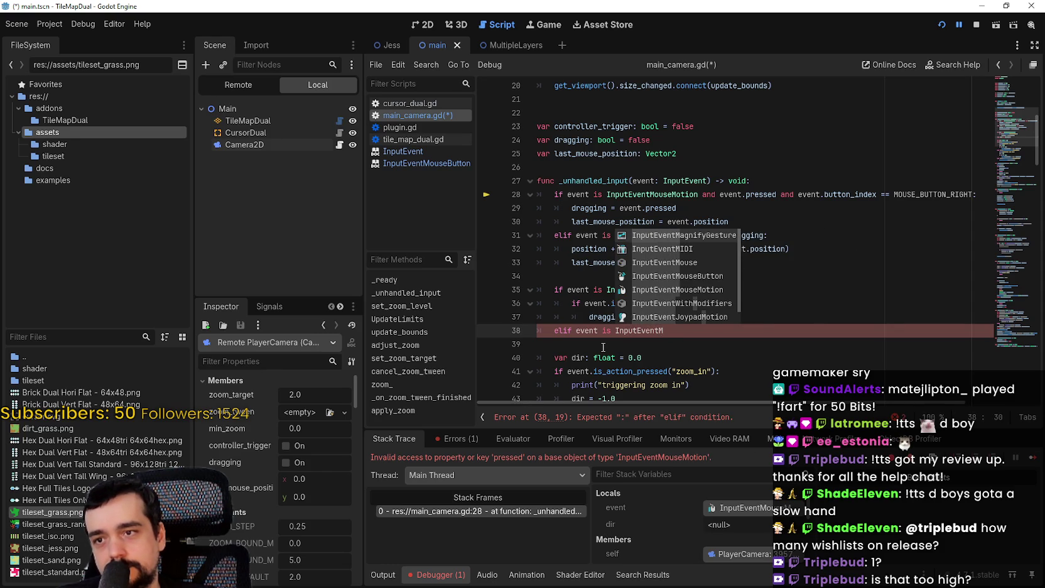
text(ouse)
key(Down)
key(Down)
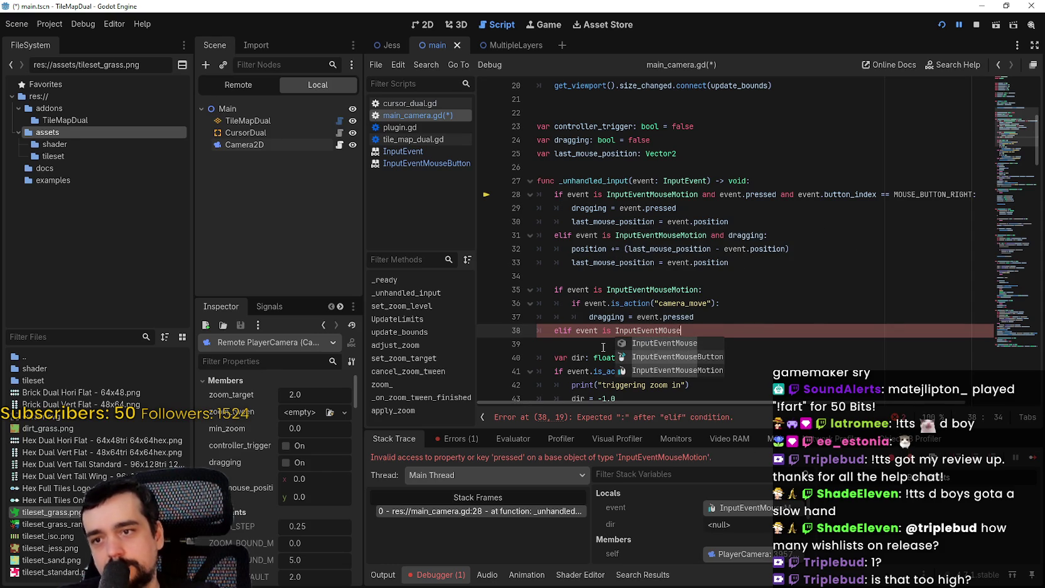
key(Return)
text(and )
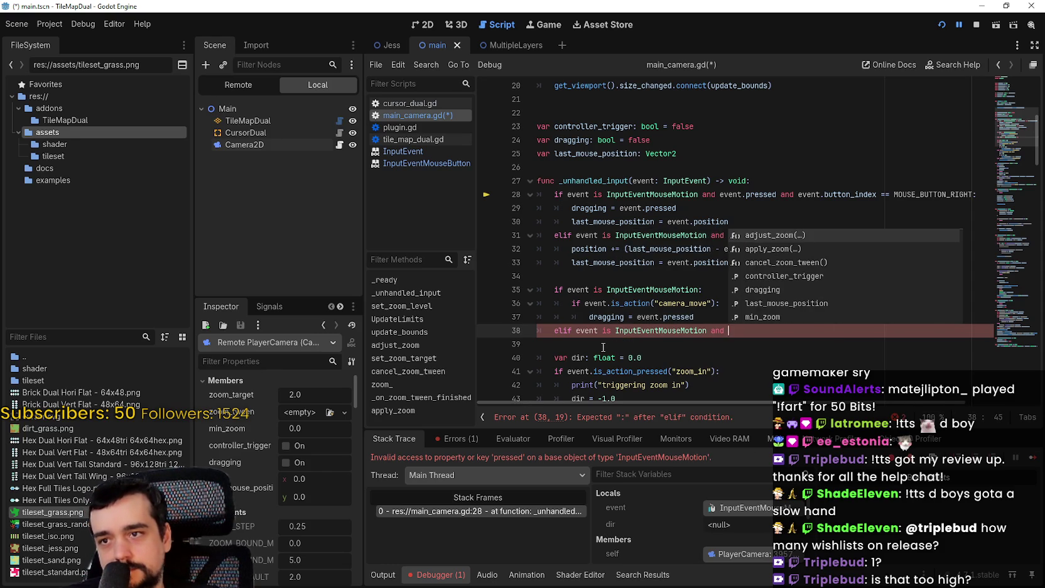
text(dragging:)
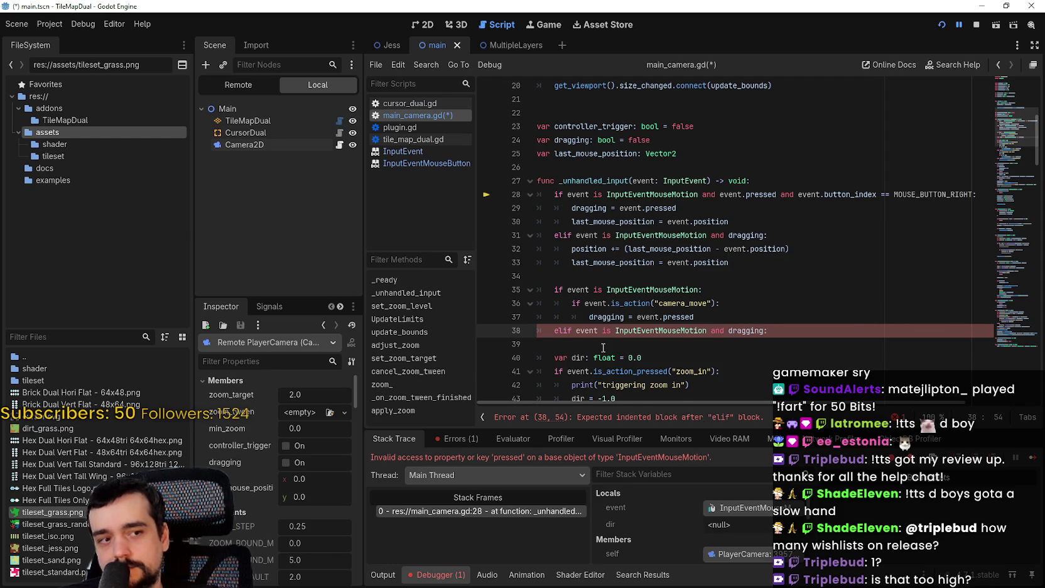
key(Return)
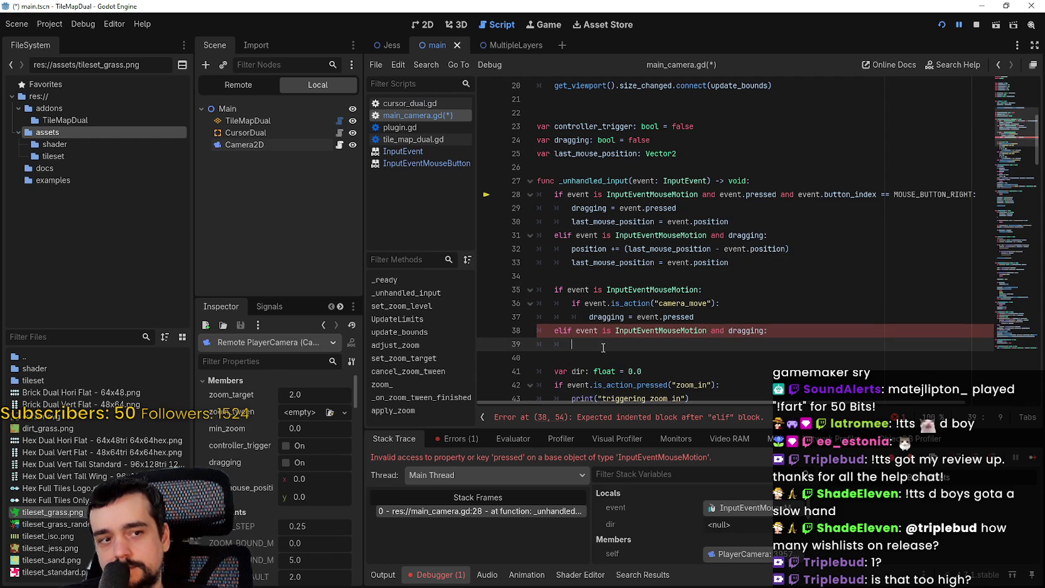
Paste the camera position update lines into the new branch and comment out old lines 28–33
mouse_move(793, 264)
mouse_down()
mouse_move(568, 263)
mouse_move(568, 249)
mouse_up()
key(ctrl+c)
drag(571, 344, 527, 343)
key(ctrl+v)
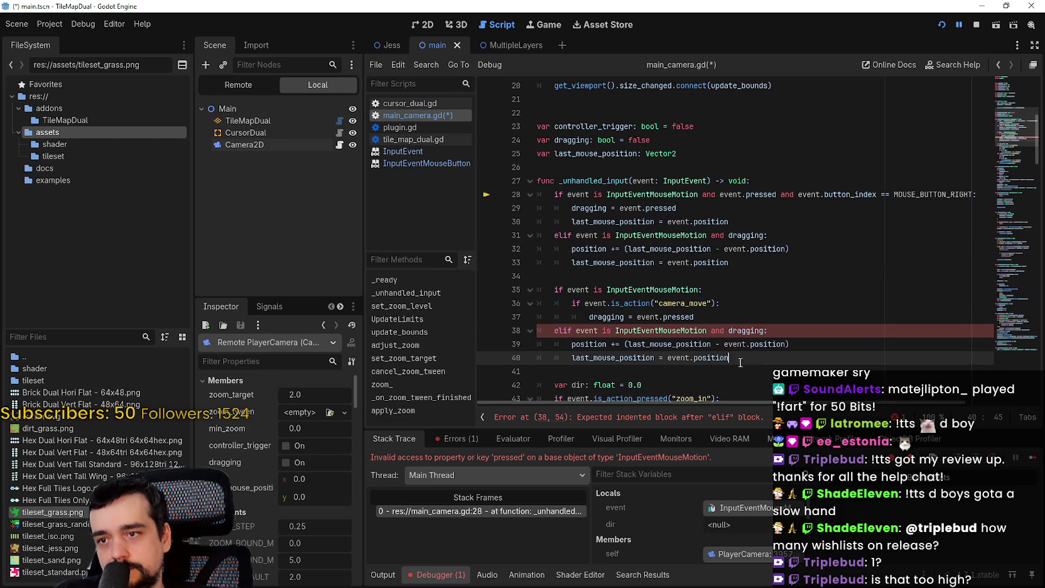
click(668, 357)
mouse_move(727, 264)
mouse_down()
mouse_move(747, 236)
mouse_move(518, 195)
mouse_up()
key(ctrl+k)
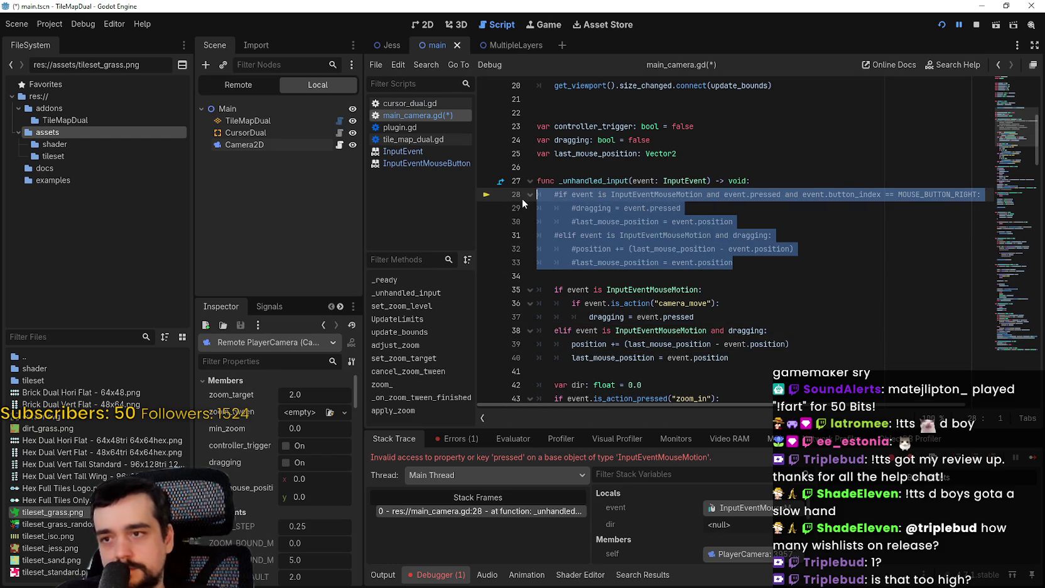
Remove the blank line before the new branch and save main_camera.gd
click(585, 270)
key(BackSpace)
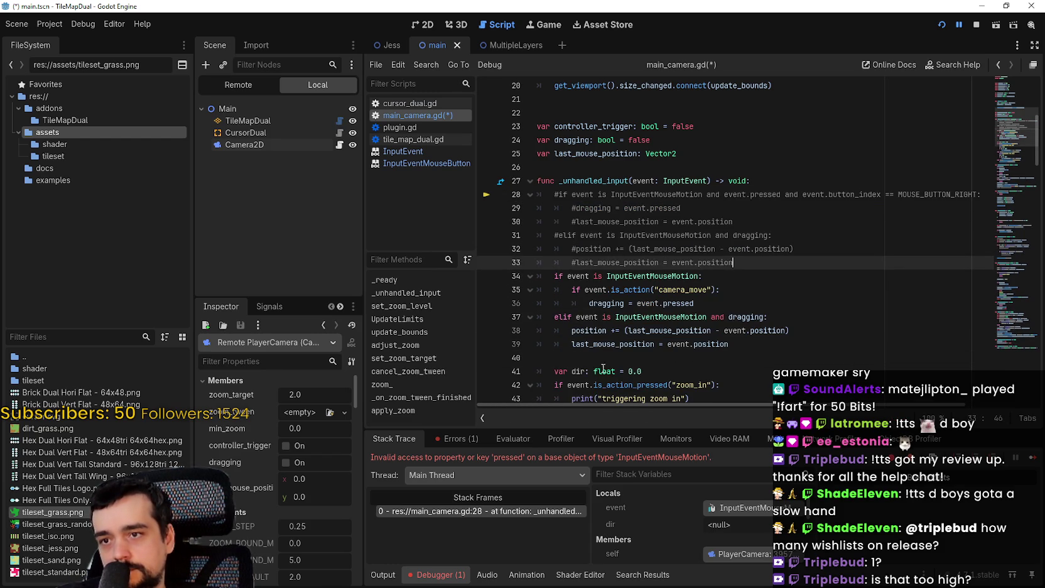
click(610, 356)
key(ctrl+s)
Add 'last_mouse_position = event.position' under 'dragging = event.pressed', then run the game
click(760, 285)
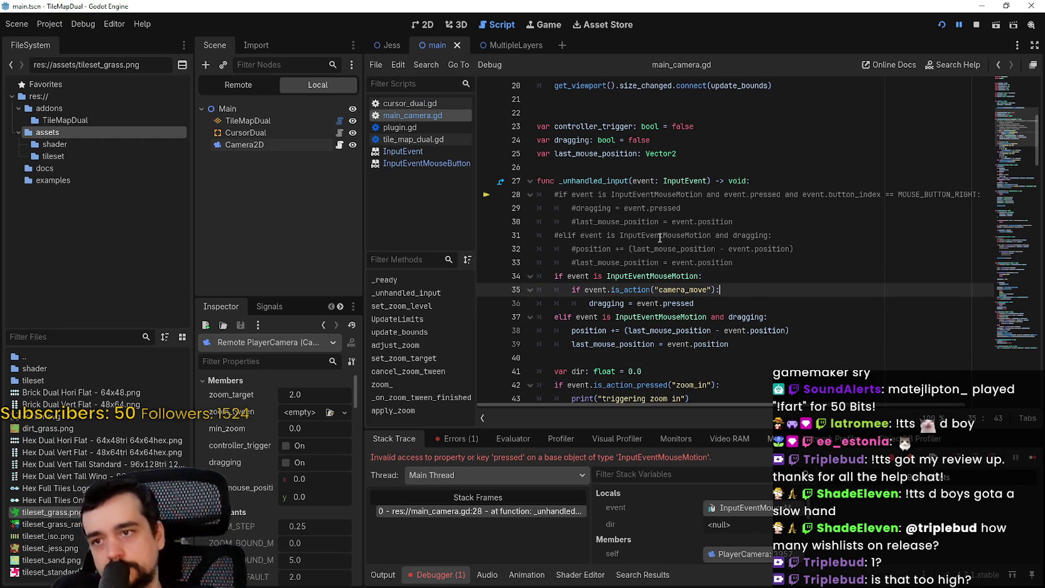
drag(733, 221, 576, 221)
click(773, 306)
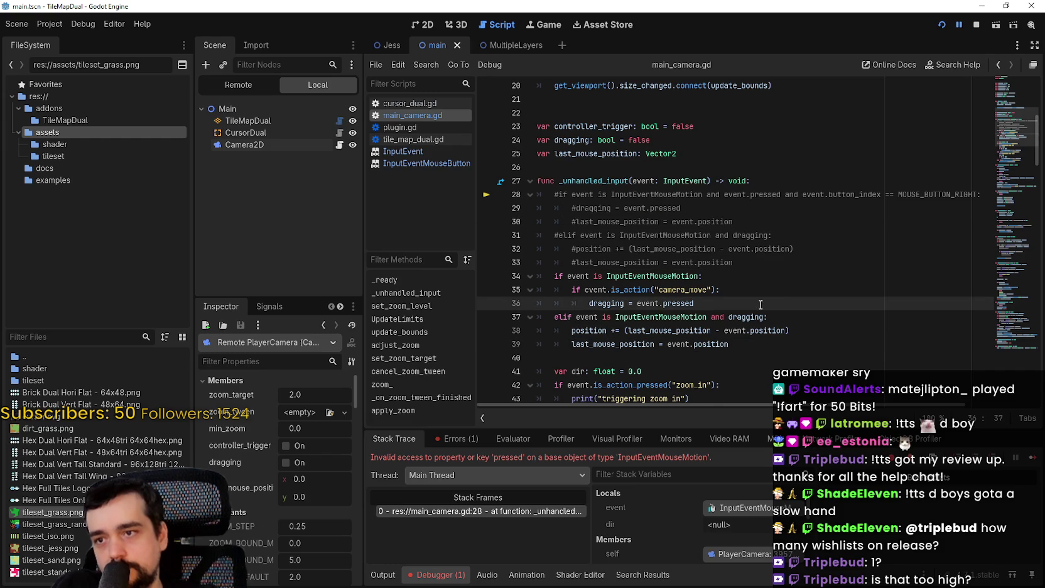
key(Return)
text(last_mouse_position = event.position)
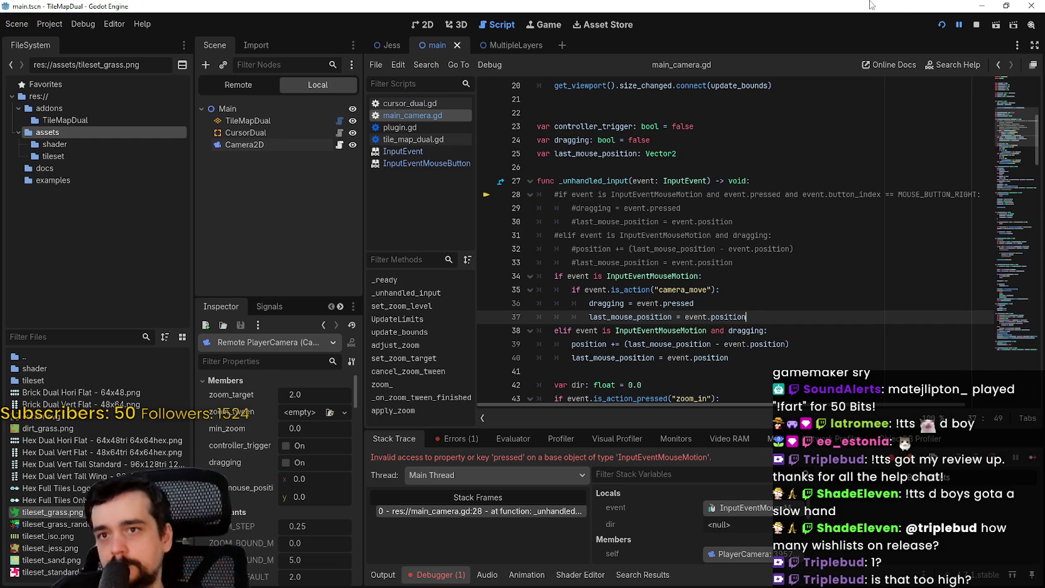
click(941, 25)
Restart the game, paint grass trails and a loop across the map, then stop with F8
click(940, 25)
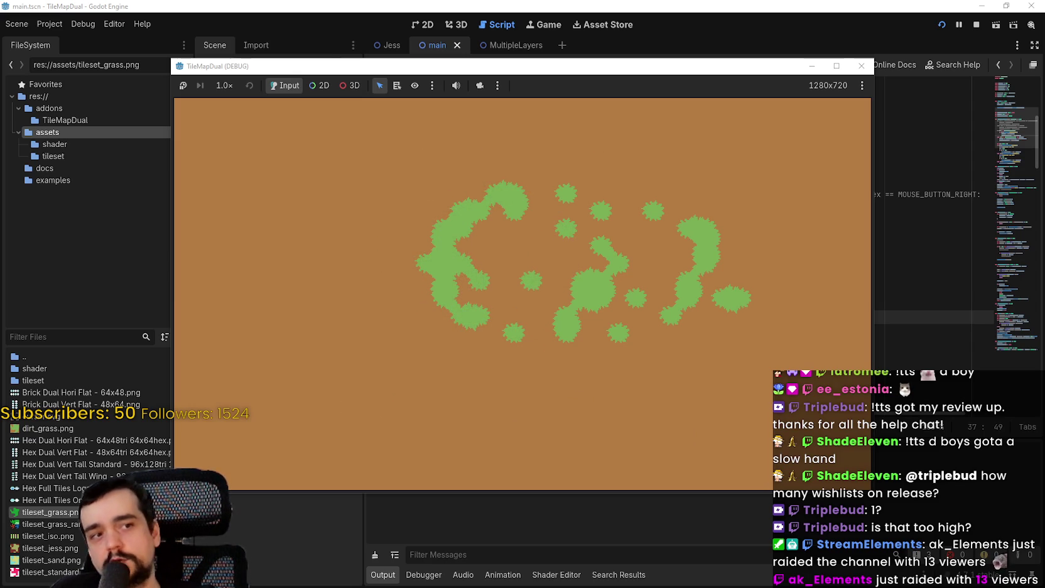
mouse_move(505, 245)
mouse_down()
mouse_move(227, 274)
mouse_move(516, 231)
mouse_move(402, 308)
mouse_move(672, 320)
mouse_move(563, 257)
mouse_up()
click(563, 257)
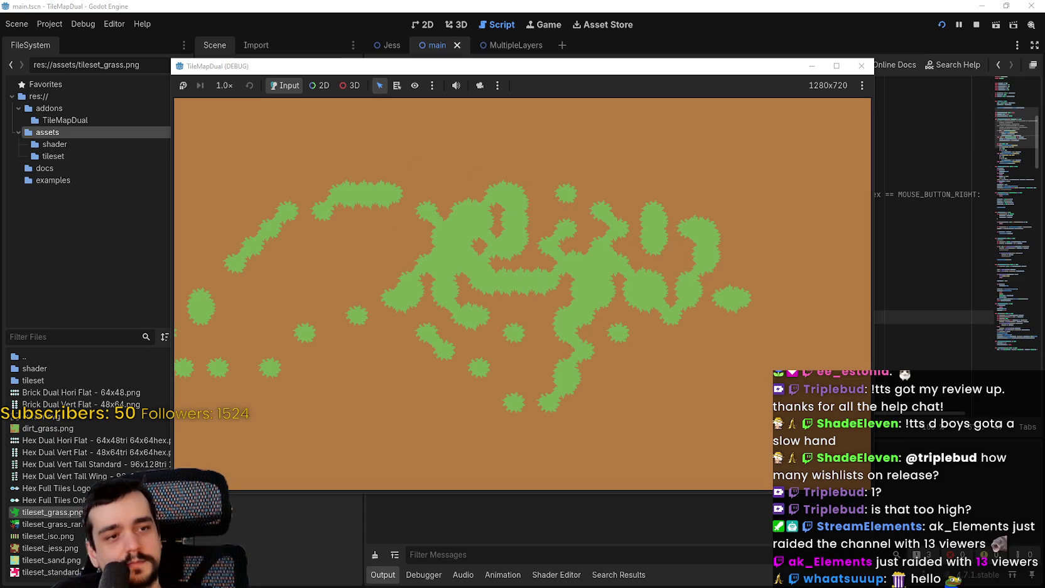
drag(656, 241, 680, 196)
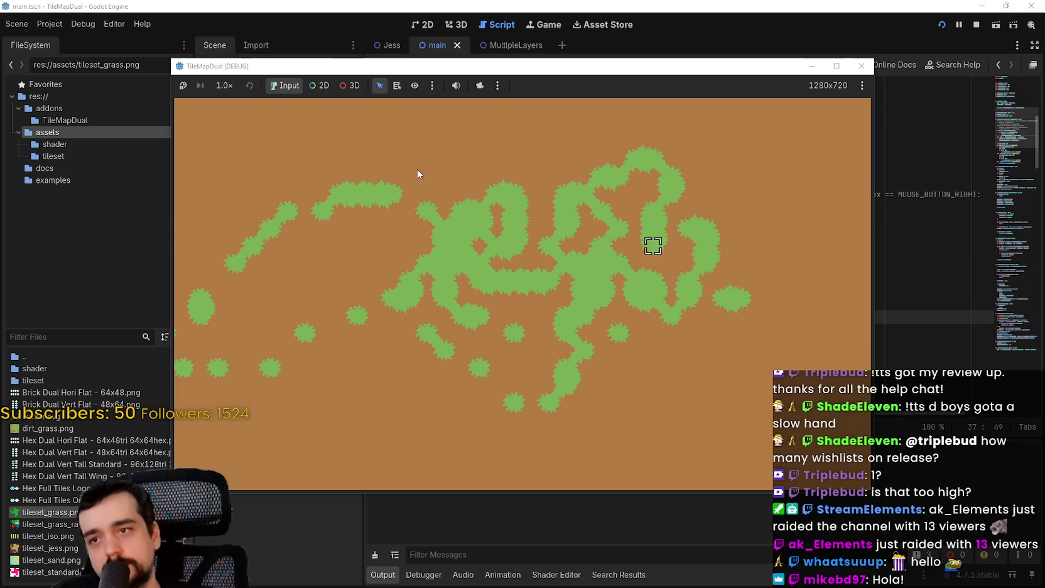
key(F8)
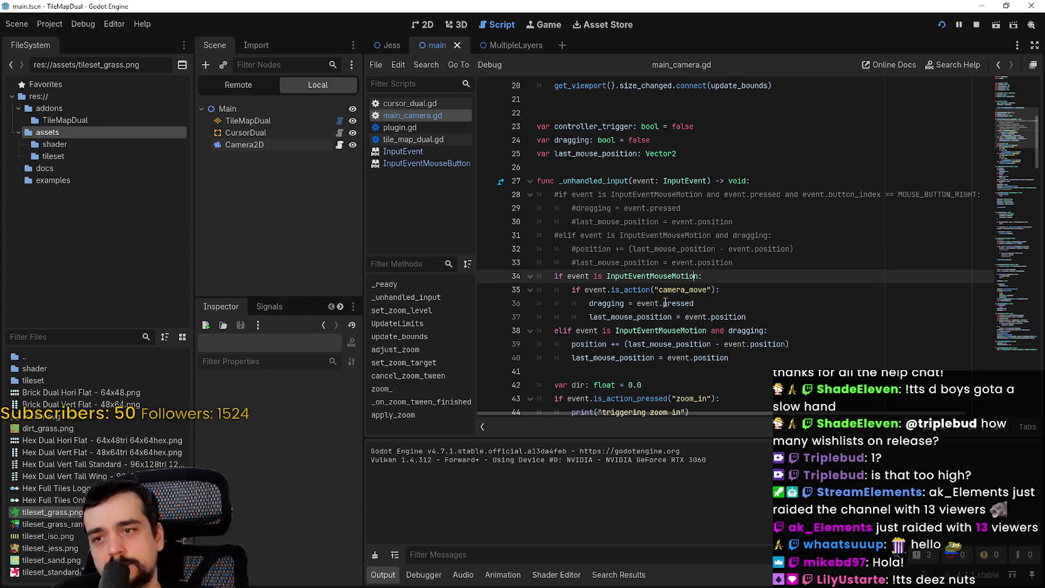
Rerun the game from the script, show the Debugger panel, and stop the running game
click(609, 333)
click(579, 372)
click(570, 358)
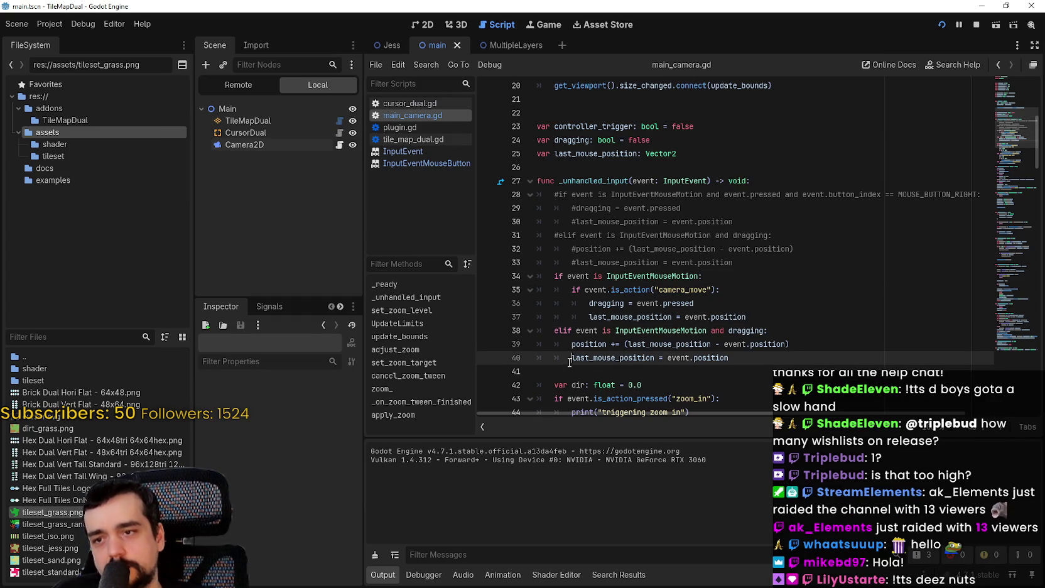
click(584, 304)
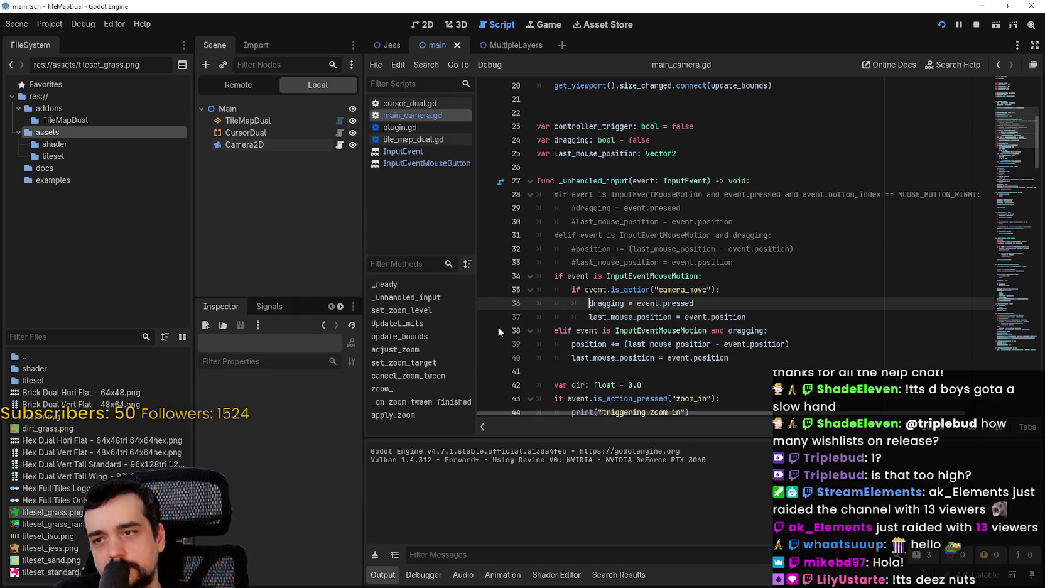
key(F5)
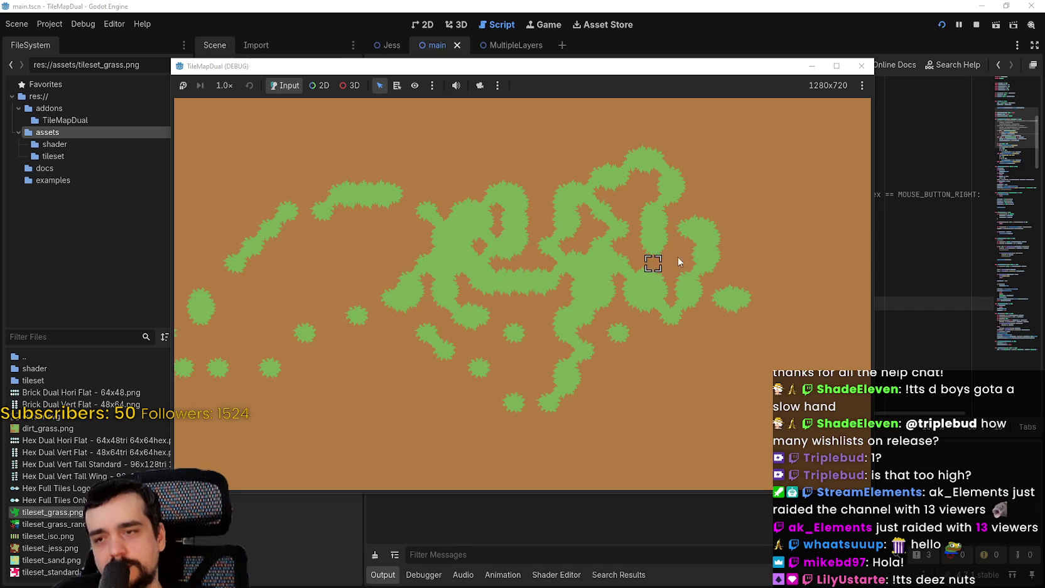
key(alt+Tab)
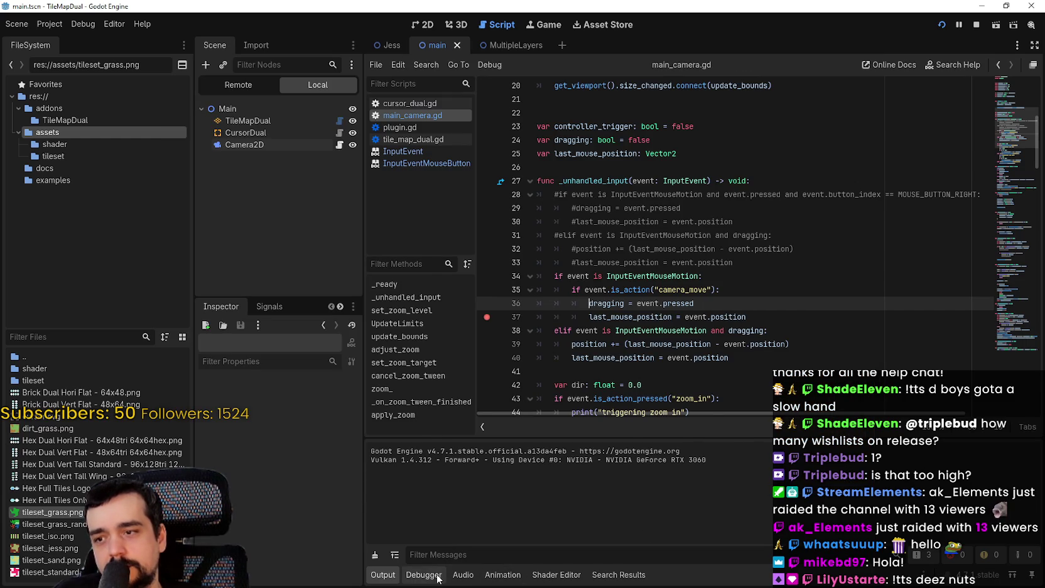
click(438, 578)
click(785, 294)
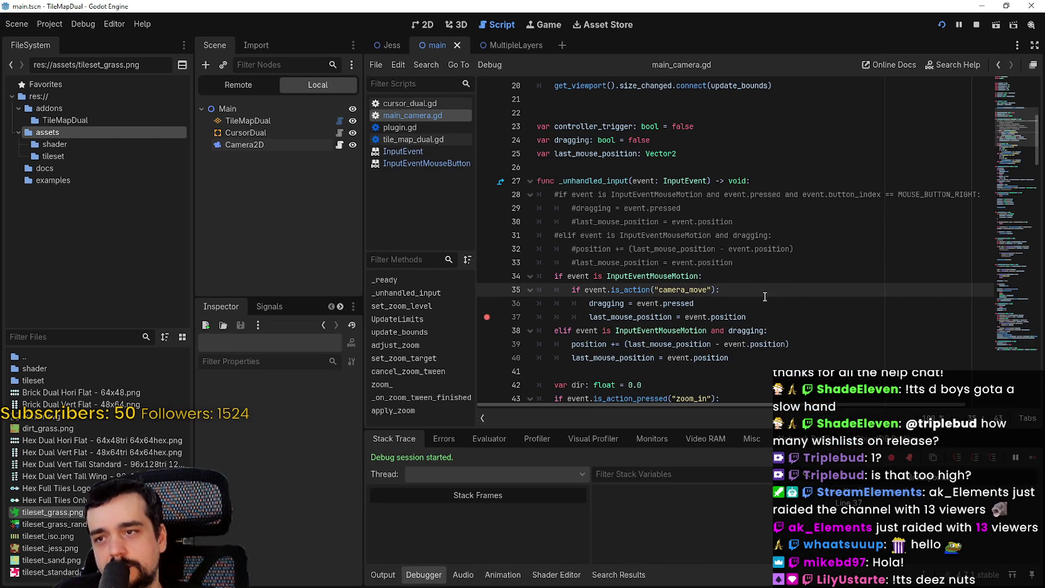
click(976, 25)
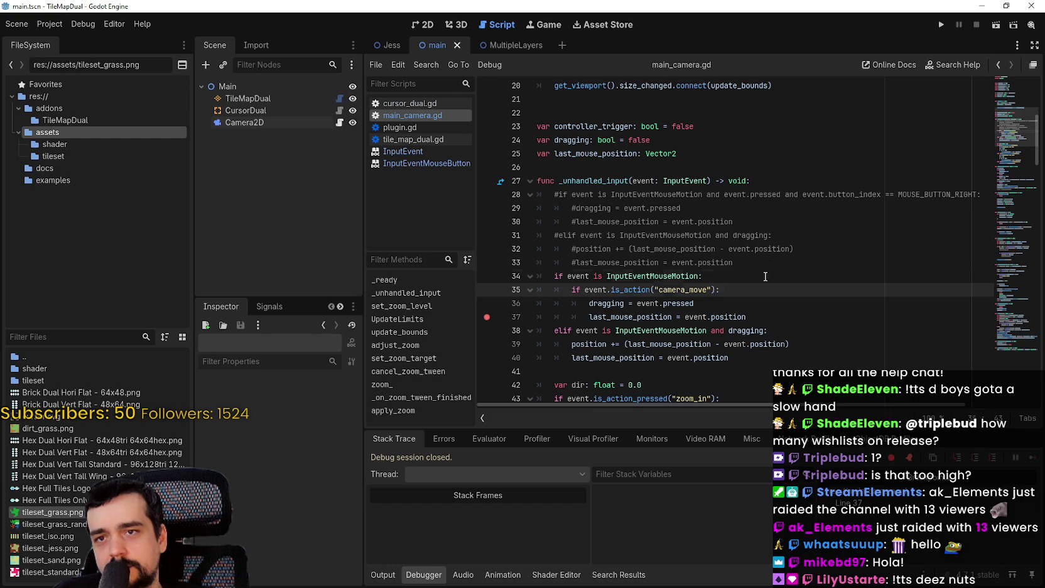
Select the camera_move action name and the _unhandled_input function name in the script
click(765, 277)
click(773, 344)
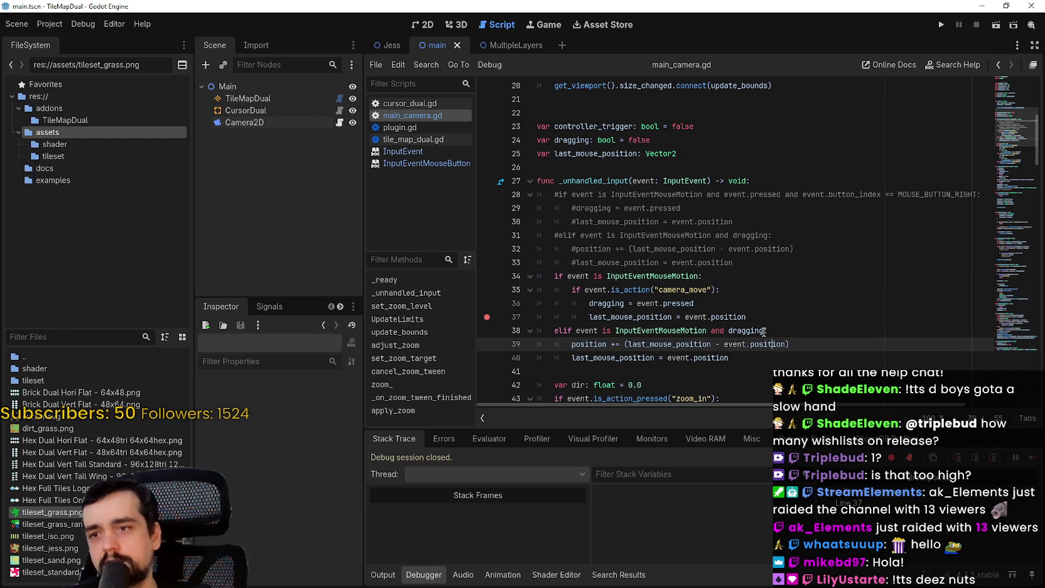
mouse_move(760, 331)
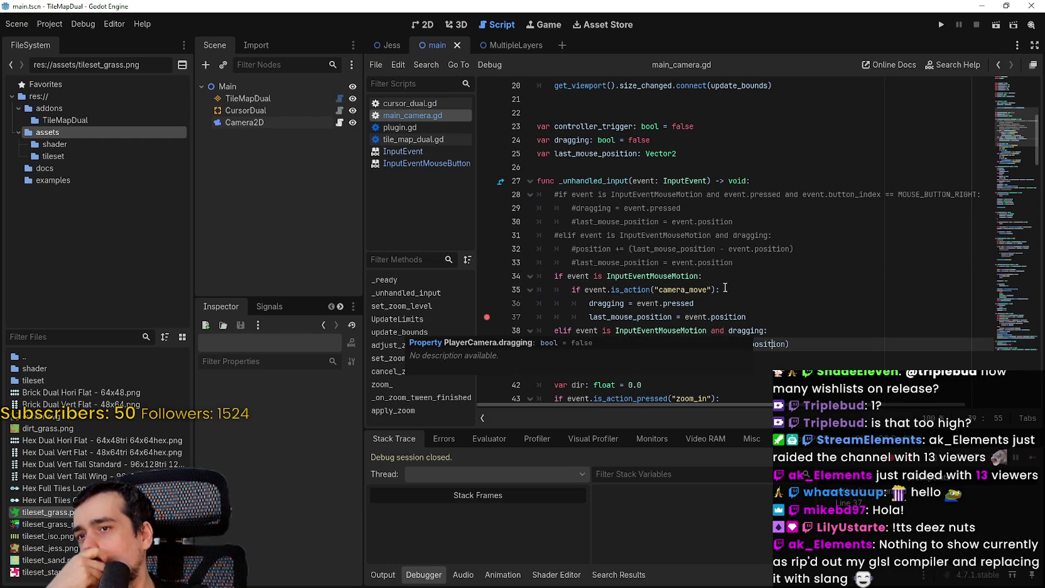
double_click(684, 289)
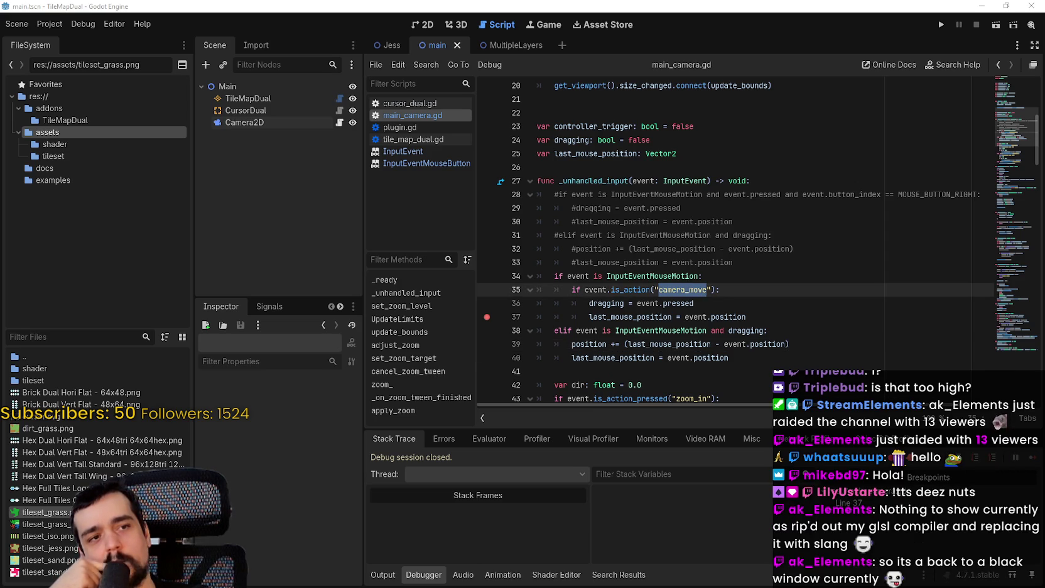
double_click(594, 183)
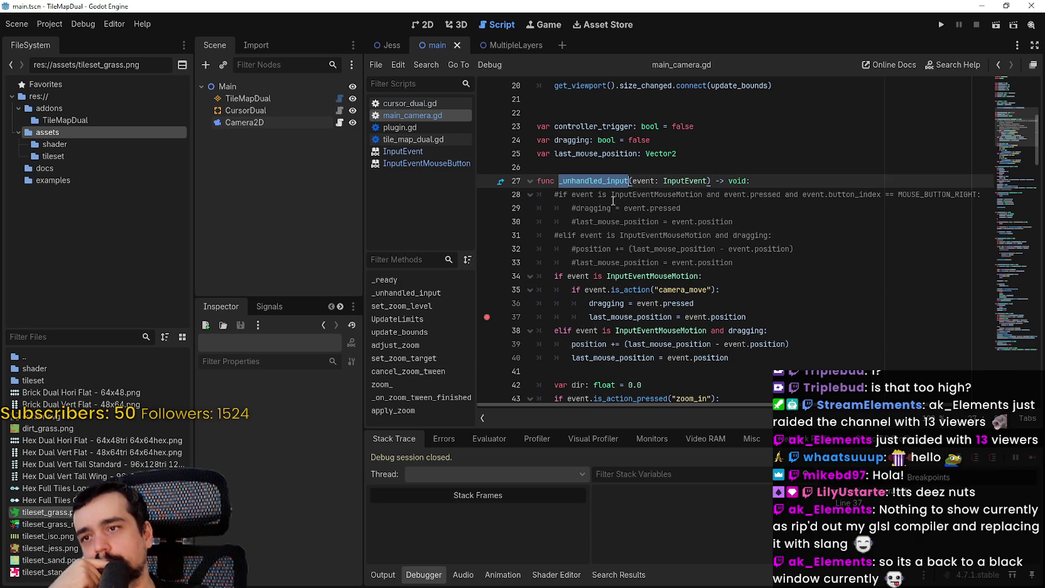
Rename the function to _input and delete the duplicated parameter list on line 27
mouse_move(613, 199)
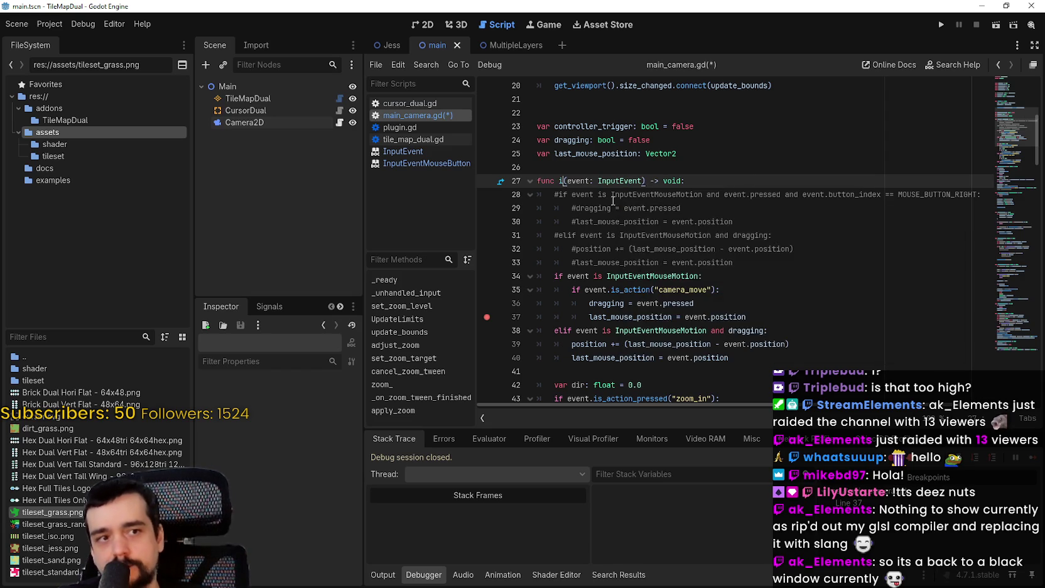
text(in)
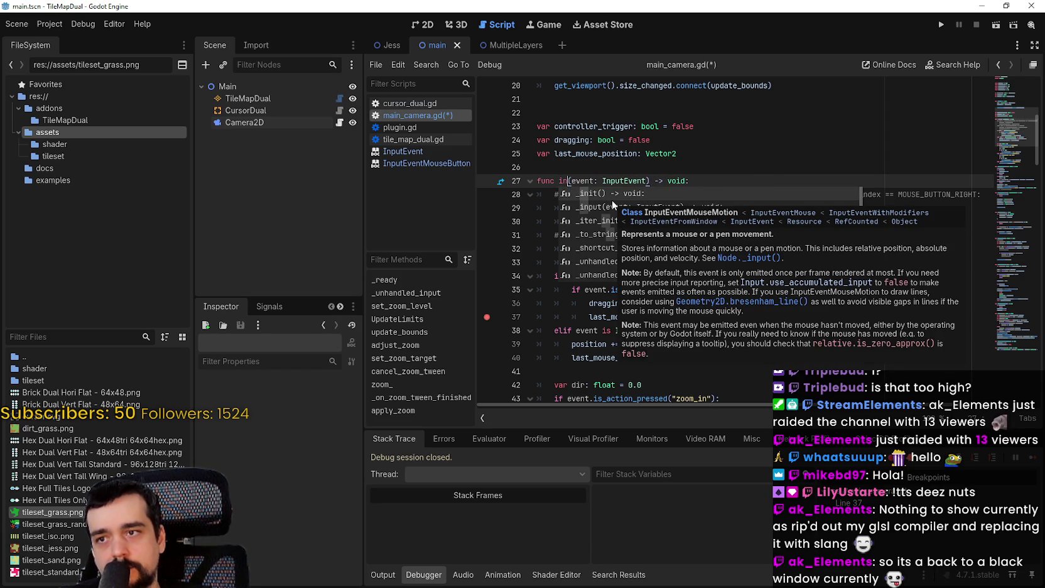
text(put)
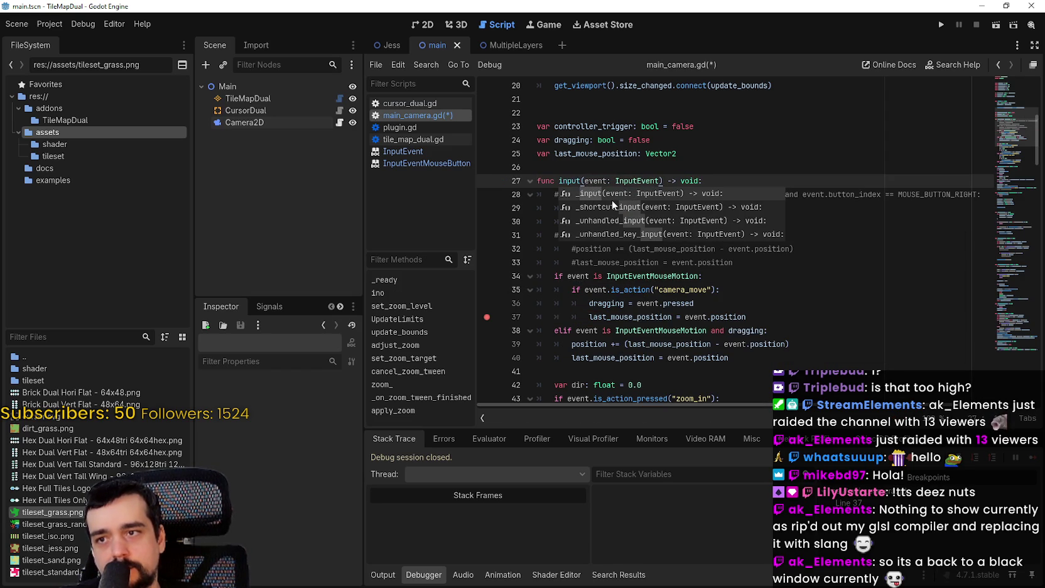
key(Return)
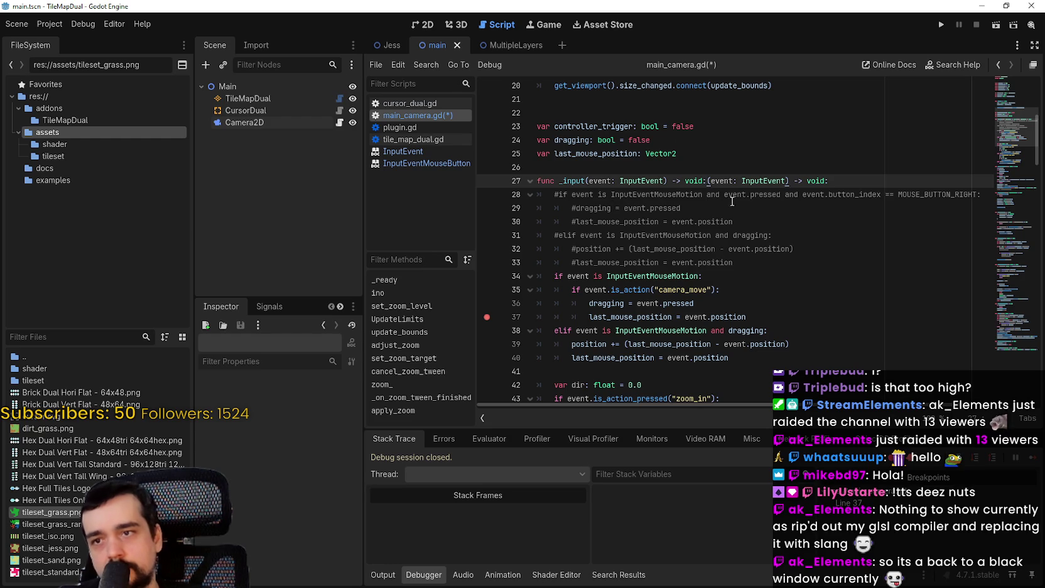
click(707, 181)
key(shift+End)
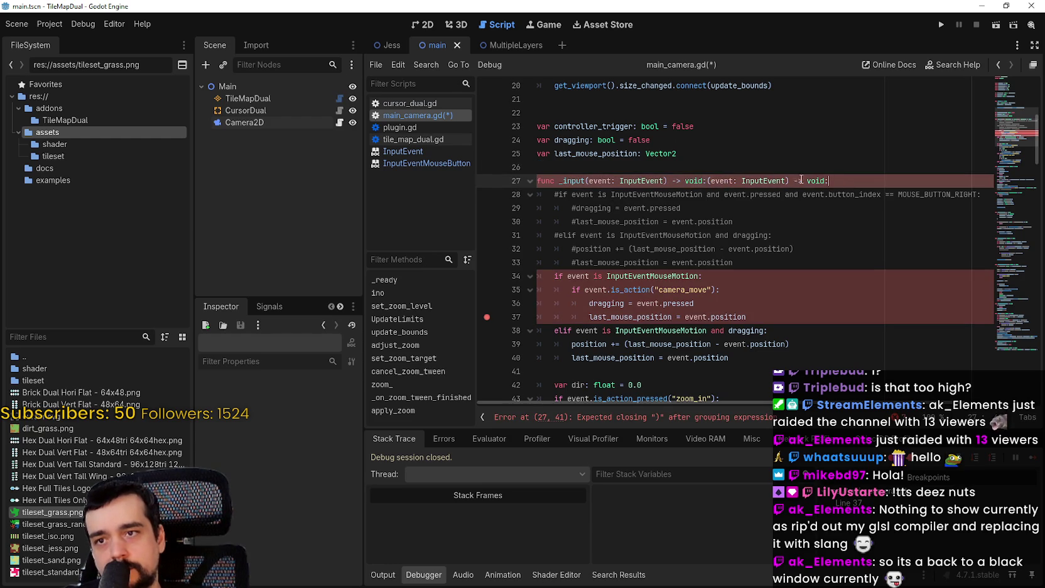
key(BackSpace)
key(BackSpace)
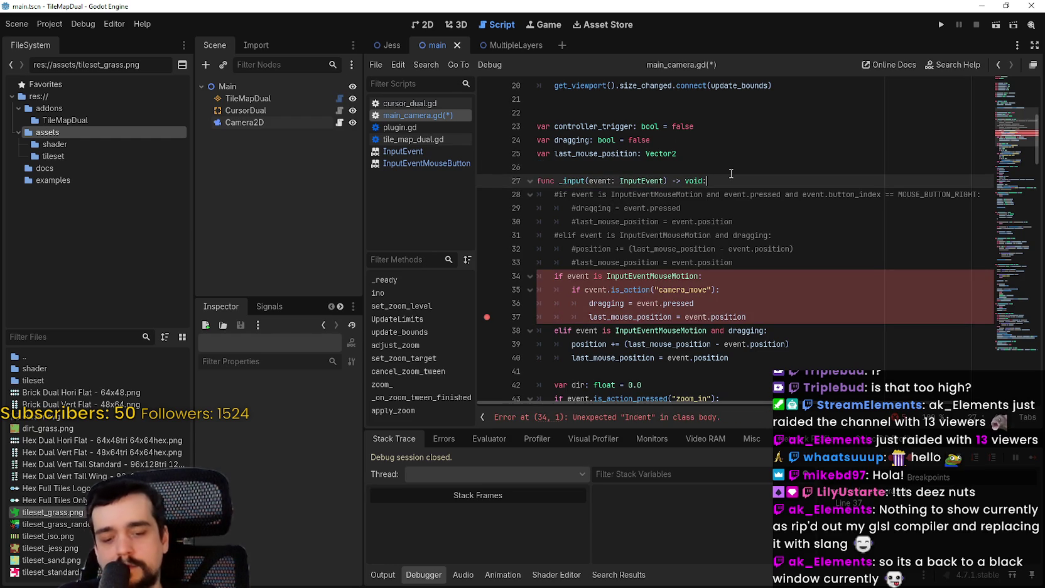
Run the game and paint large grass patches across the brown map
click(941, 25)
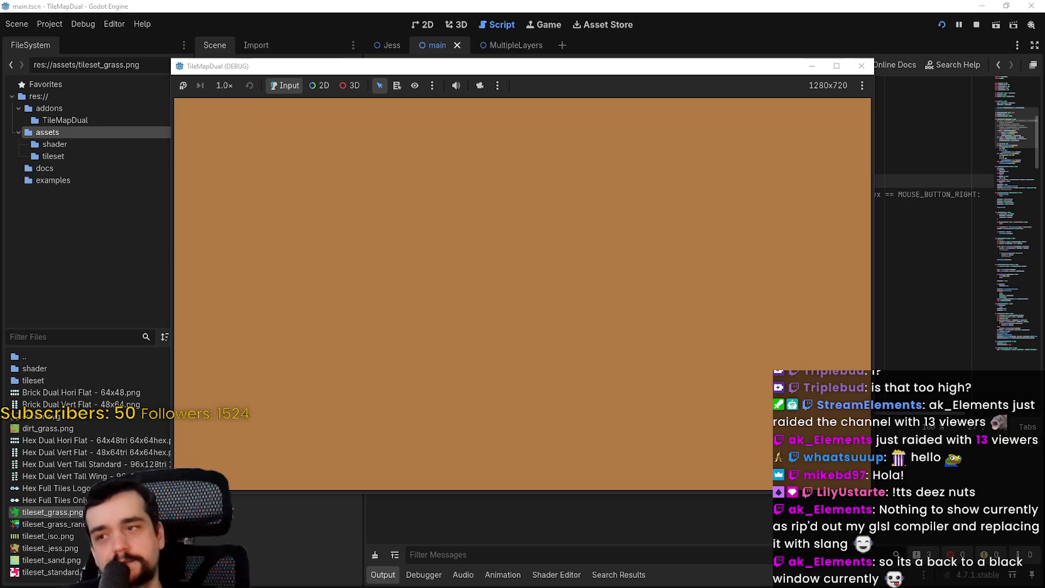
mouse_move(582, 116)
mouse_down()
mouse_move(476, 268)
mouse_move(723, 310)
mouse_up()
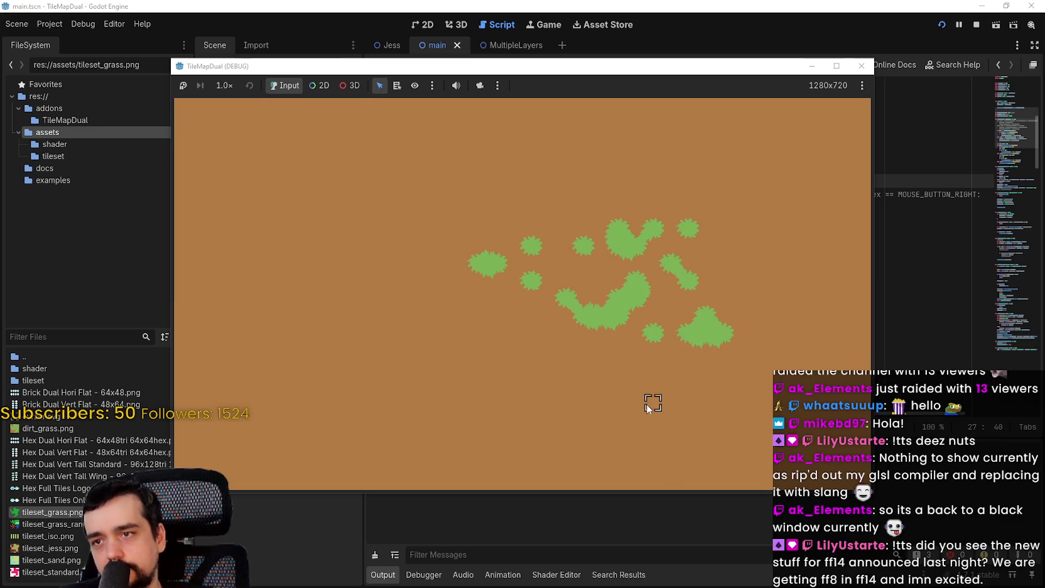
mouse_move(448, 336)
mouse_down()
mouse_move(493, 231)
mouse_move(564, 235)
mouse_move(636, 274)
mouse_move(534, 270)
mouse_move(396, 242)
mouse_move(621, 243)
mouse_move(602, 271)
mouse_move(755, 341)
mouse_move(532, 332)
mouse_move(655, 202)
mouse_up()
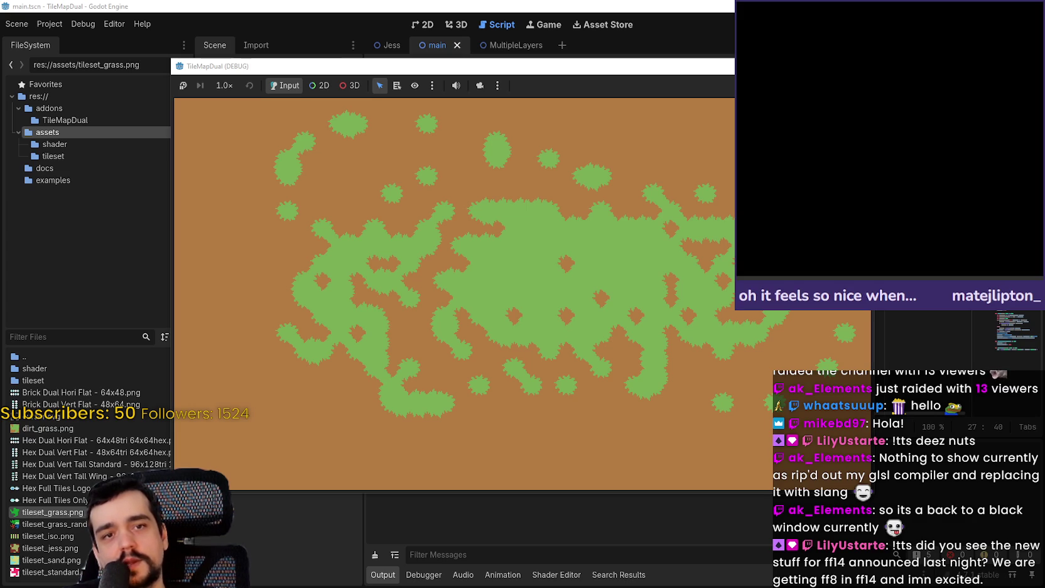
drag(1044, 64, 449, 69)
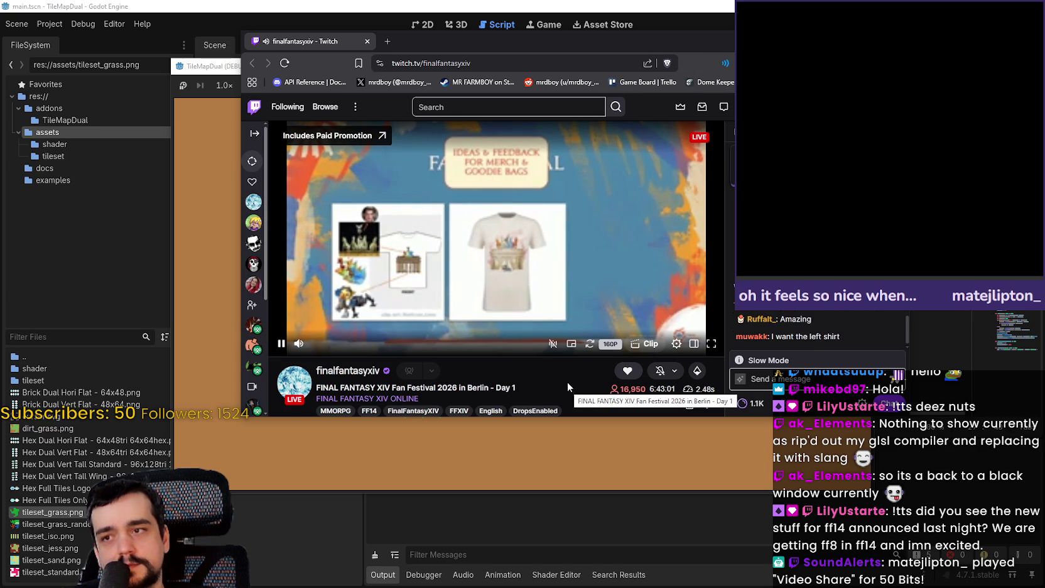
Move the Twitch stream window down and close it with Alt+F4
mouse_move(694, 34)
mouse_down()
mouse_move(691, 167)
mouse_move(649, 105)
mouse_up()
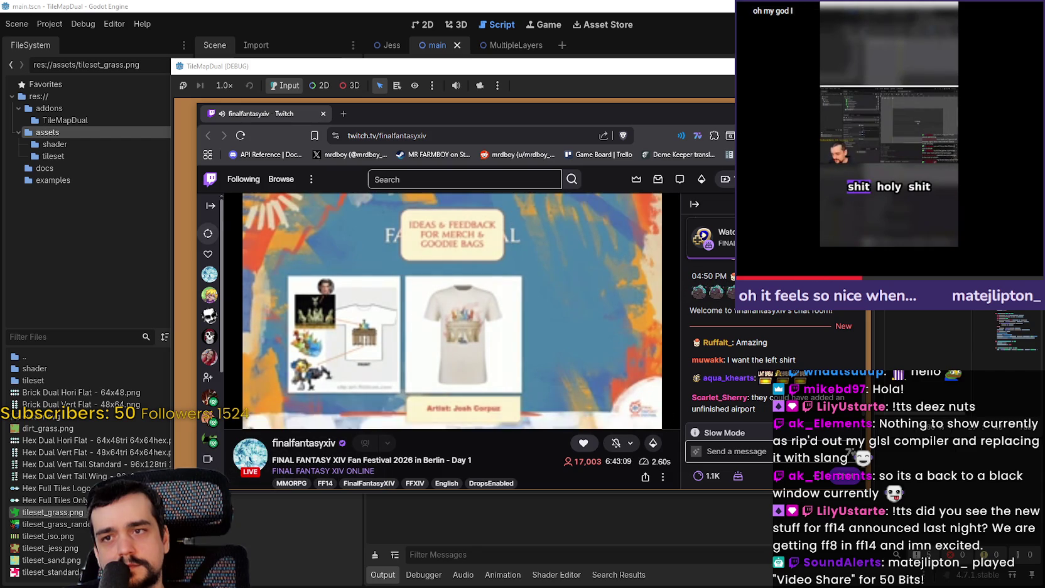
key(alt+F4)
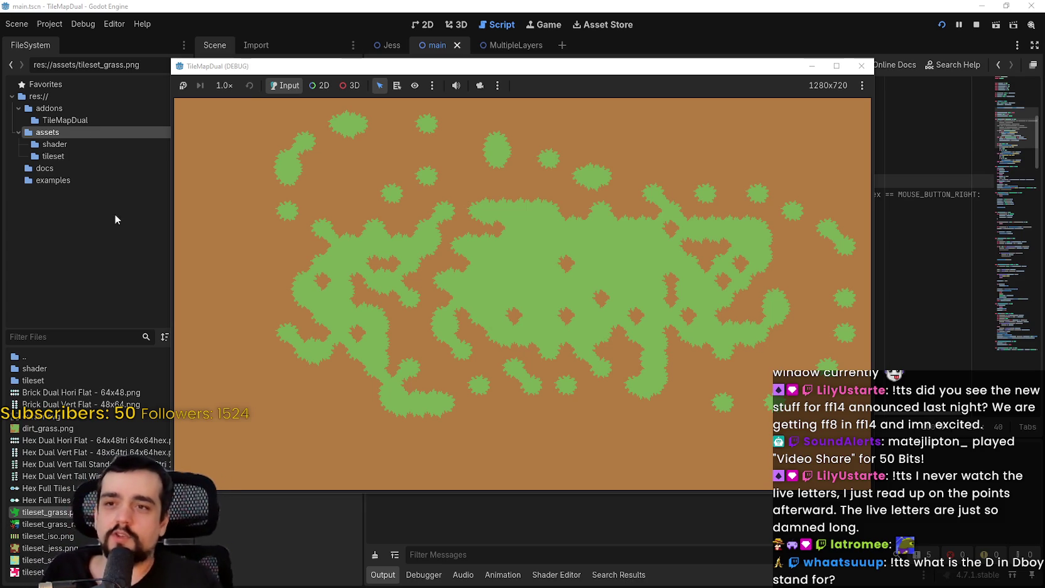
Zoom the game view in and out, paint two more grass patches, then stop the game with F8
scroll(579, 317, up, 3)
scroll(546, 314, up, 2)
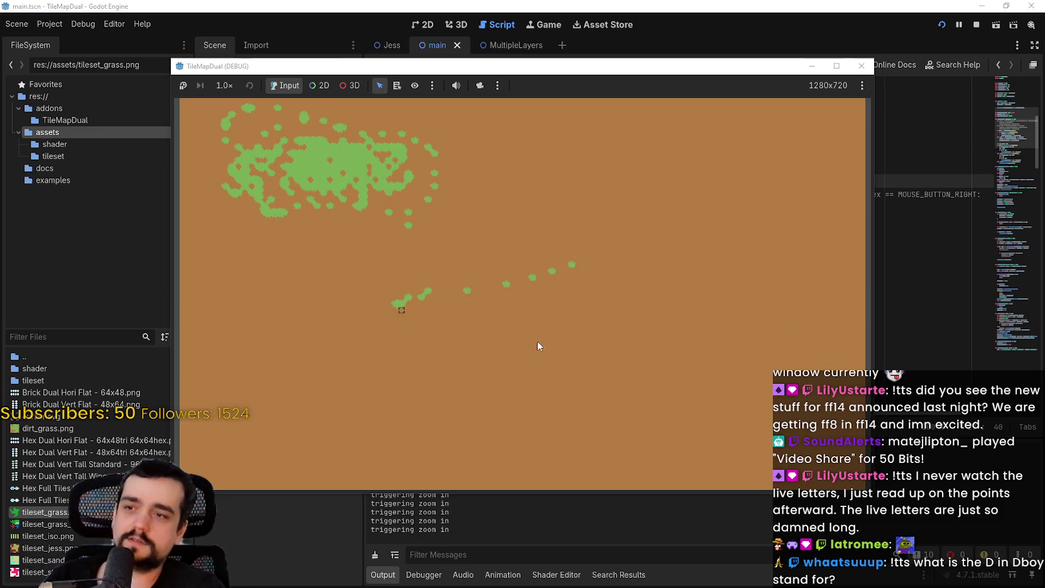
scroll(622, 348, up, 4)
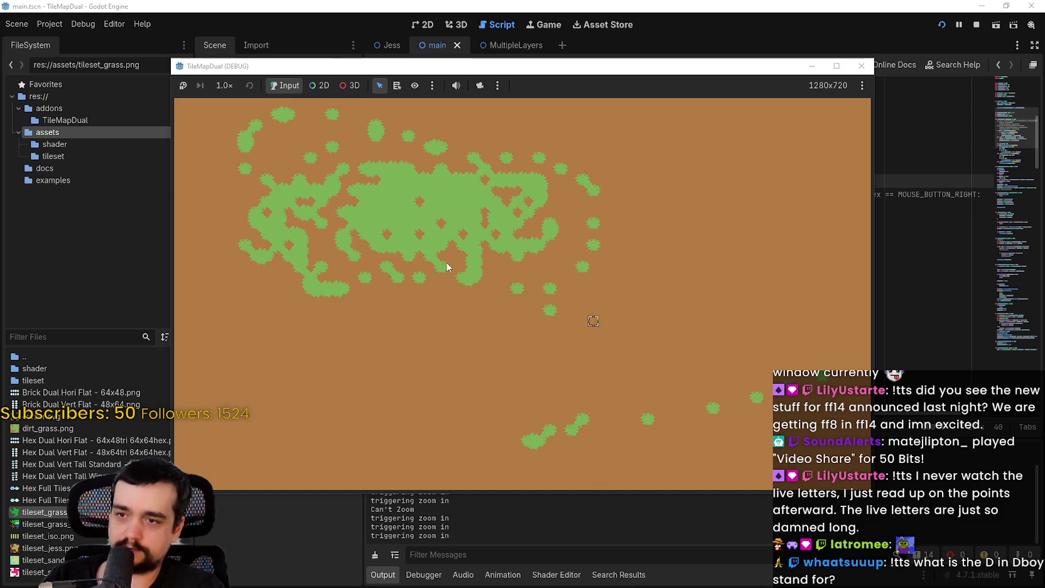
drag(676, 314, 633, 292)
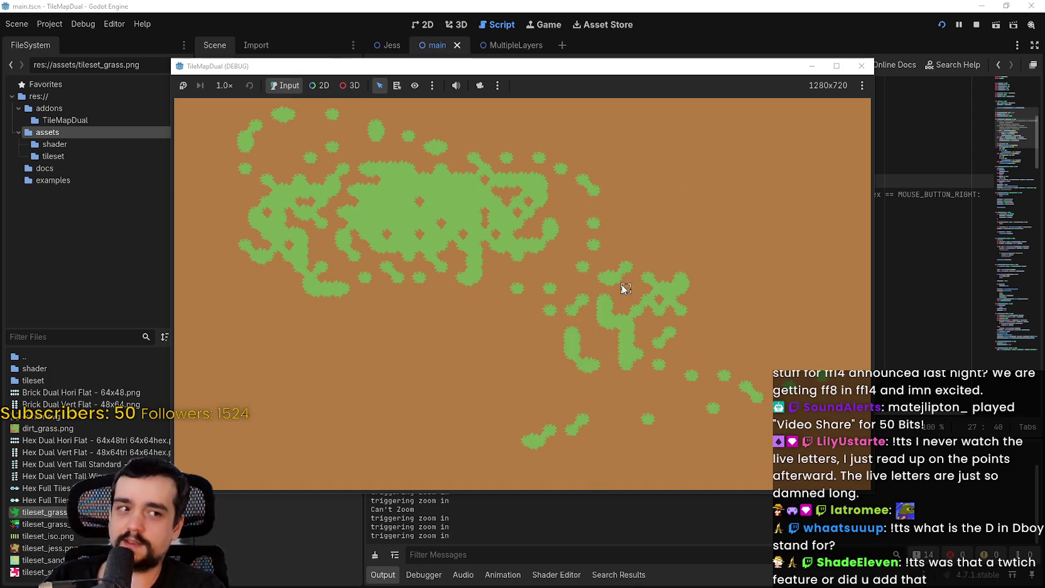
scroll(613, 279, down, 2)
scroll(576, 357, up, 3)
mouse_move(576, 357)
mouse_down()
mouse_move(660, 296)
mouse_move(632, 218)
mouse_move(642, 245)
mouse_up()
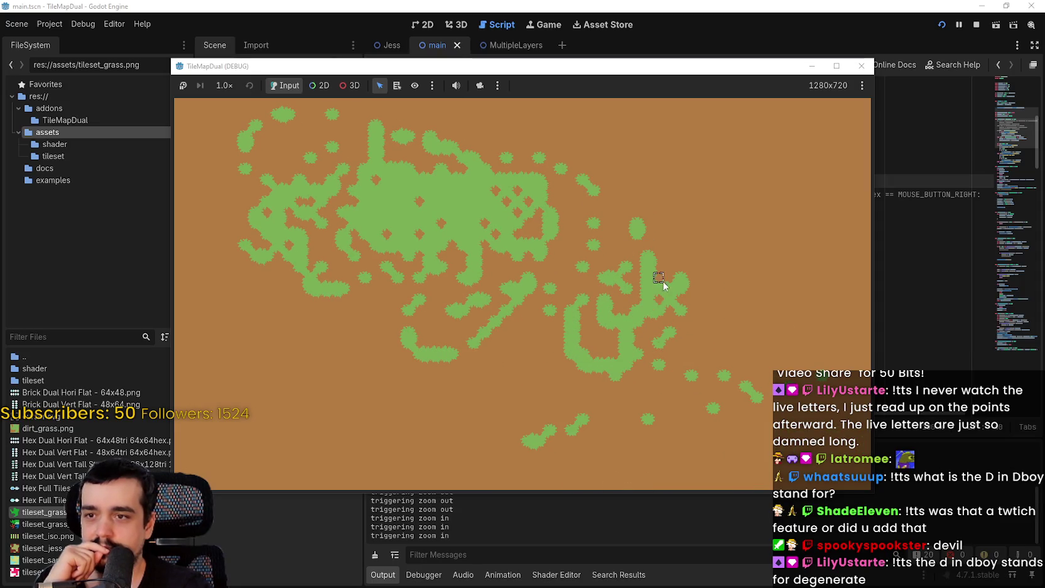
scroll(648, 310, up, 2)
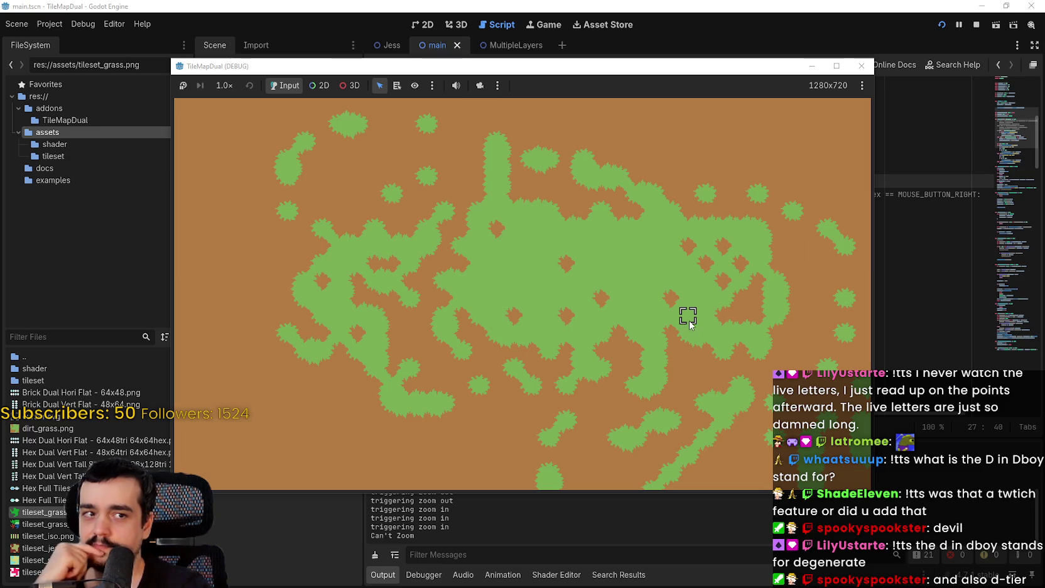
key(F8)
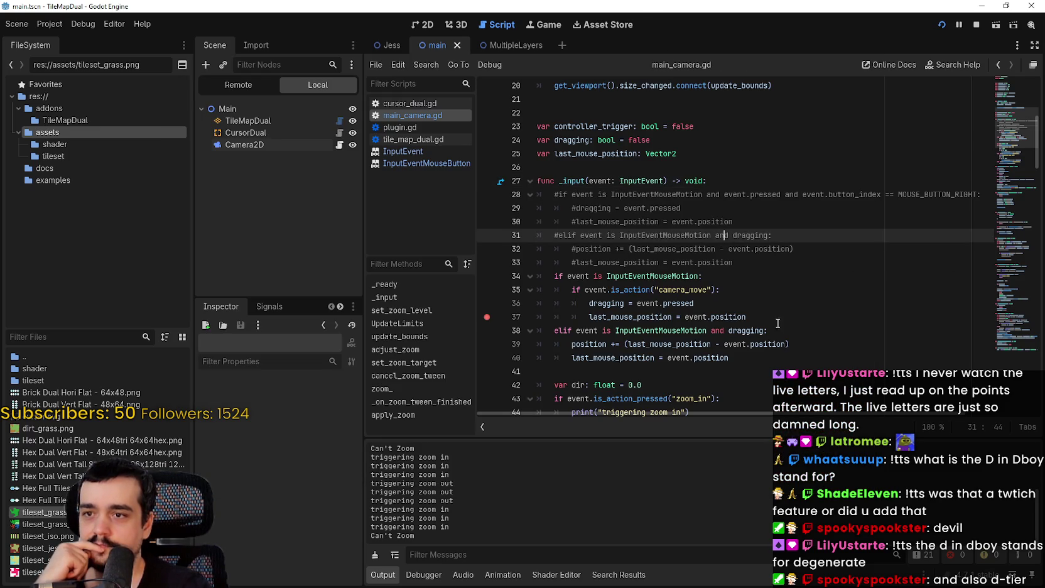
Insert 'if dragging and !Input.is_action_pressed("camera_move"):' on a new line below line 33
click(778, 320)
drag(694, 303, 603, 309)
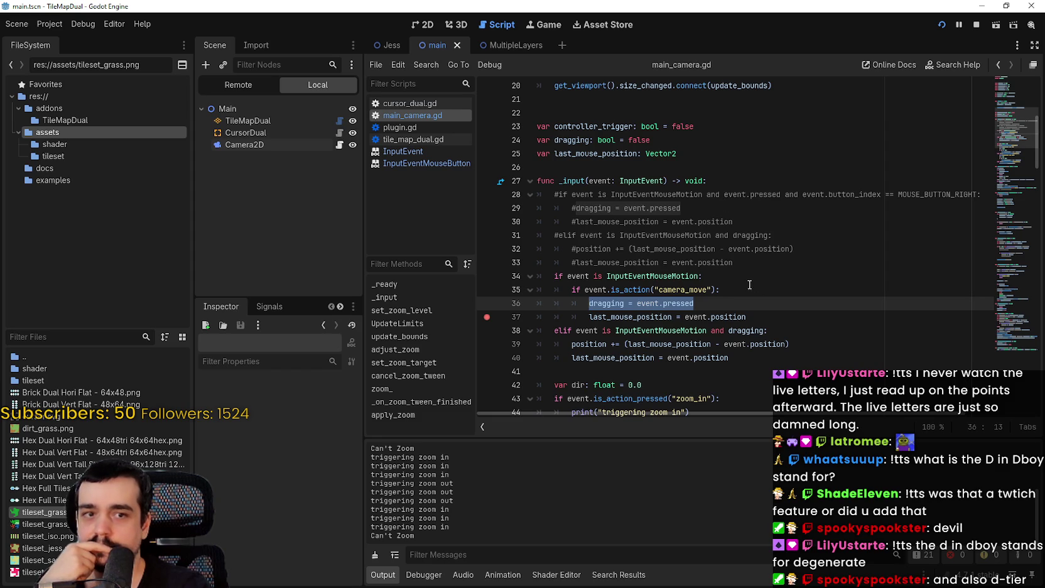
click(746, 263)
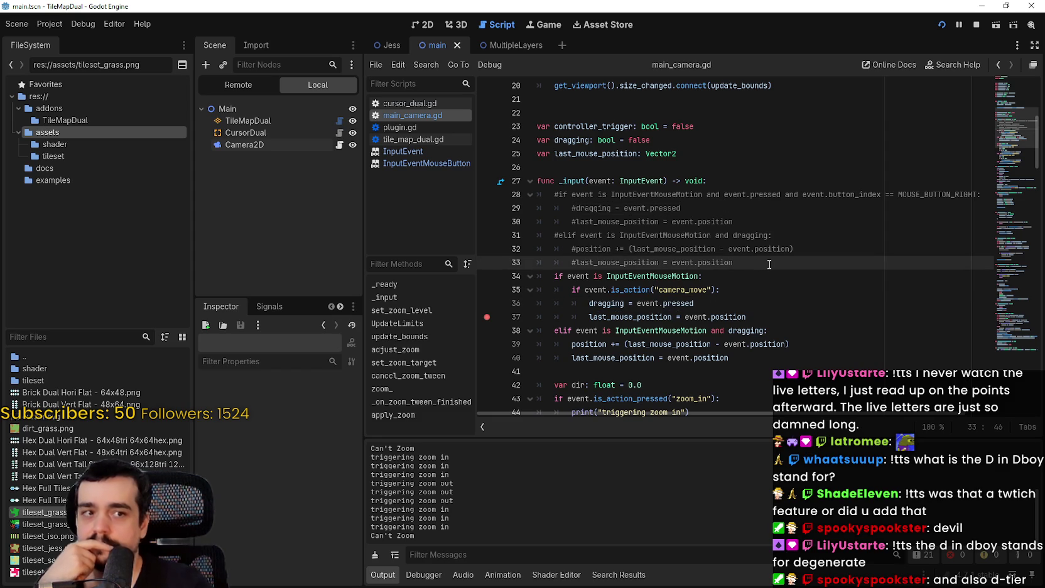
key(Return)
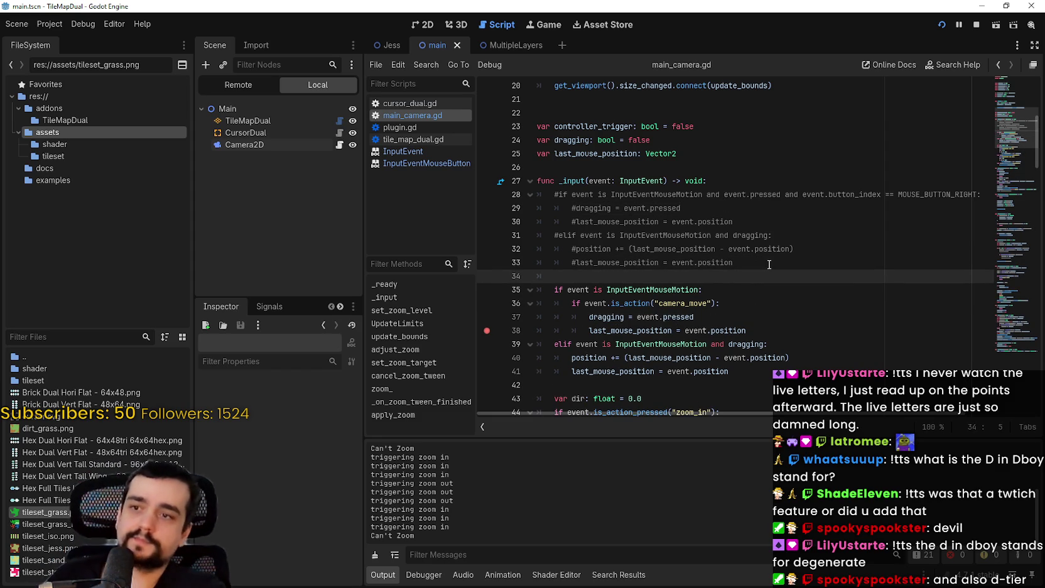
text(if )
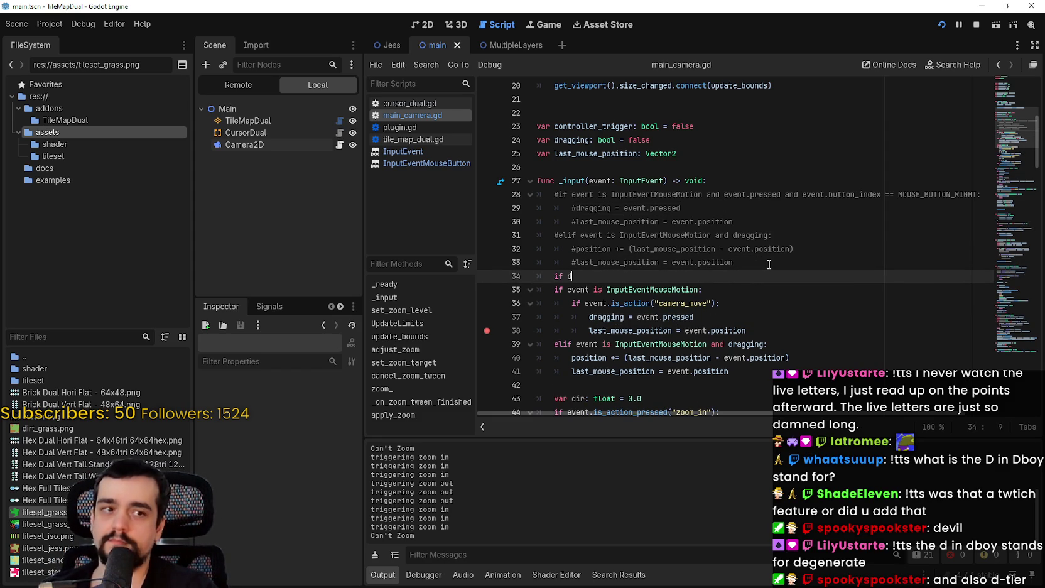
text(dragging and !)
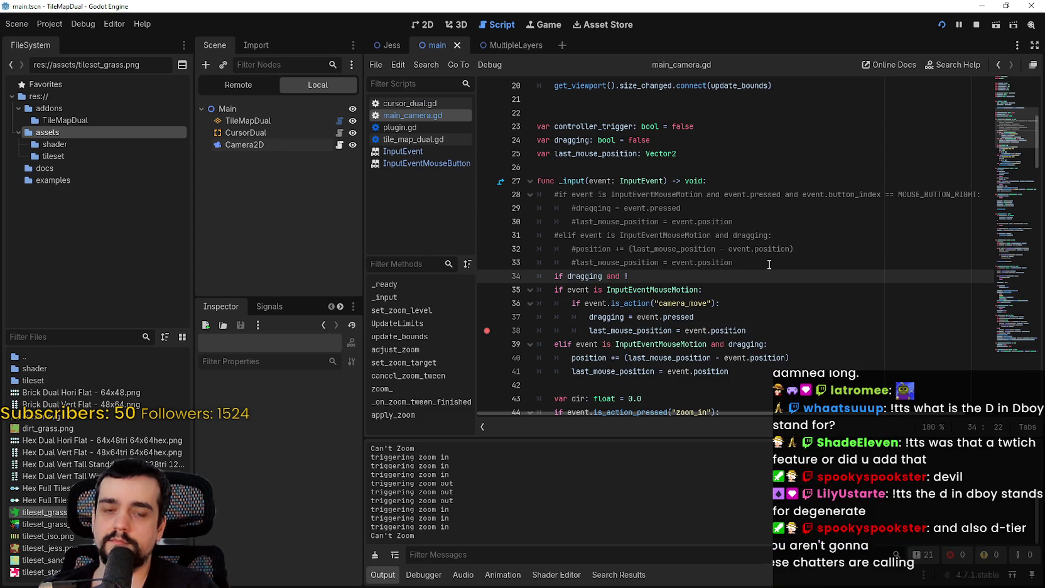
text(I)
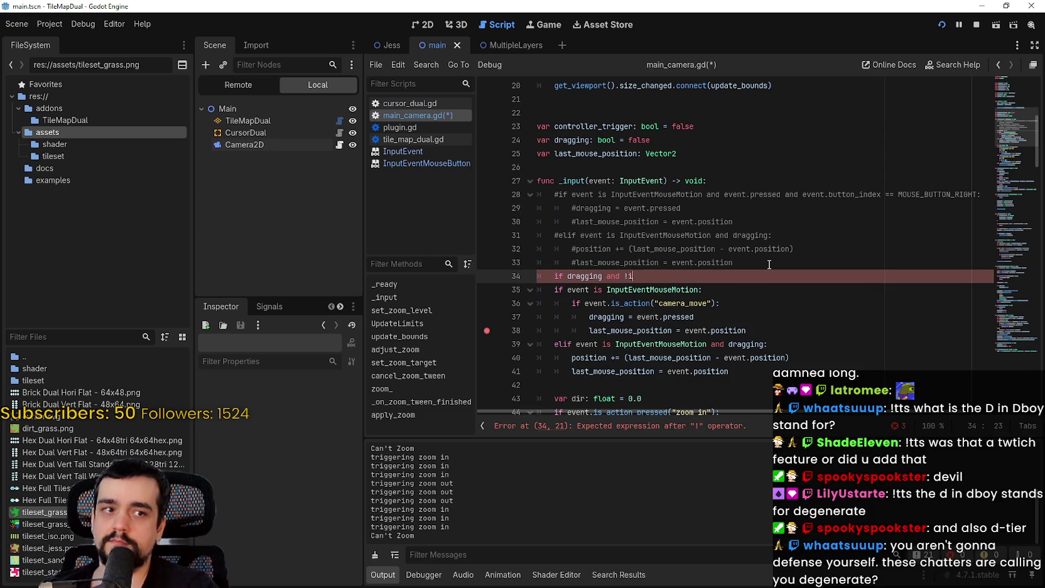
text(npu)
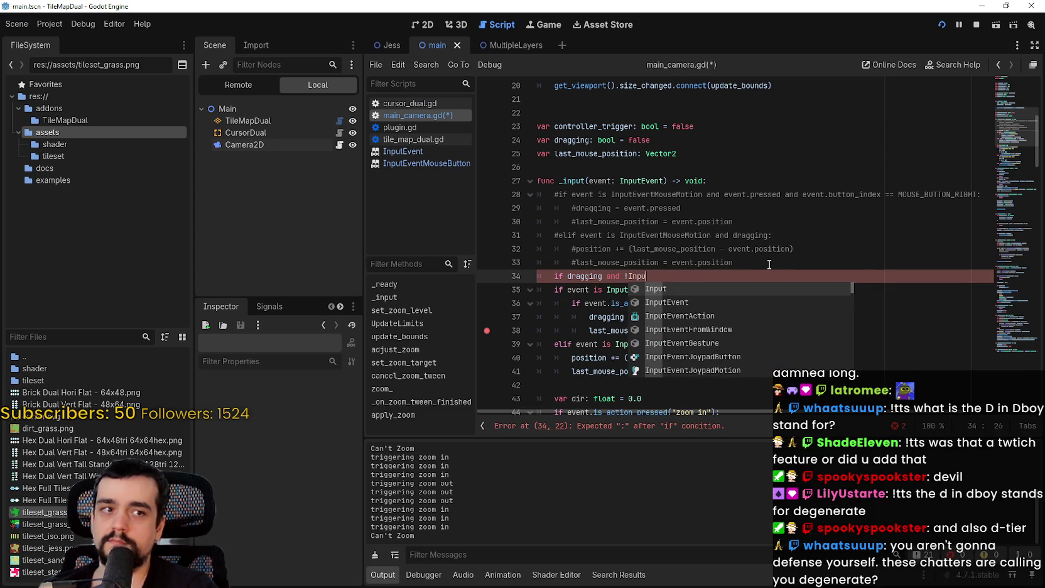
text(t.i)
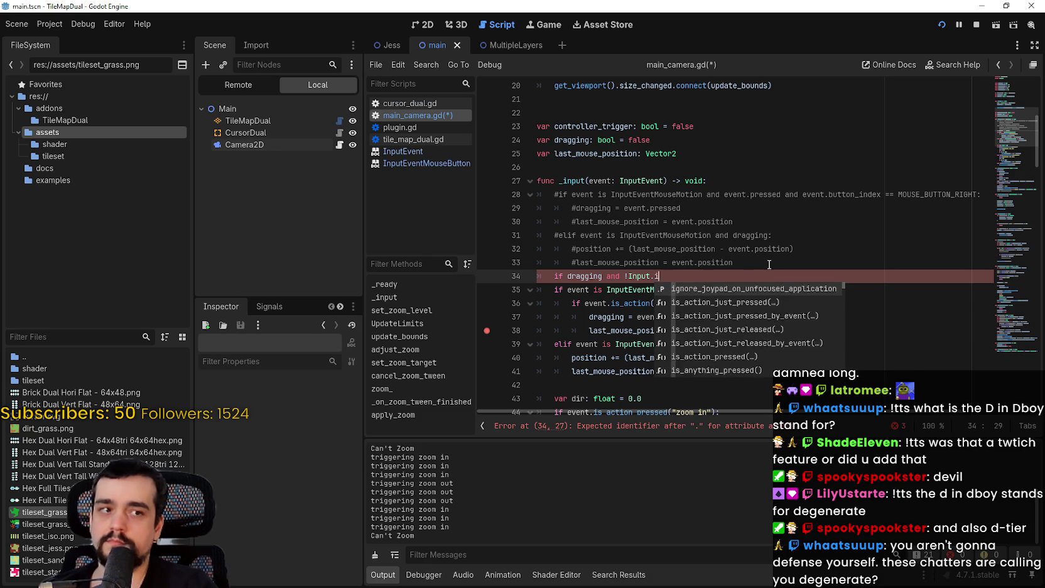
text(s_action)
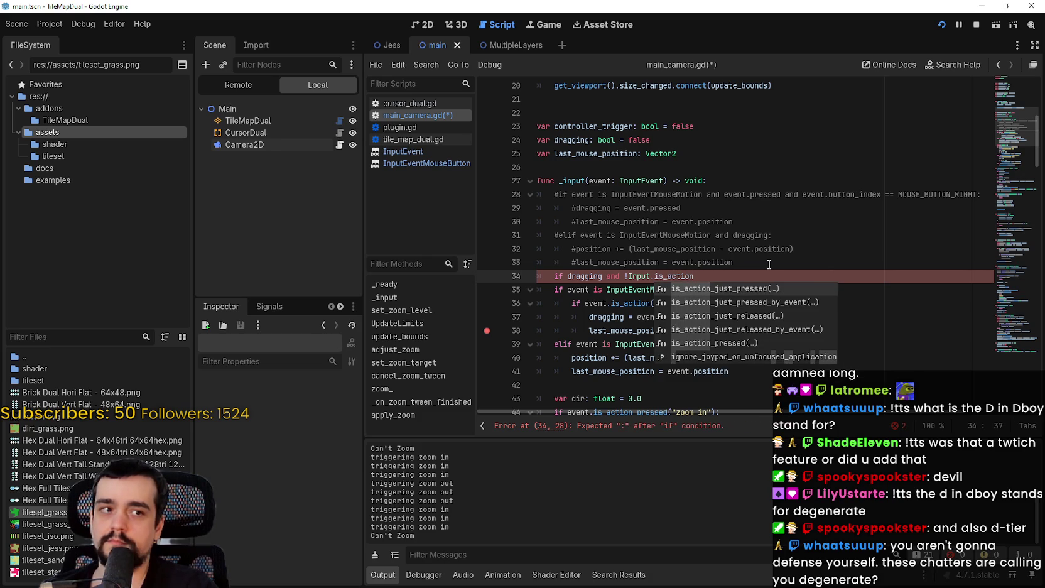
text(_pre)
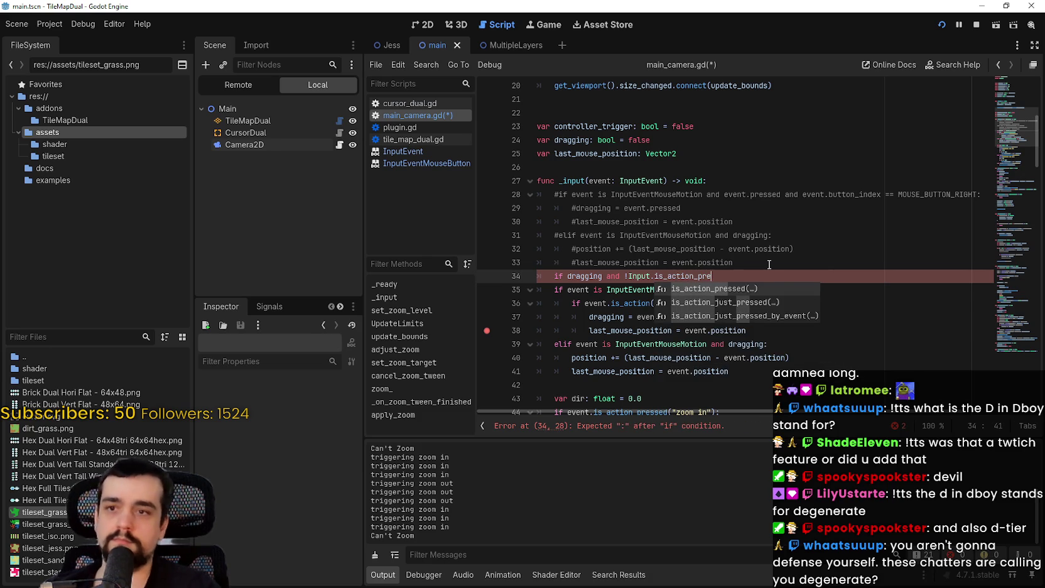
key(Return)
key(Return)
text():)
Set dragging = false inside the new check and save main_camera.gd
key(Return)
text(dra)
key(Return)
text(= false)
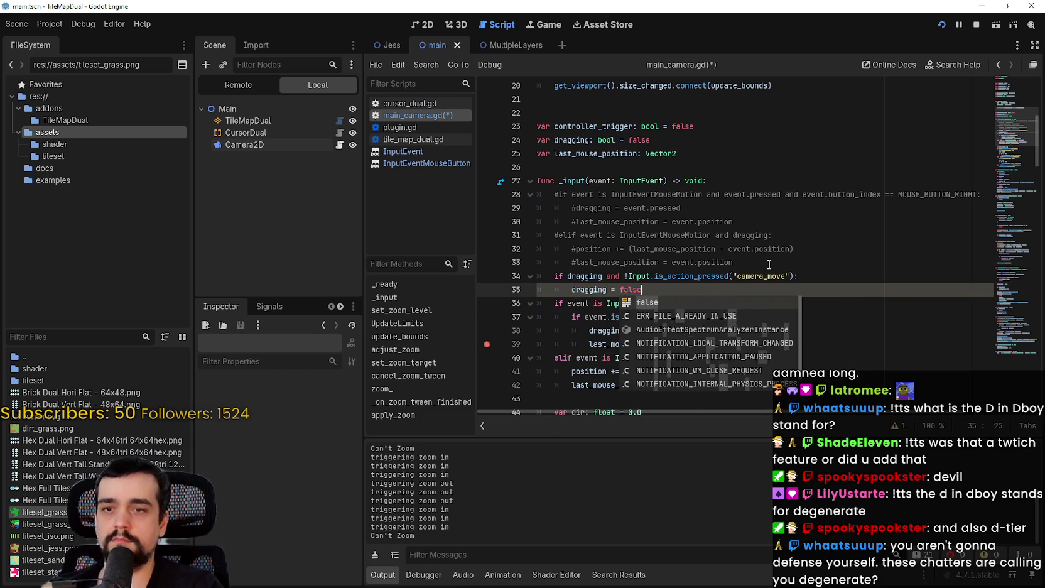
key(Return)
key(Return)
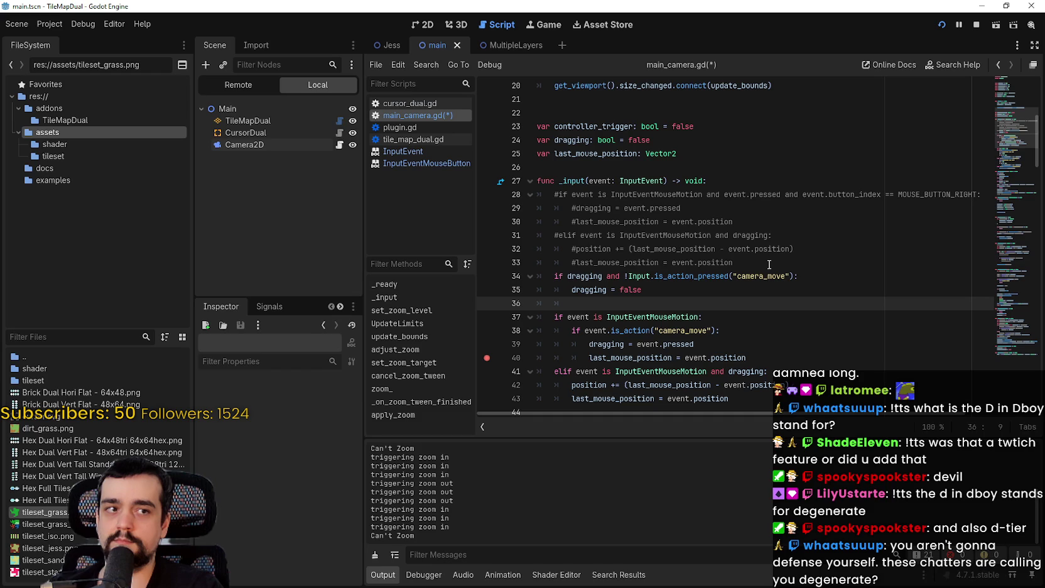
key(ctrl+s)
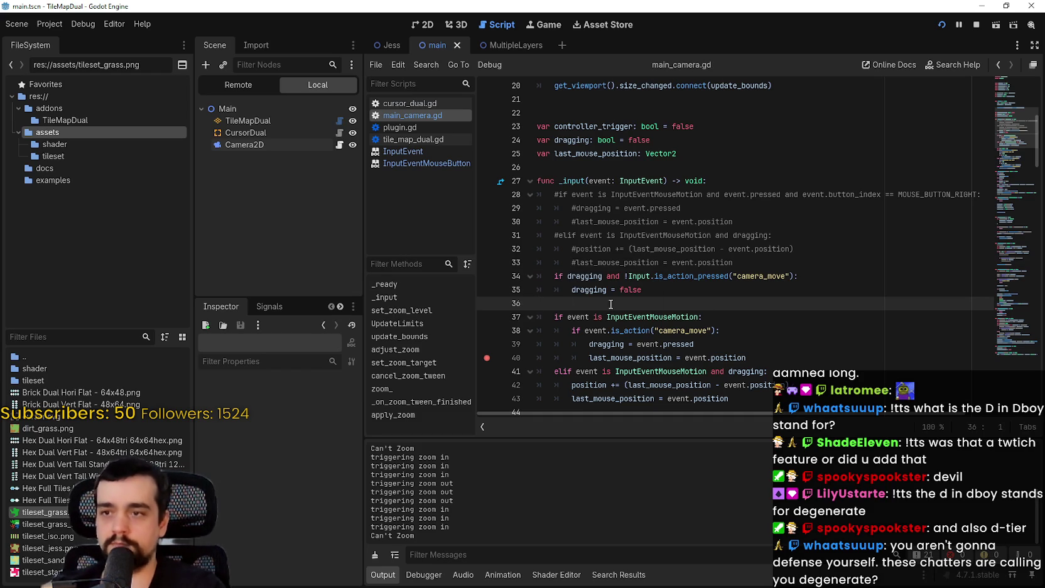
Open a new empty indented line after line 40
scroll(627, 283, down, 2)
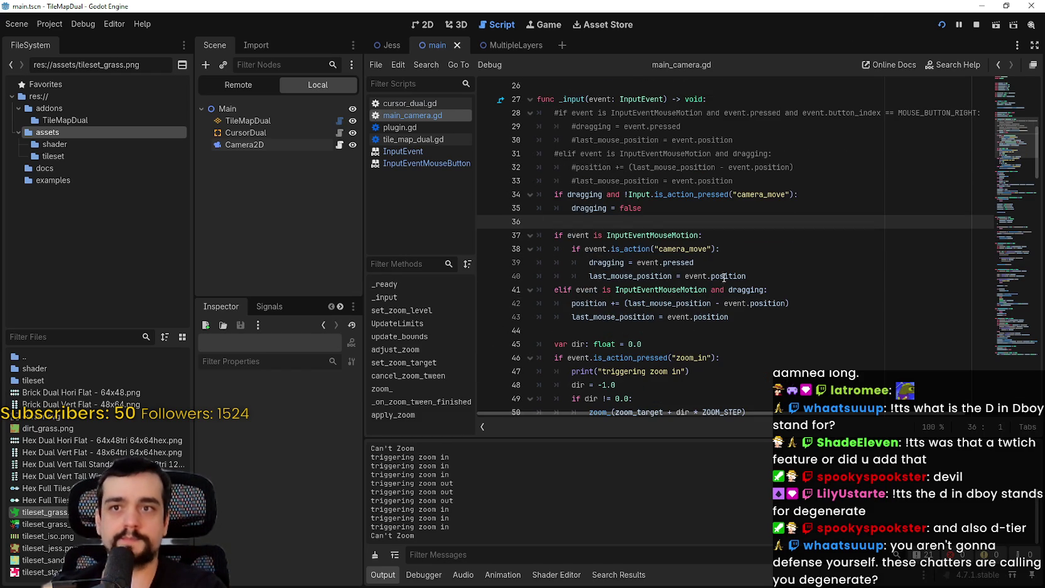
click(775, 276)
key(Return)
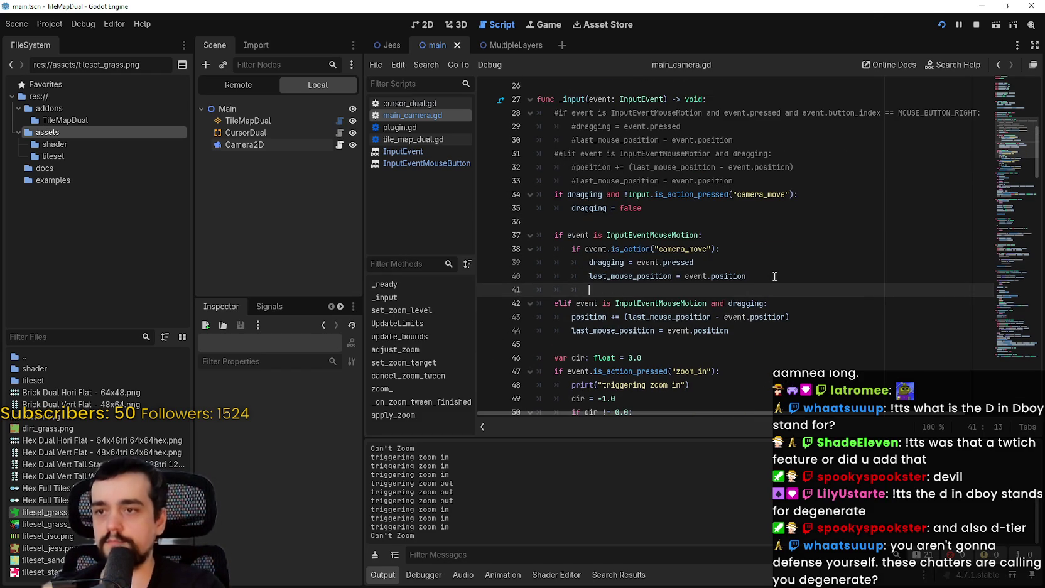
Add print("Camera Moving") on line 41 and print("Mouse Potion") under the mouse-motion check
text(print("Camera Moving)
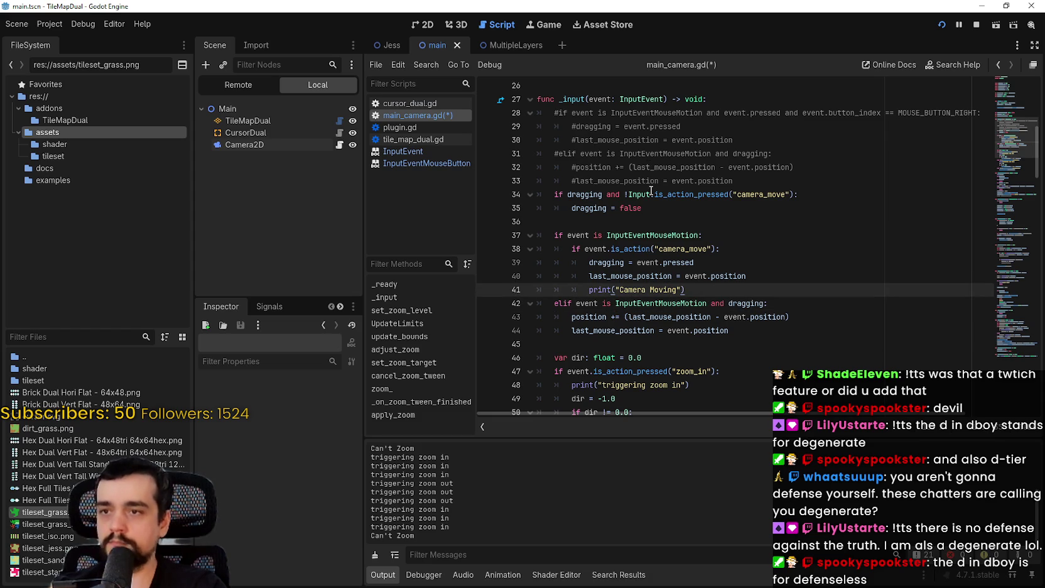
click(647, 222)
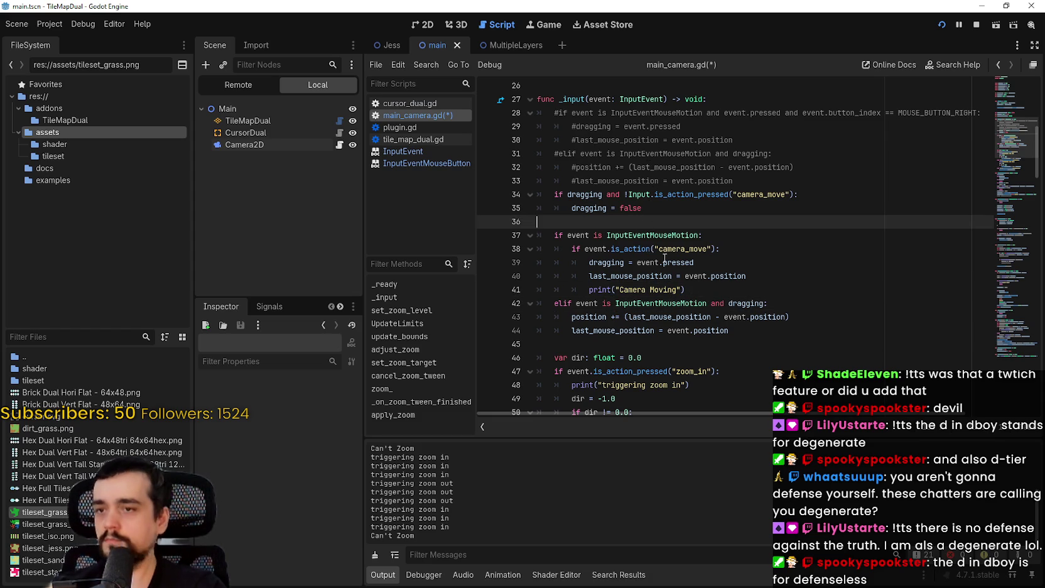
click(730, 236)
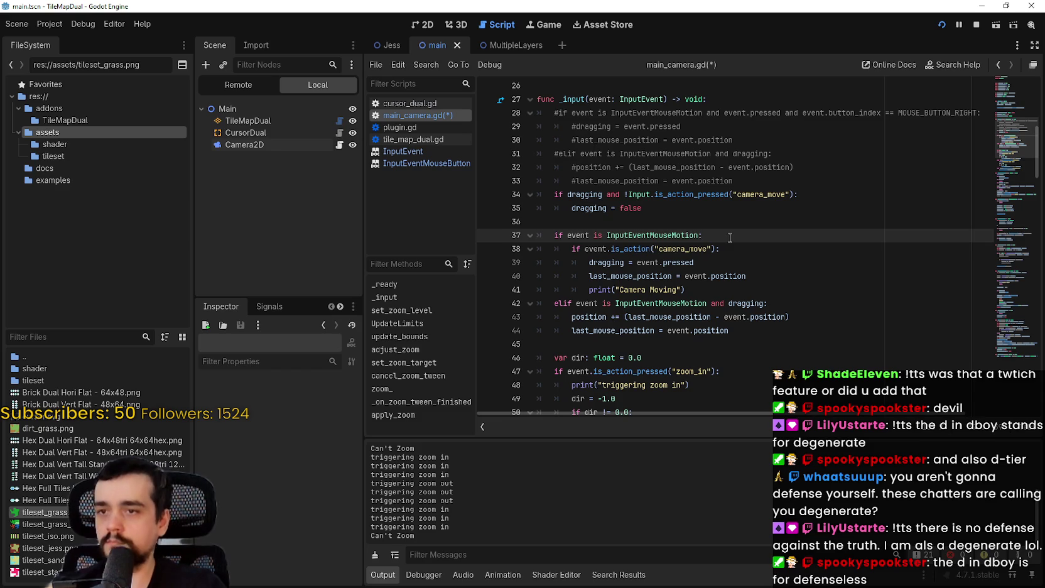
key(Return)
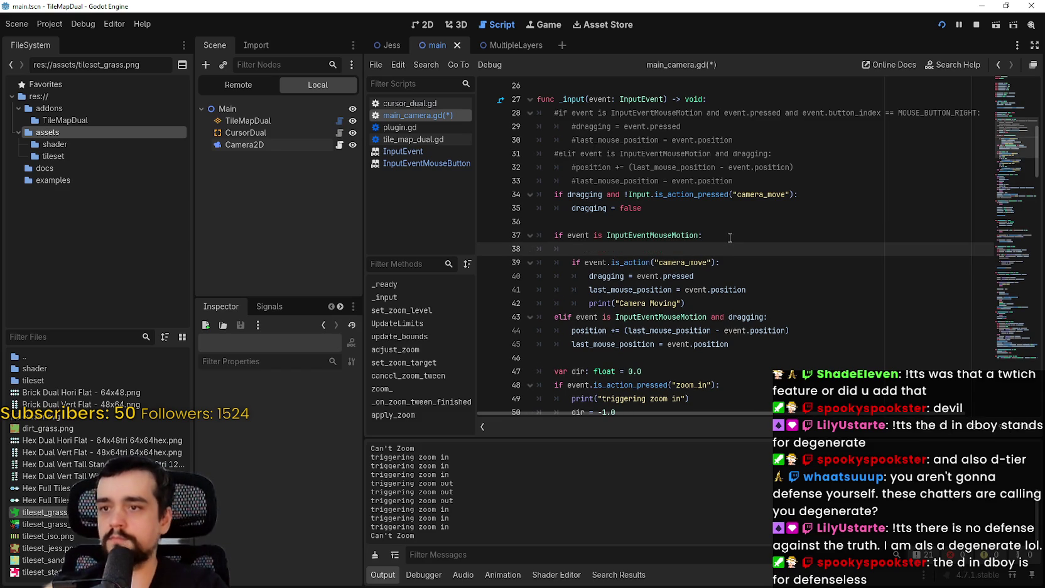
text(print(")
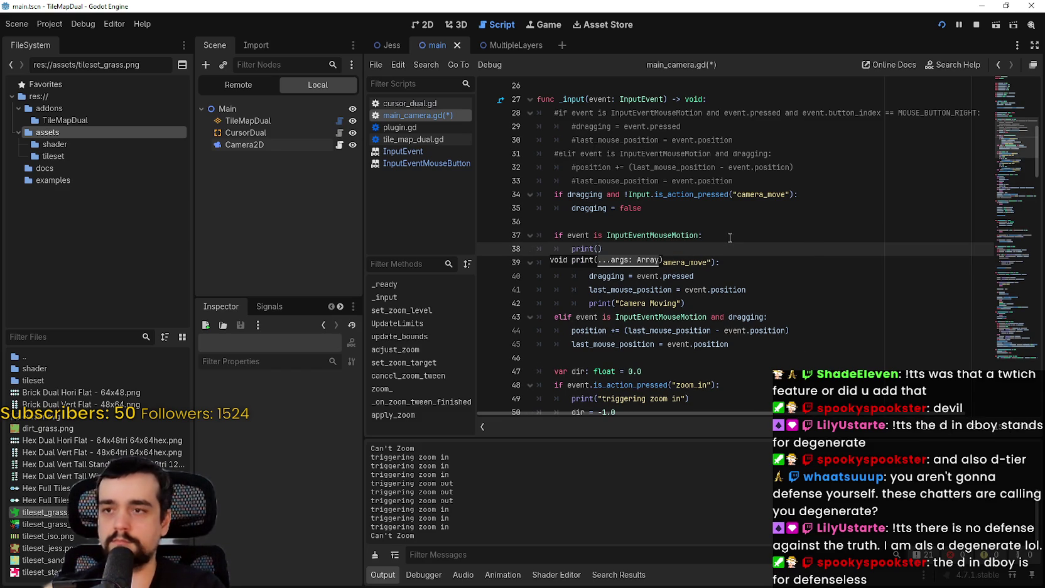
text(M)
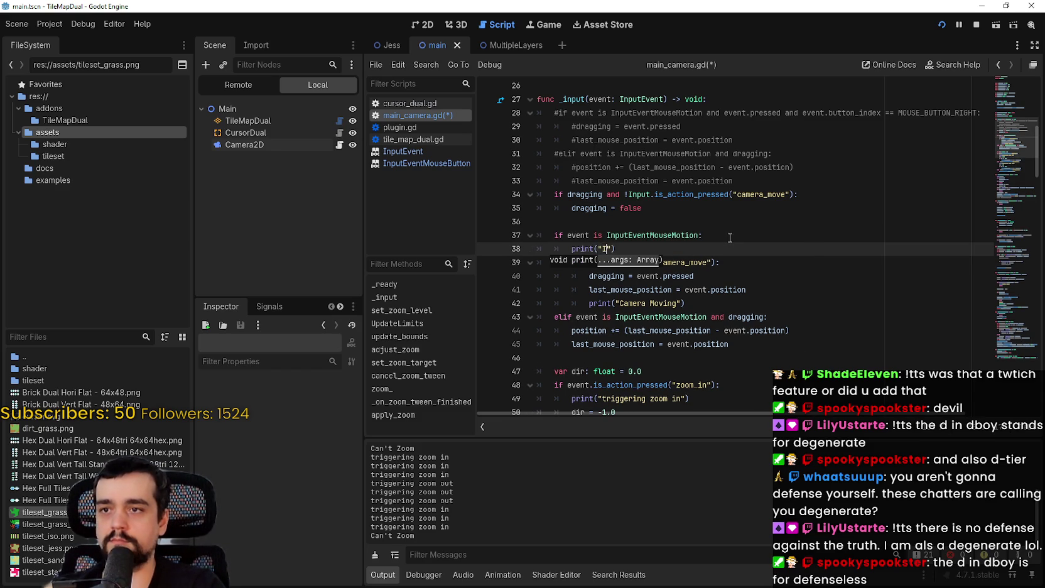
text(ouse Potion)
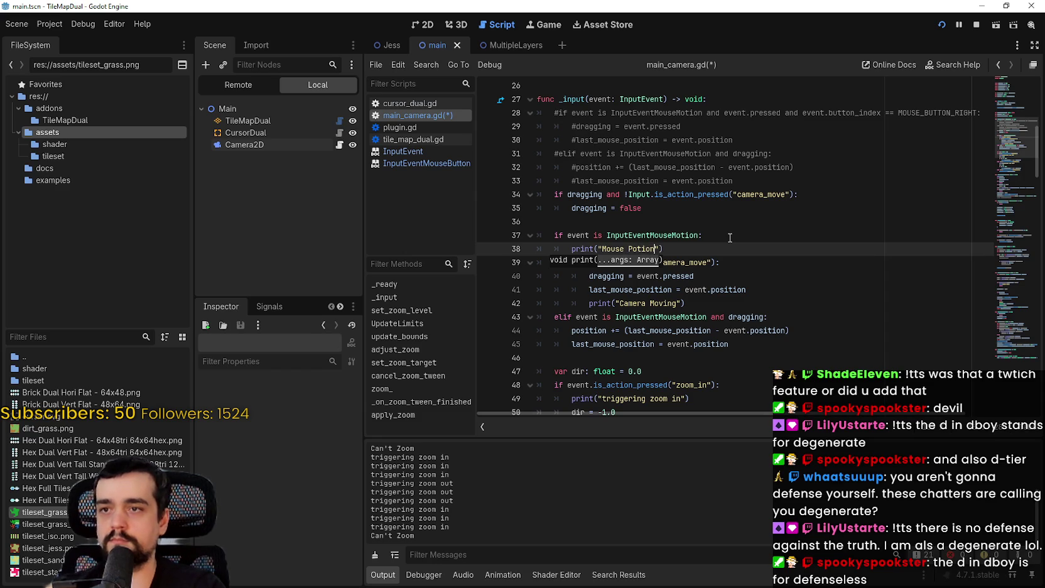
Copy the Mouse Potion print statement onto a new line after dragging = false
click(730, 236)
mouse_move(677, 250)
mouse_down()
mouse_move(561, 240)
mouse_move(567, 248)
mouse_up()
key(ctrl+c)
click(647, 205)
key(Return)
key(ctrl+v)
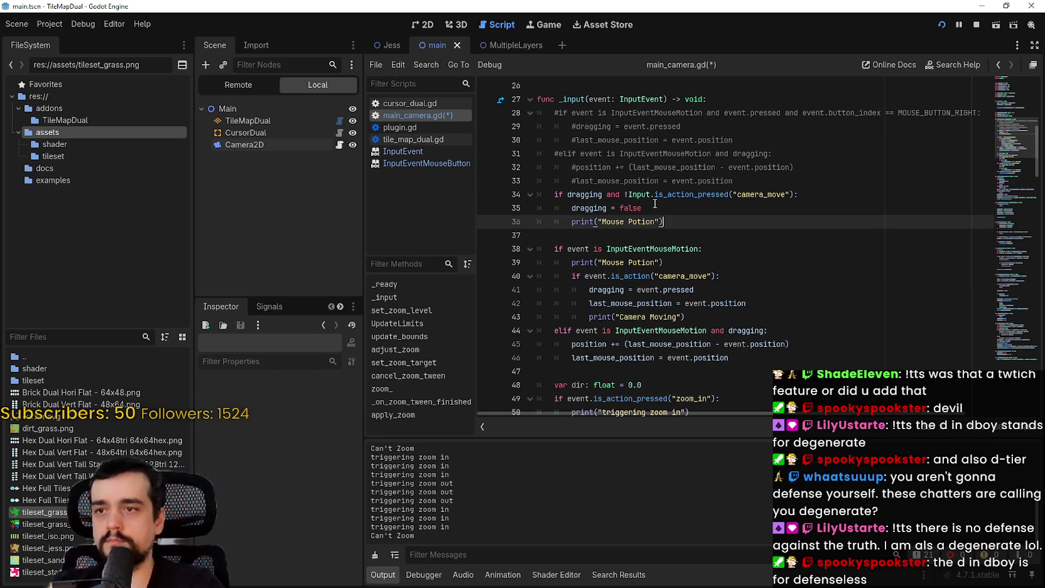
Change the pasted message to 'Camera Moving Disabled', fixing the 'Disabed' typo
drag(643, 220, 613, 219)
text(Camera Disabled)
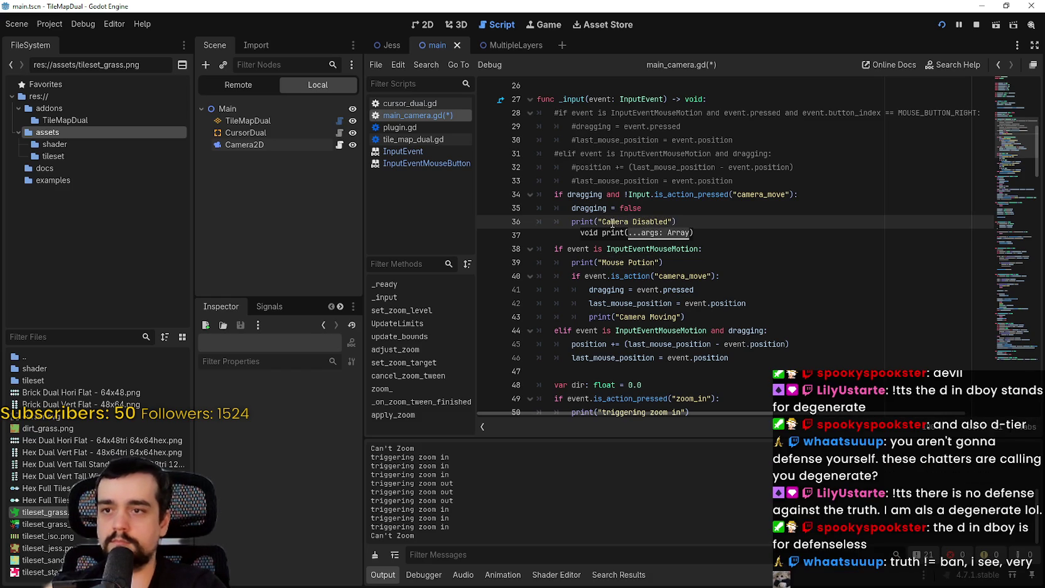
double_click(612, 221)
double_click(648, 221)
text(Moving Disabed)
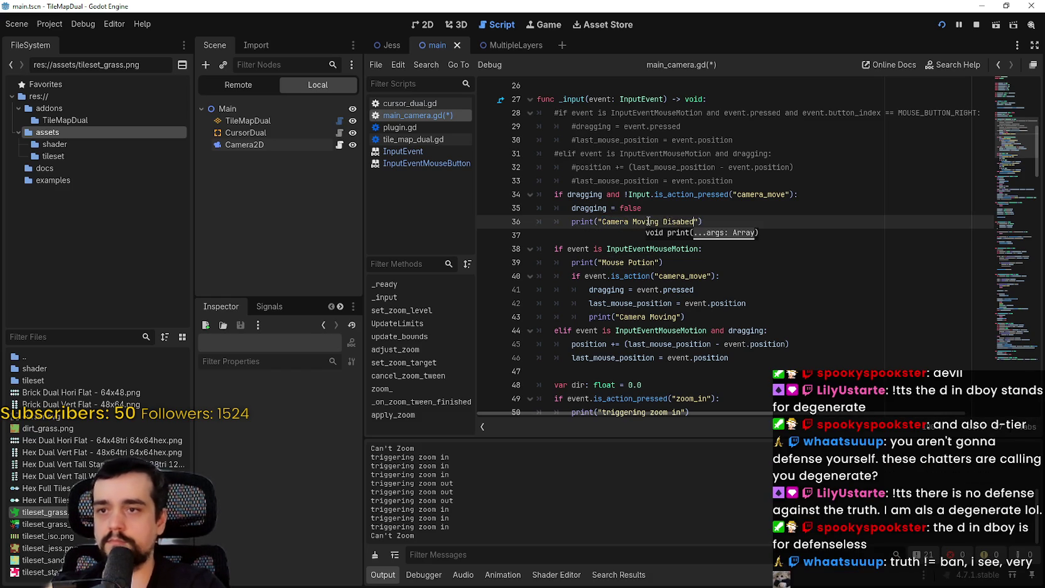
double_click(675, 221)
text(Disabled)
Save main_camera.gd, stop the running game, and relaunch it to test
scroll(675, 218, down, 3)
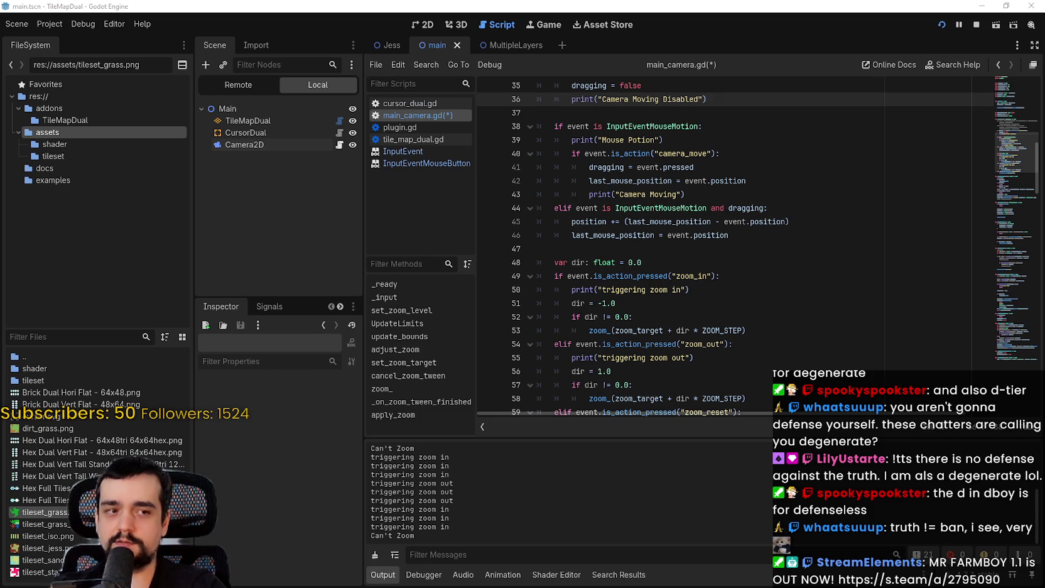
click(814, 268)
click(766, 249)
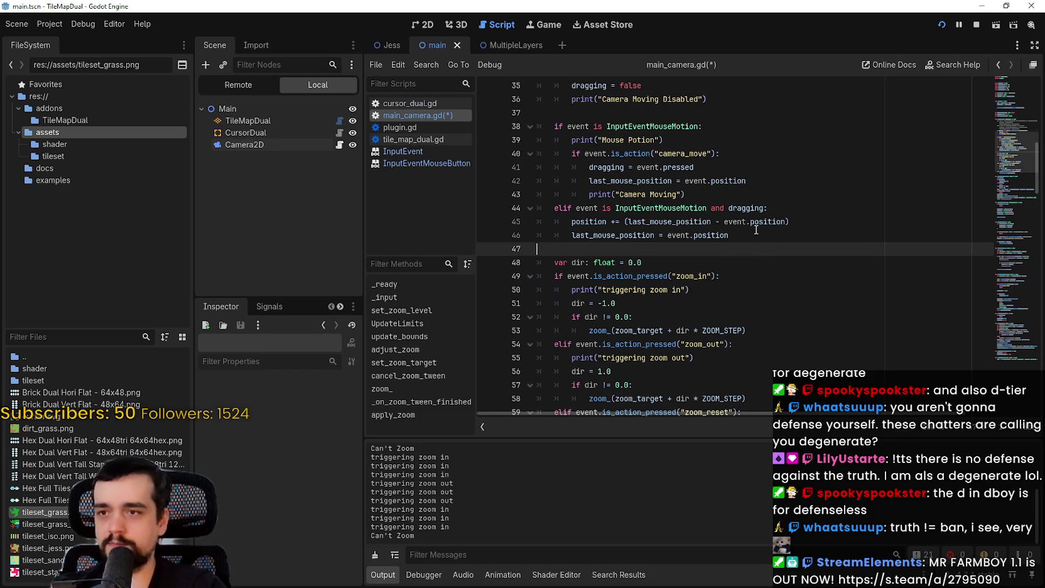
scroll(757, 231, up, 1)
click(757, 235)
key(ctrl+s)
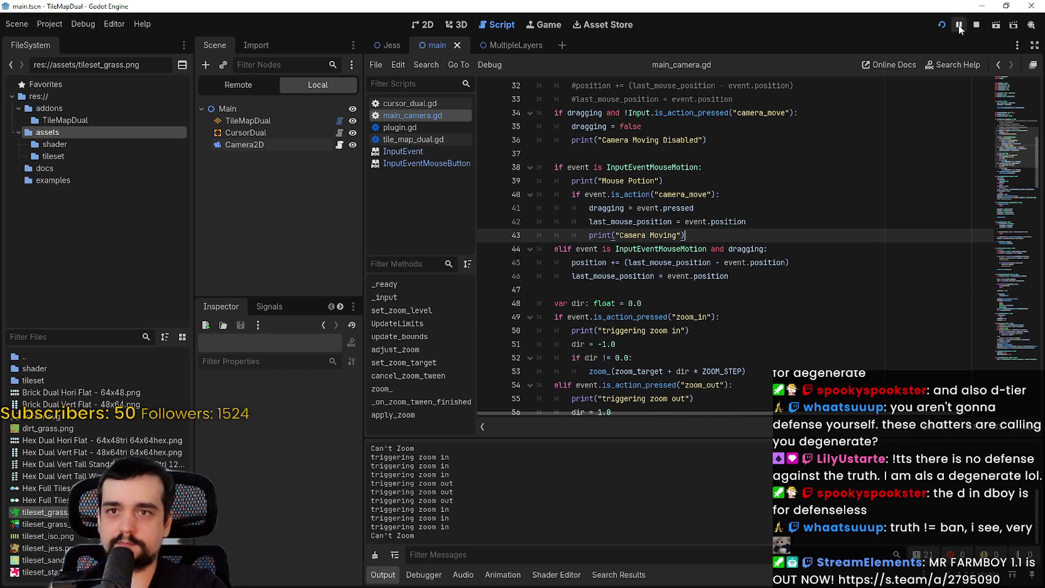
key(F8)
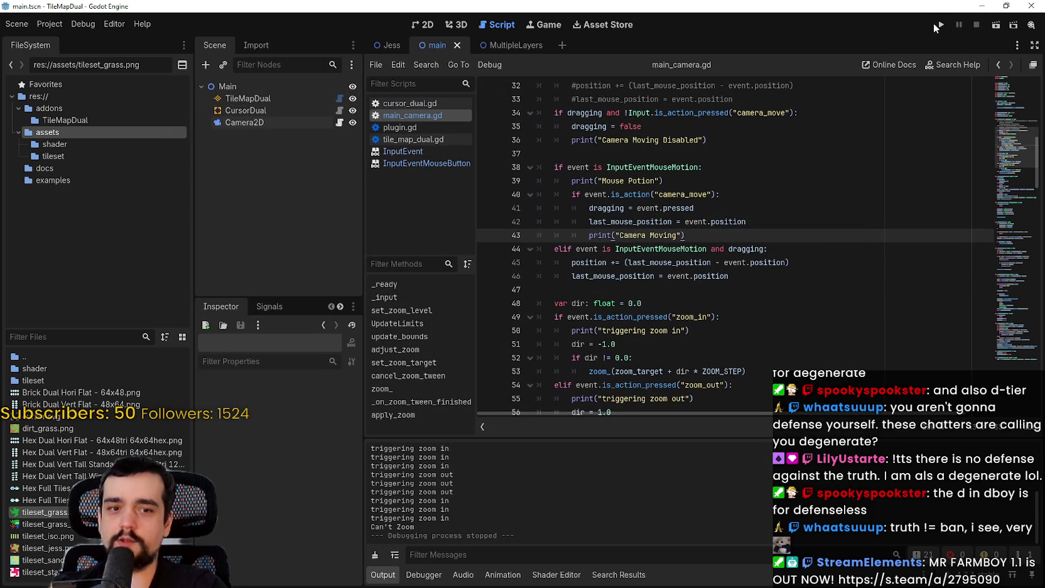
click(940, 24)
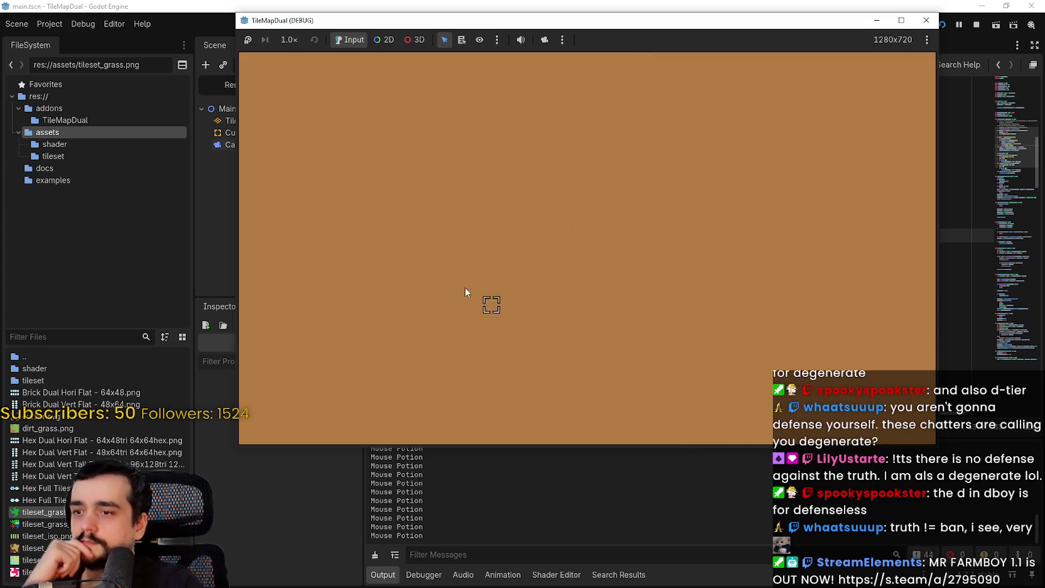
Paint a horizontal grass strip across the game view, then bring the script editor back
click(475, 253)
drag(476, 254, 620, 254)
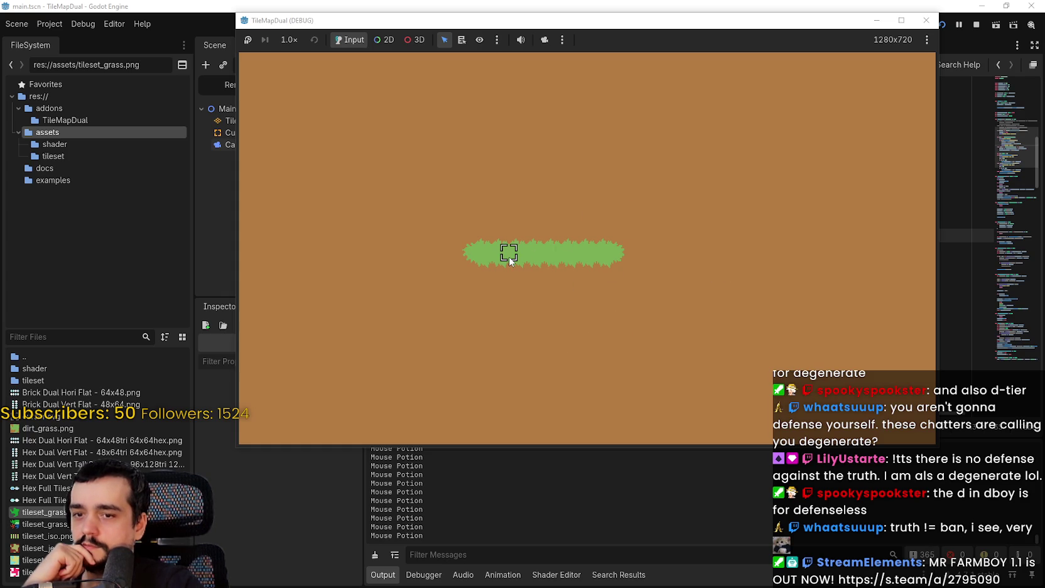
click(692, 531)
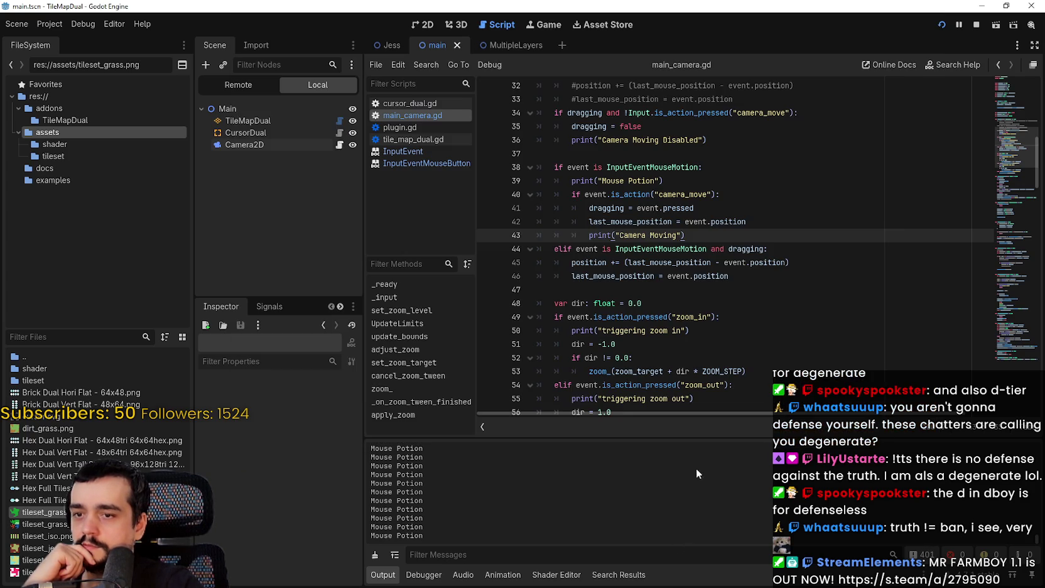
click(694, 235)
key(Down)
key(Down)
click(711, 196)
scroll(640, 329, up, 3)
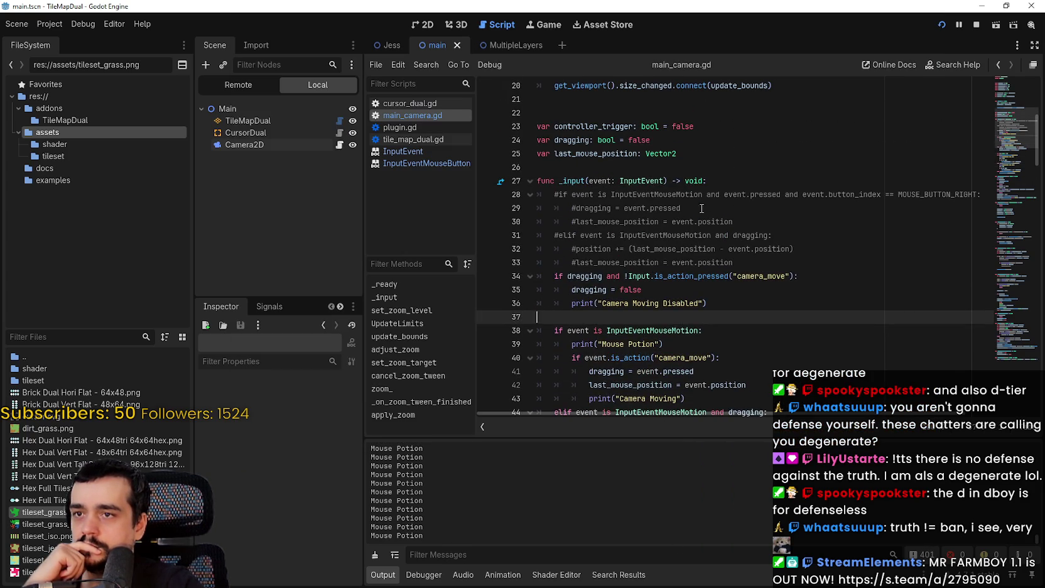
scroll(637, 326, down, 2)
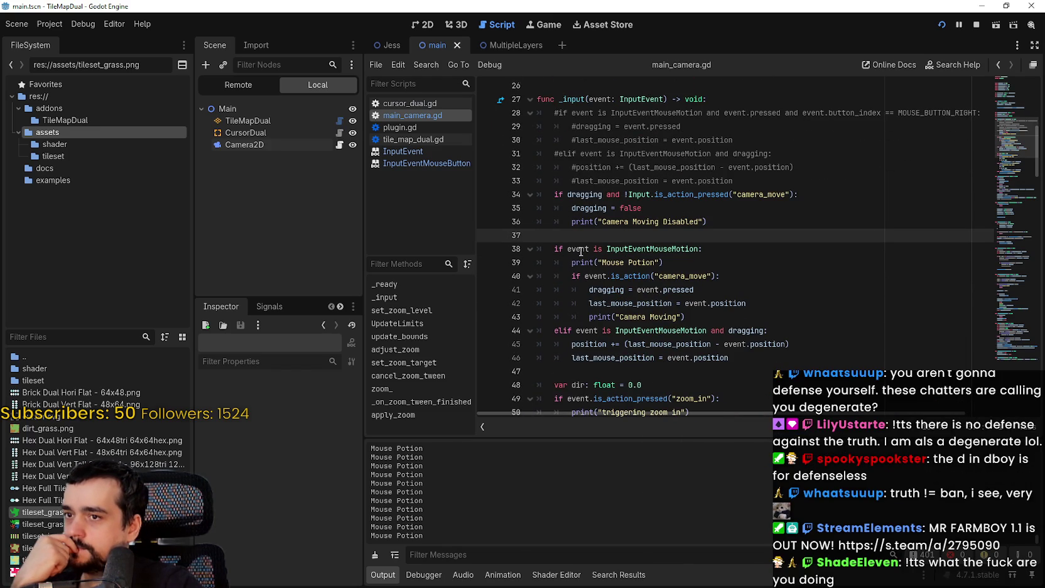
mouse_move(581, 250)
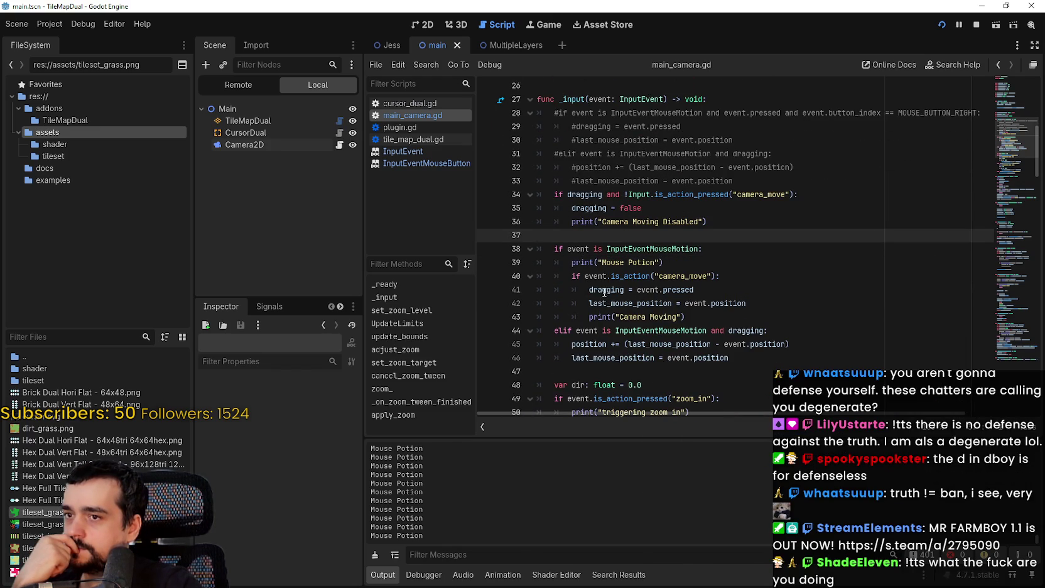
click(601, 278)
scroll(691, 281, down, 1)
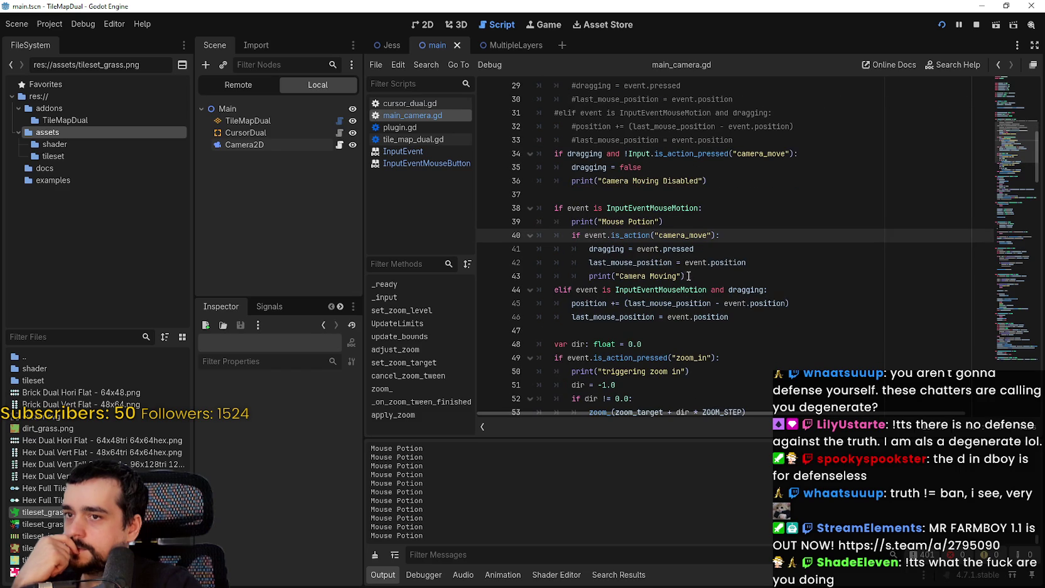
scroll(696, 271, down, 1)
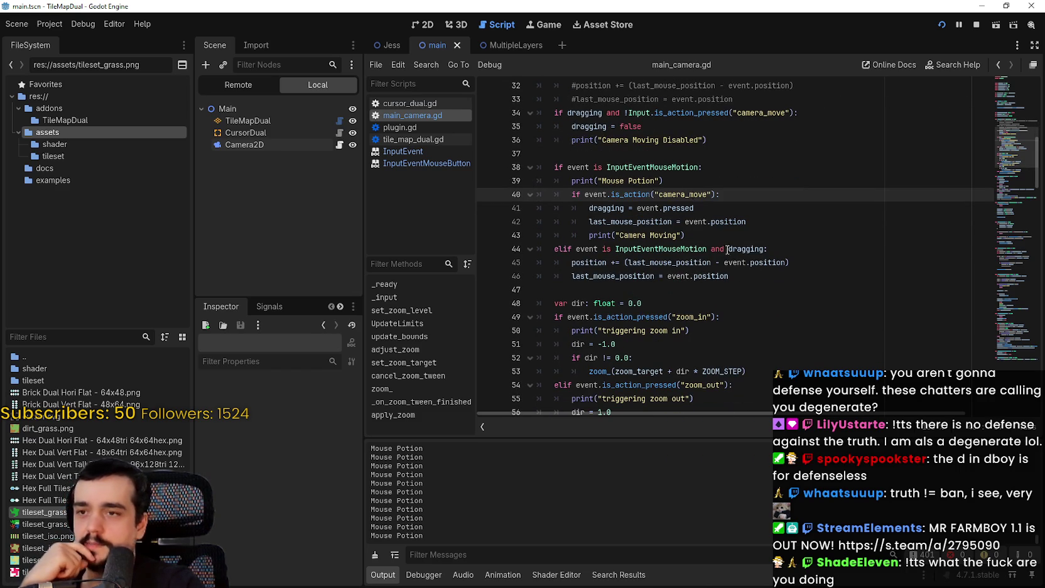
drag(690, 236, 554, 167)
Rerun the game, zoom around, paint two more grass strips, then stop it
key(F5)
scroll(749, 283, up, 2)
scroll(744, 280, down, 5)
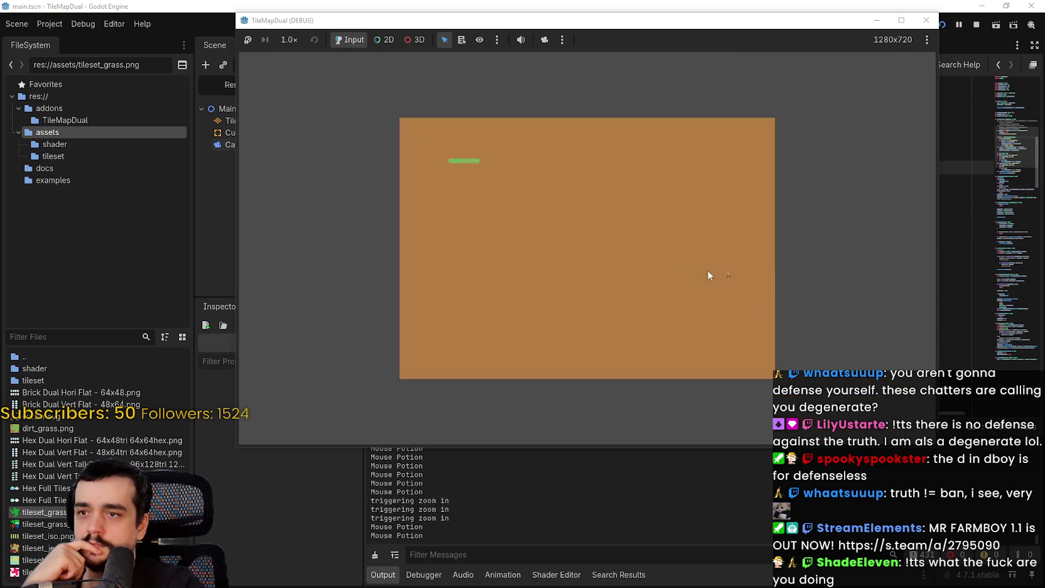
scroll(582, 240, up, 3)
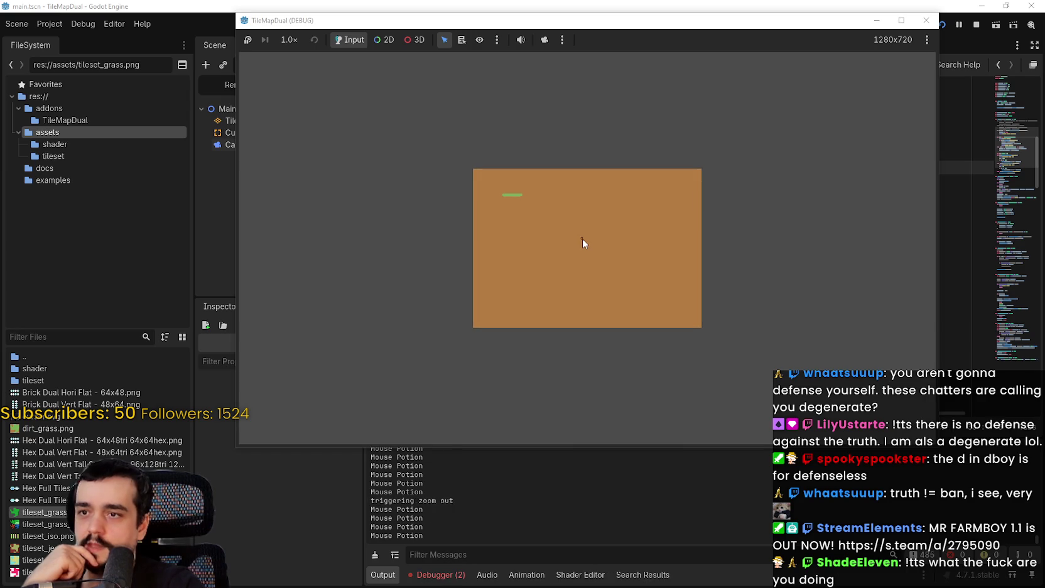
scroll(414, 135, up, 1)
scroll(503, 169, down, 1)
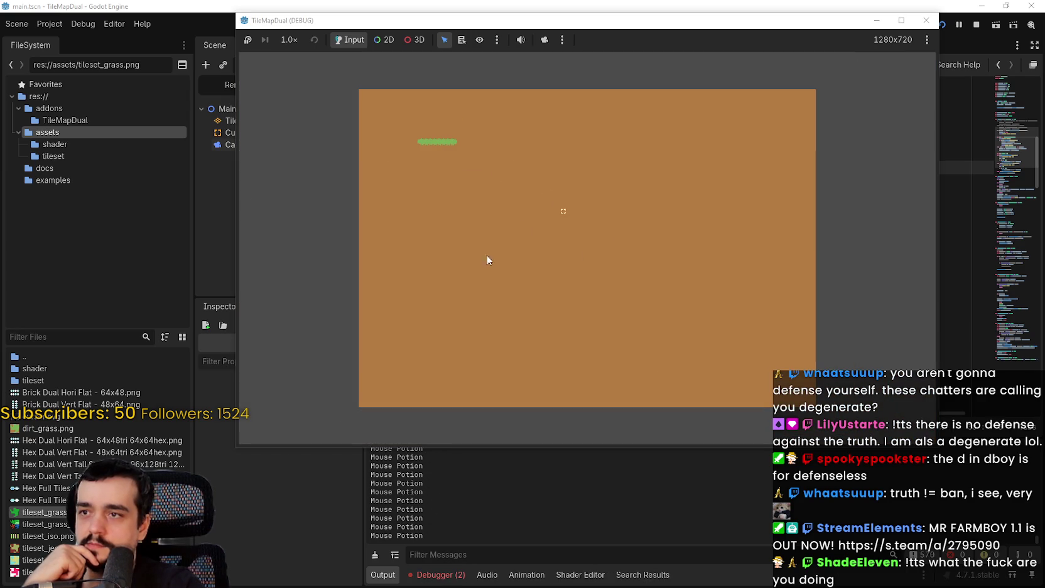
scroll(394, 134, down, 3)
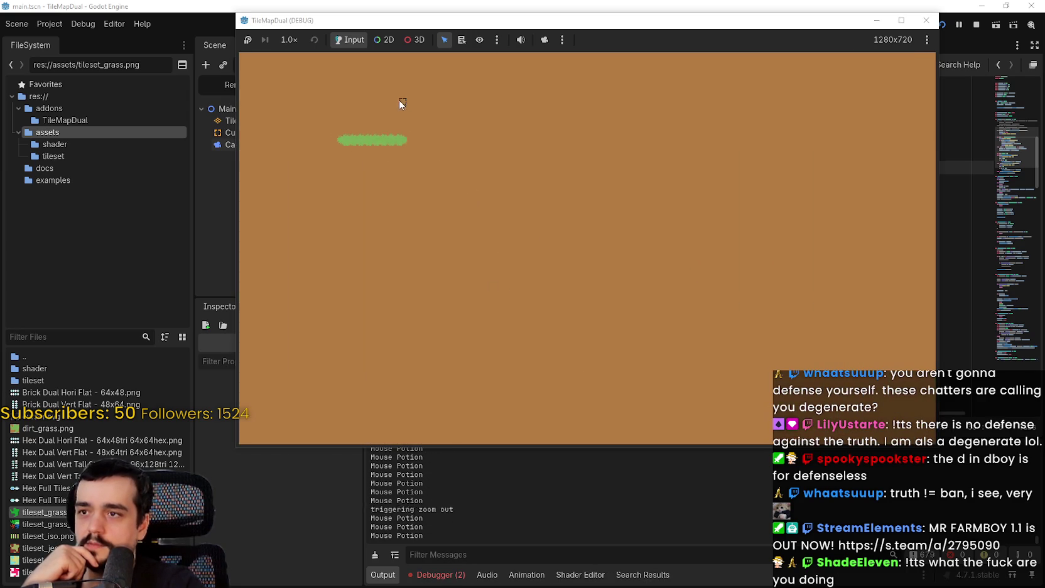
mouse_move(570, 251)
mouse_down()
mouse_move(665, 198)
mouse_move(688, 235)
mouse_up()
scroll(730, 292, down, 1)
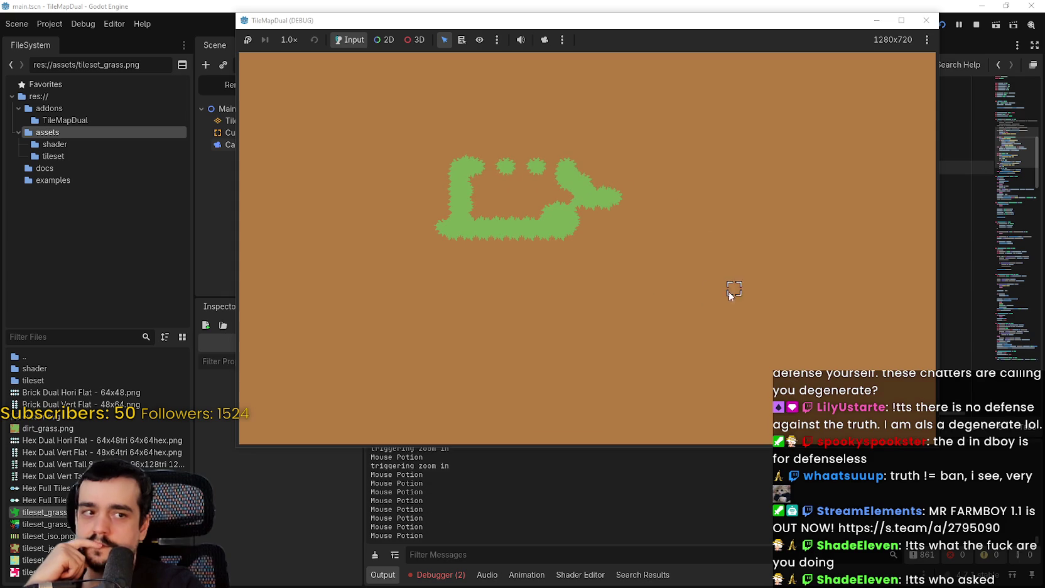
drag(613, 275, 499, 276)
key(F8)
Review the apply_zoom errors in the Debugger, then return to the Output log and dragging code
click(439, 574)
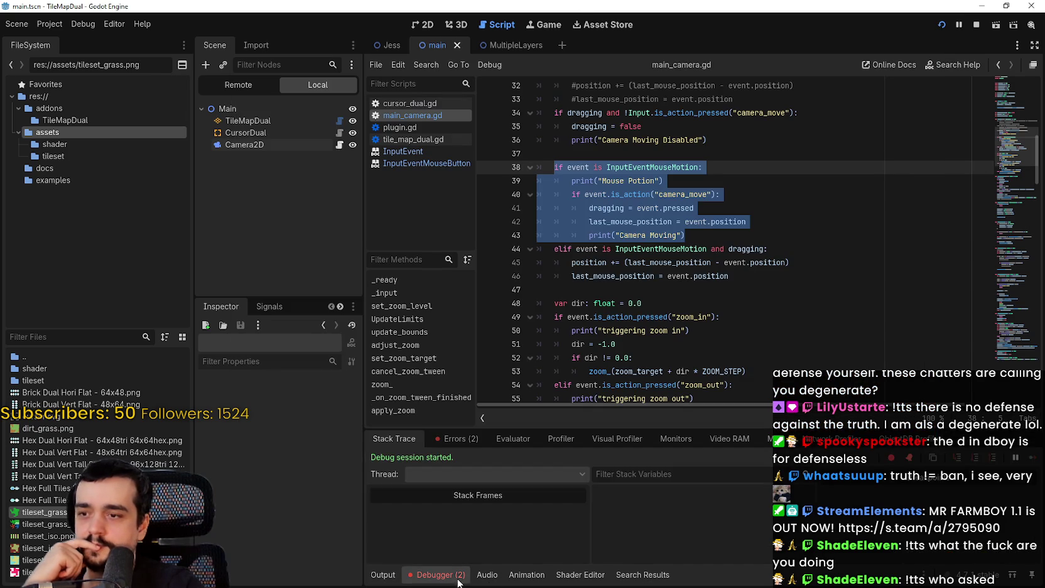
click(452, 438)
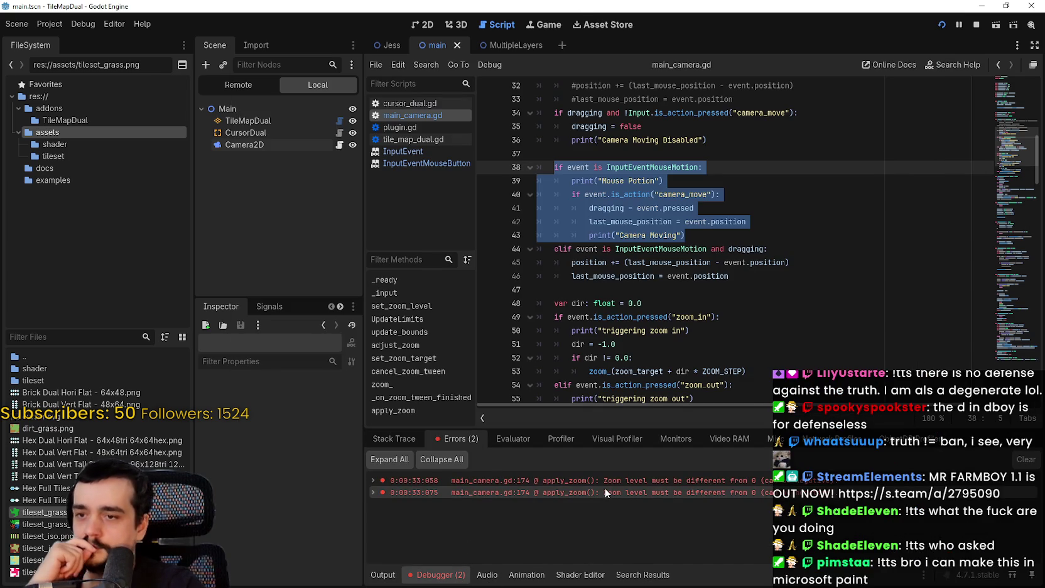
click(686, 221)
click(382, 574)
click(633, 248)
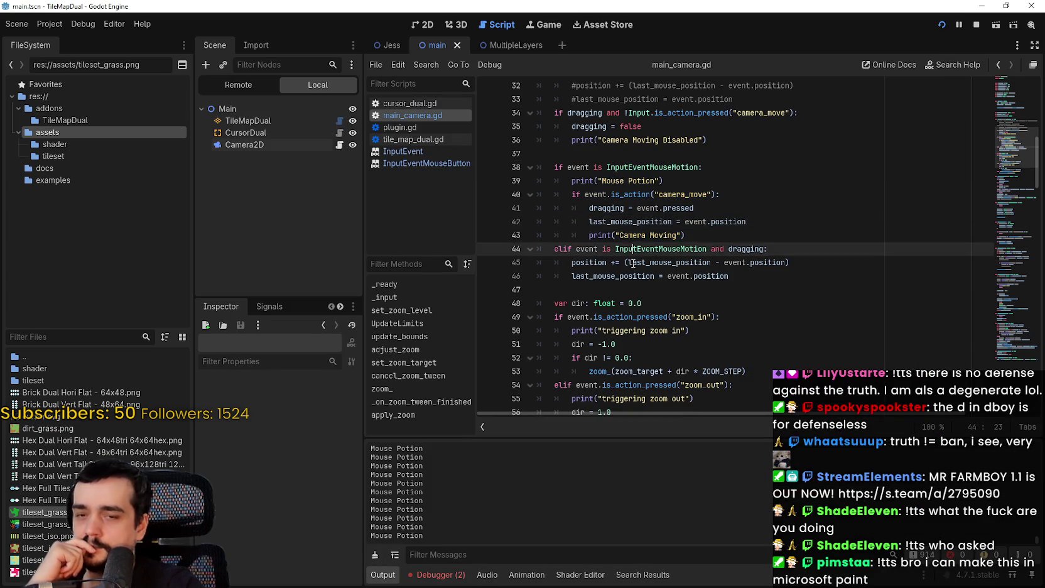
scroll(637, 279, up, 3)
scroll(638, 279, down, 2)
scroll(637, 279, down, 1)
click(667, 276)
scroll(667, 277, down, 1)
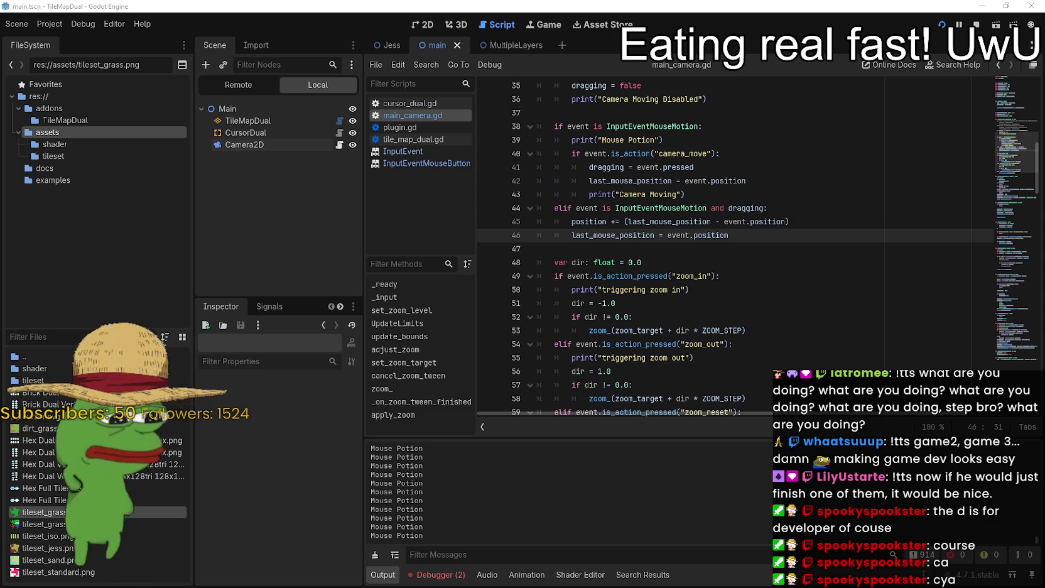
Drag the 'Games Made in Godot To Inspire You' YouTube window over the Godot editor
mouse_move(1044, 16)
mouse_down()
mouse_move(712, 16)
mouse_move(823, 20)
mouse_up()
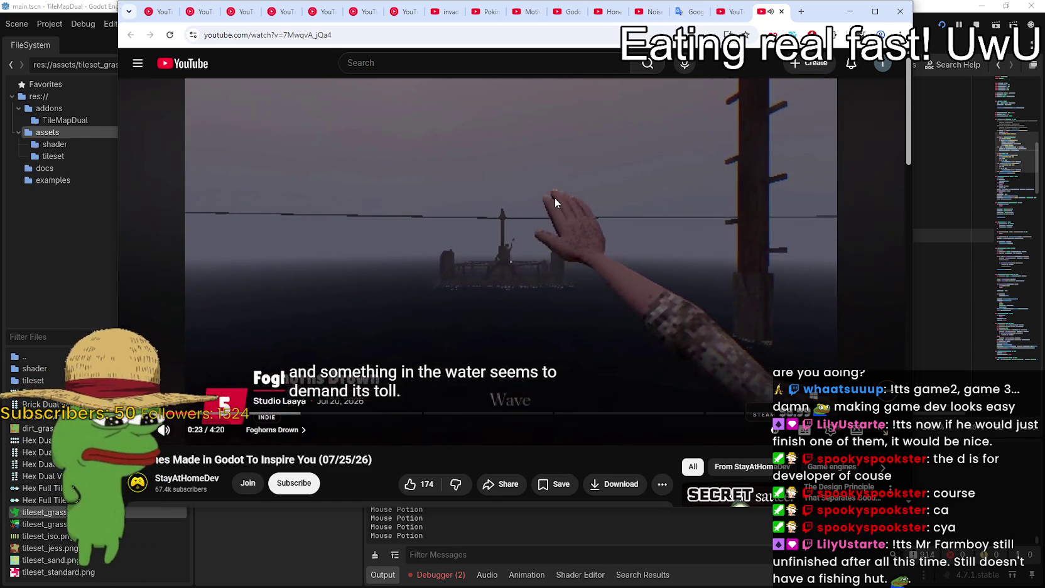
Watch the showcase through to Shipolis winning with 35 votes, then scroll to the description
click(553, 198)
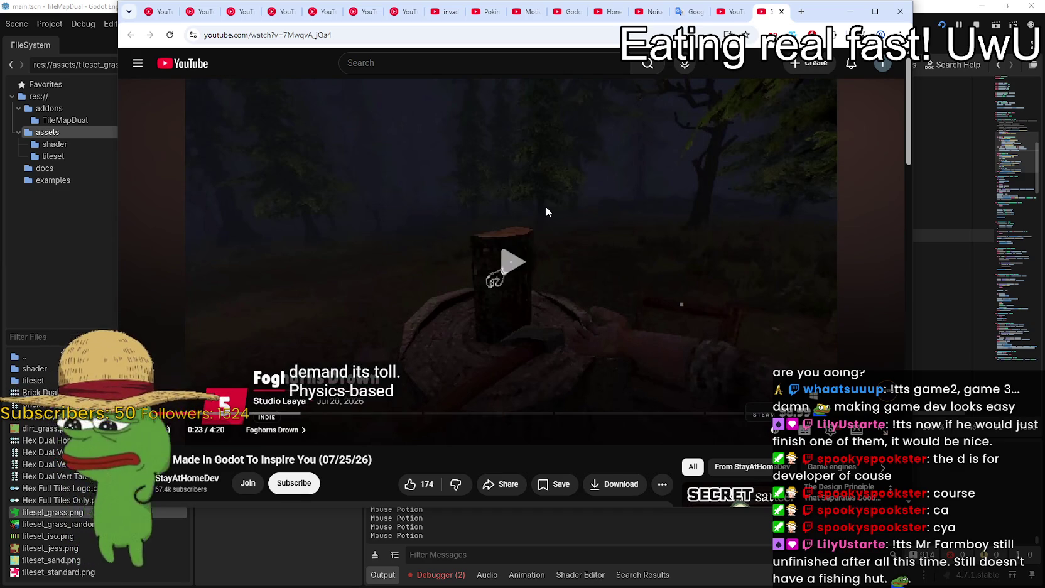
click(545, 208)
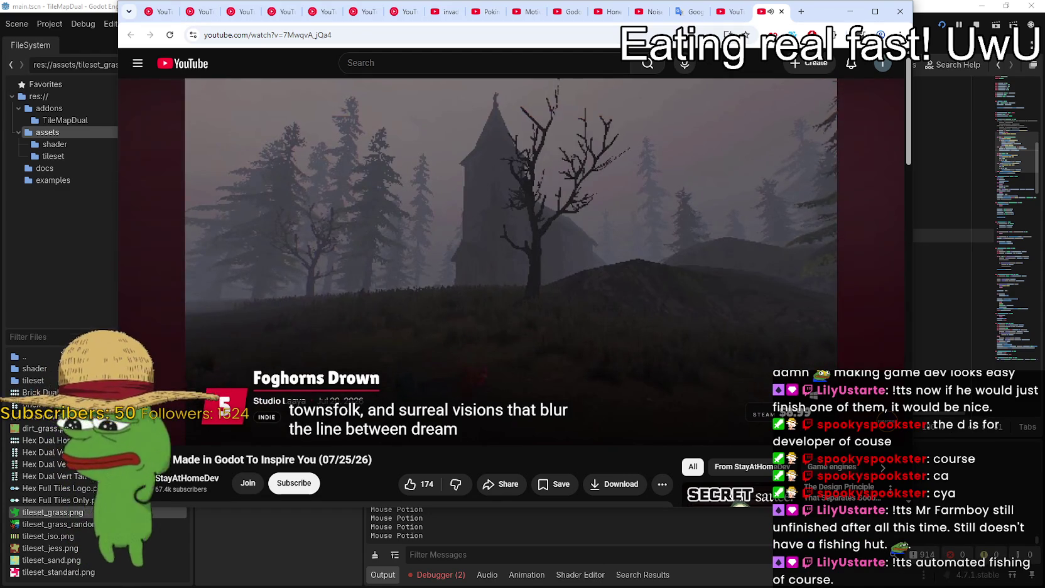
click(484, 211)
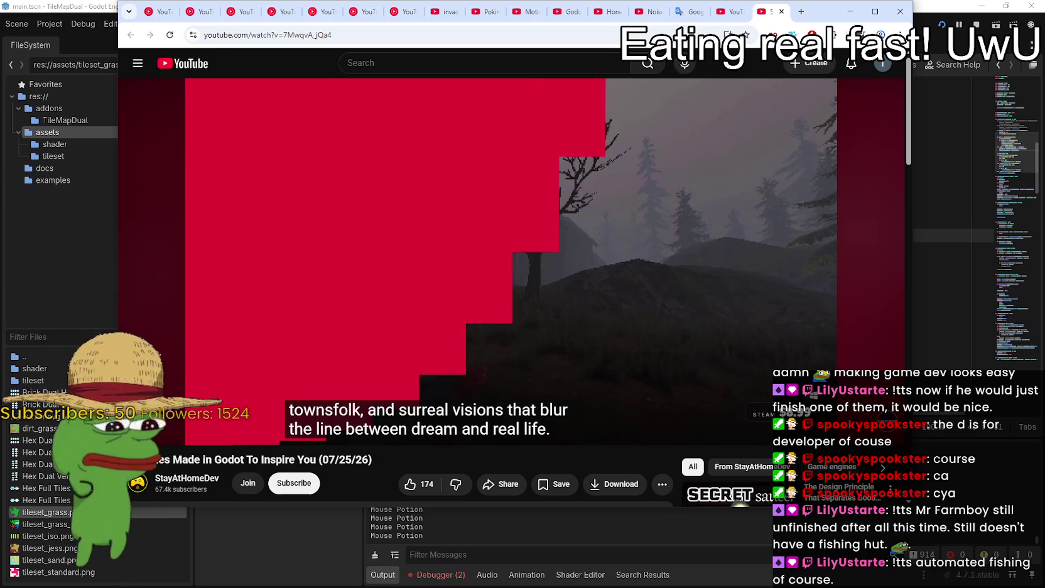
click(462, 215)
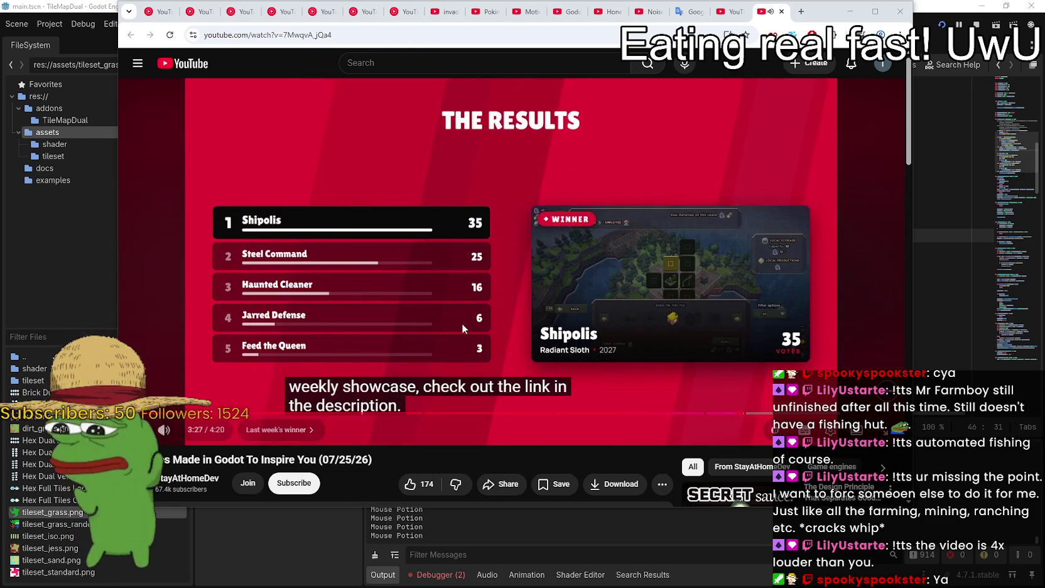
scroll(461, 323, down, 2)
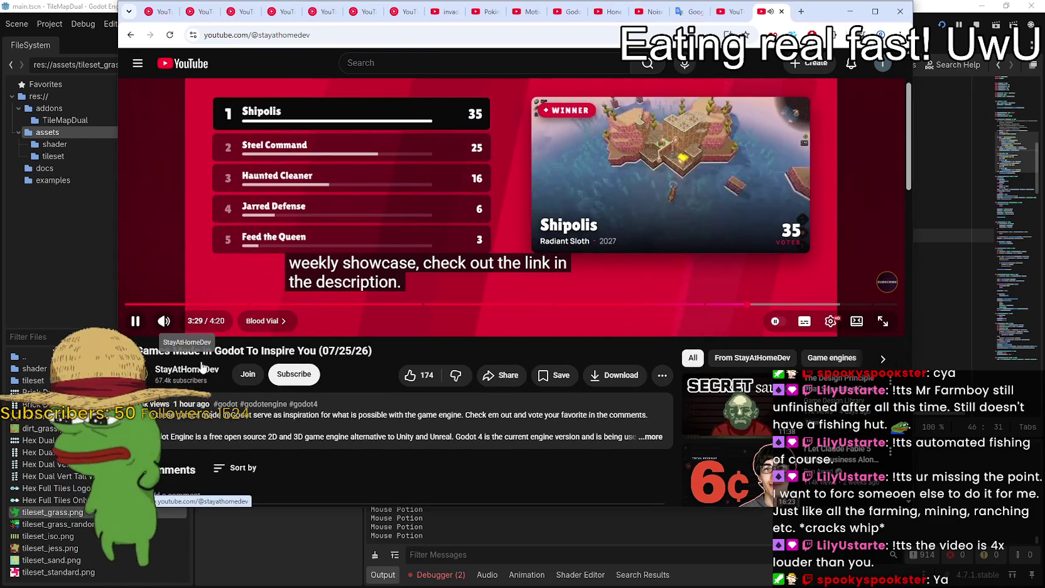
Browse the uploader's Videos list and start the 05/20/26 Made in Godot video
click(195, 370)
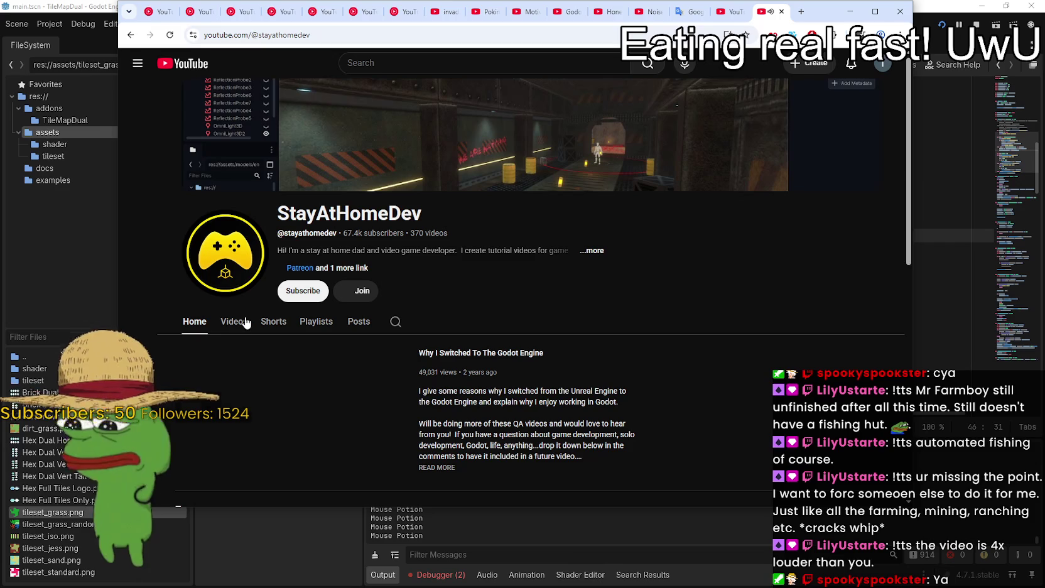
click(243, 321)
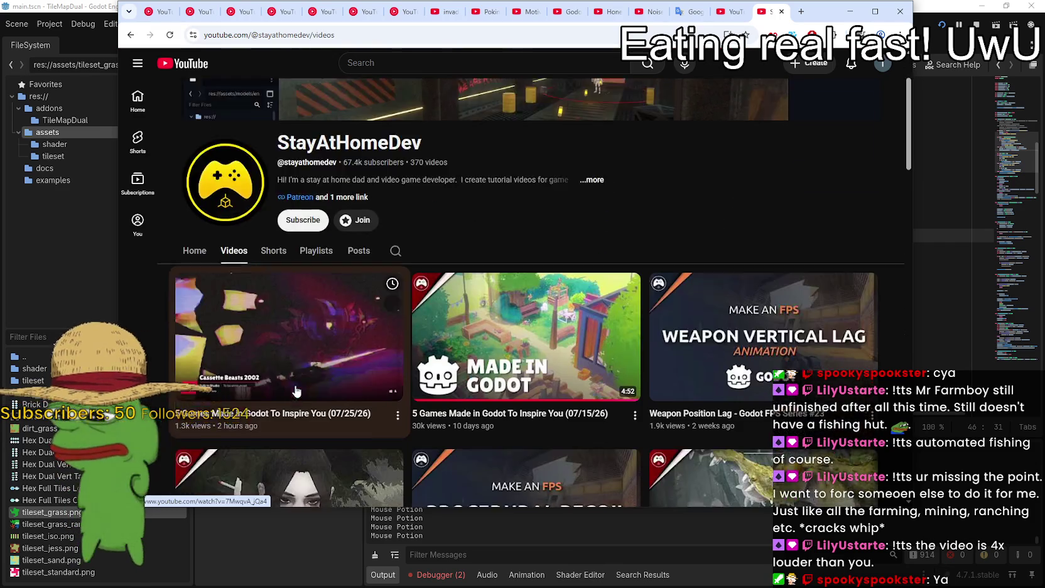
scroll(289, 395, down, 5)
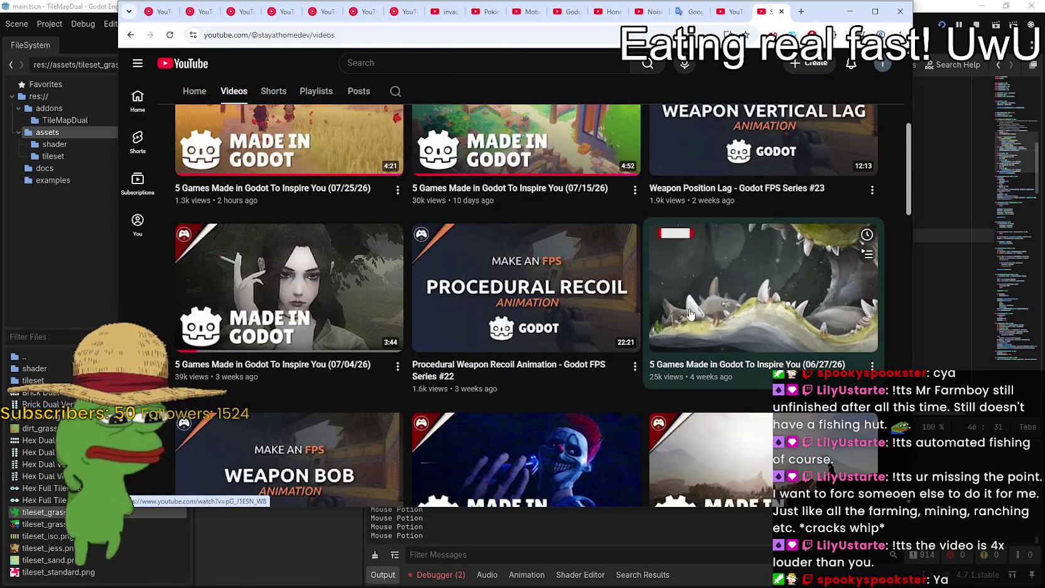
scroll(695, 298, down, 2)
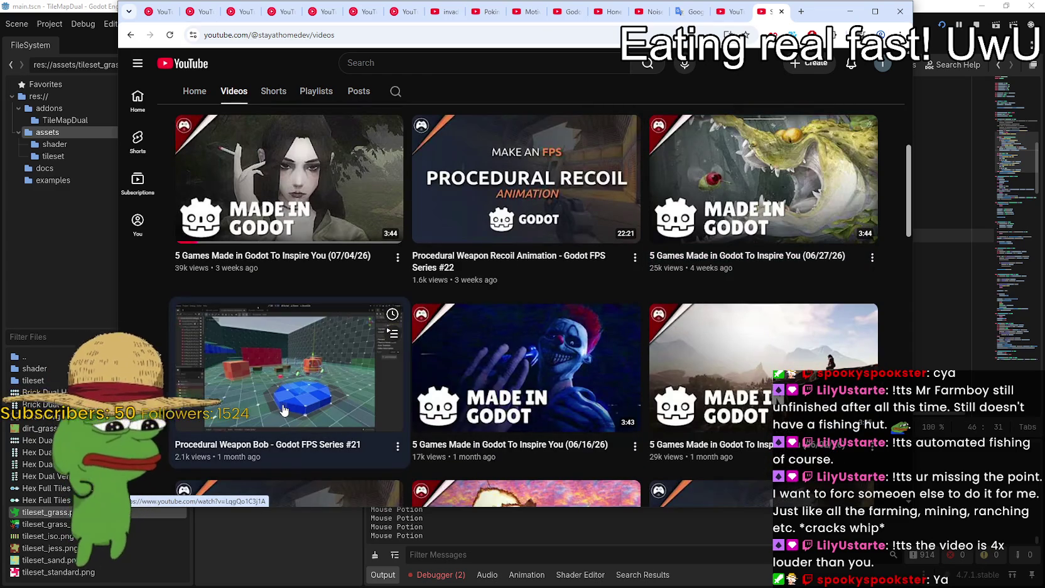
scroll(753, 326, down, 2)
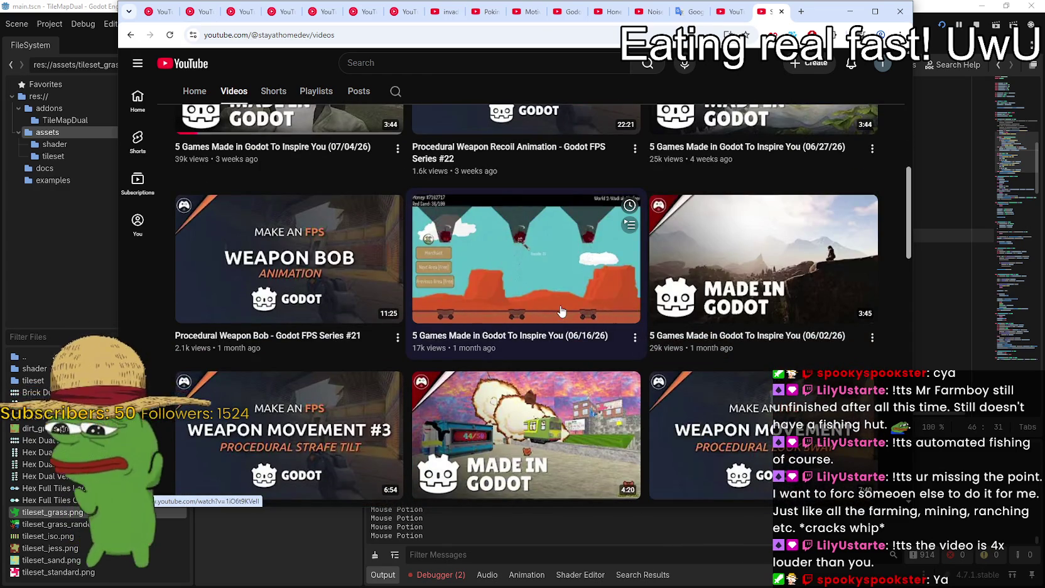
scroll(561, 310, down, 3)
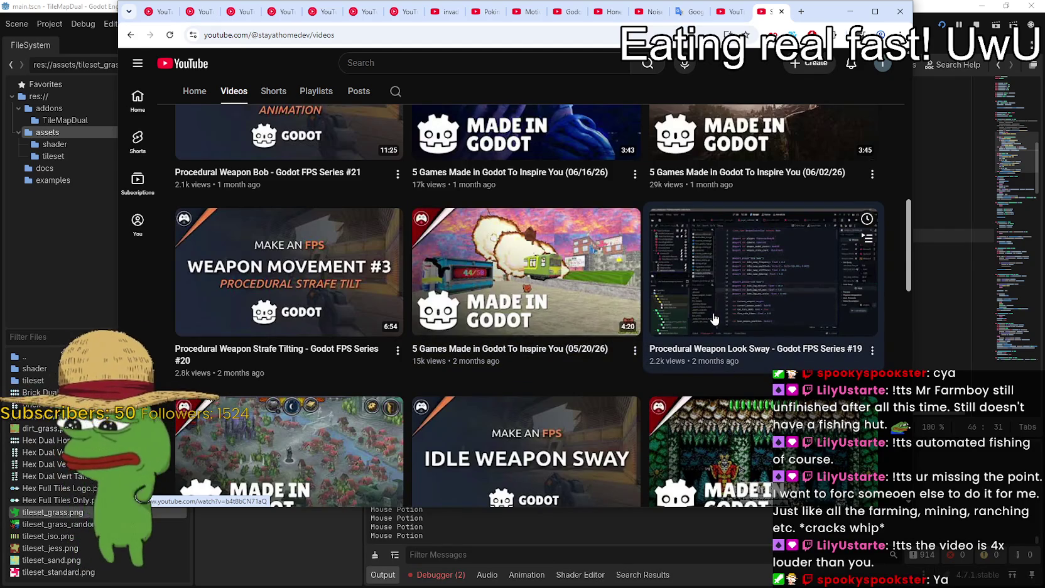
click(544, 290)
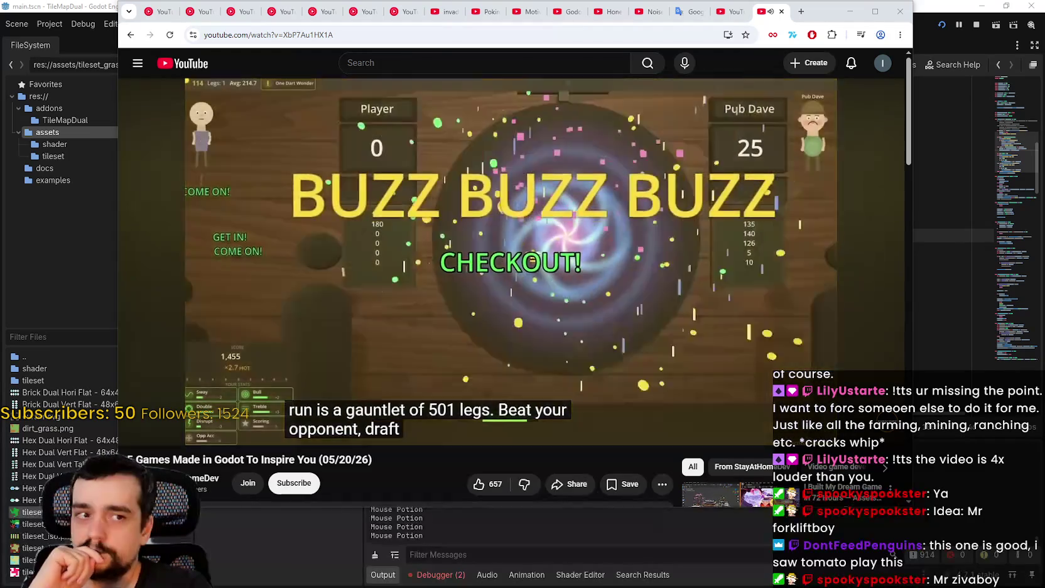
Move the browser window aside and switch back to the Godot editor
mouse_move(575, 339)
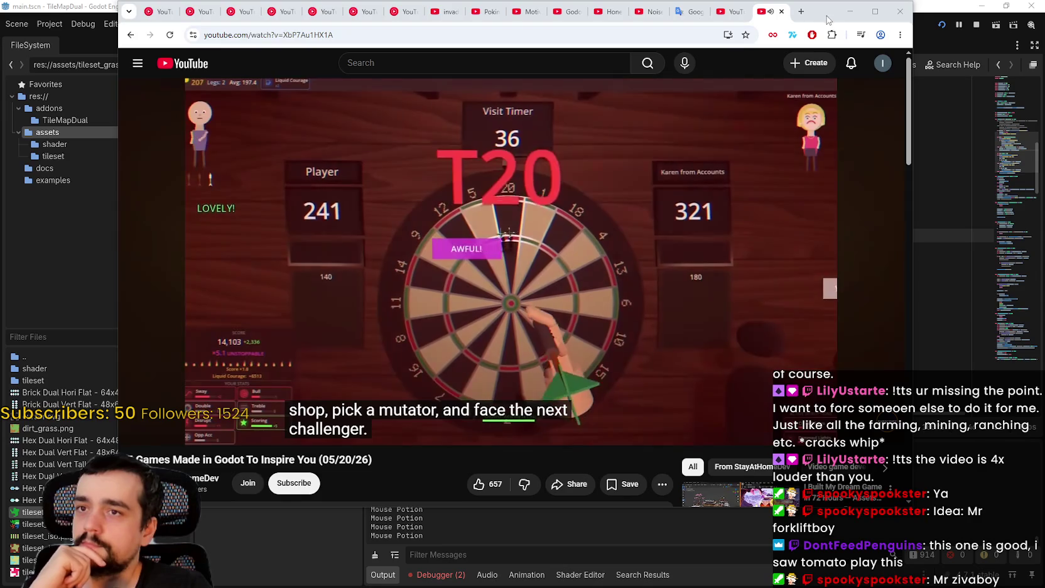
drag(823, 11, 1002, 53)
key(alt+Tab)
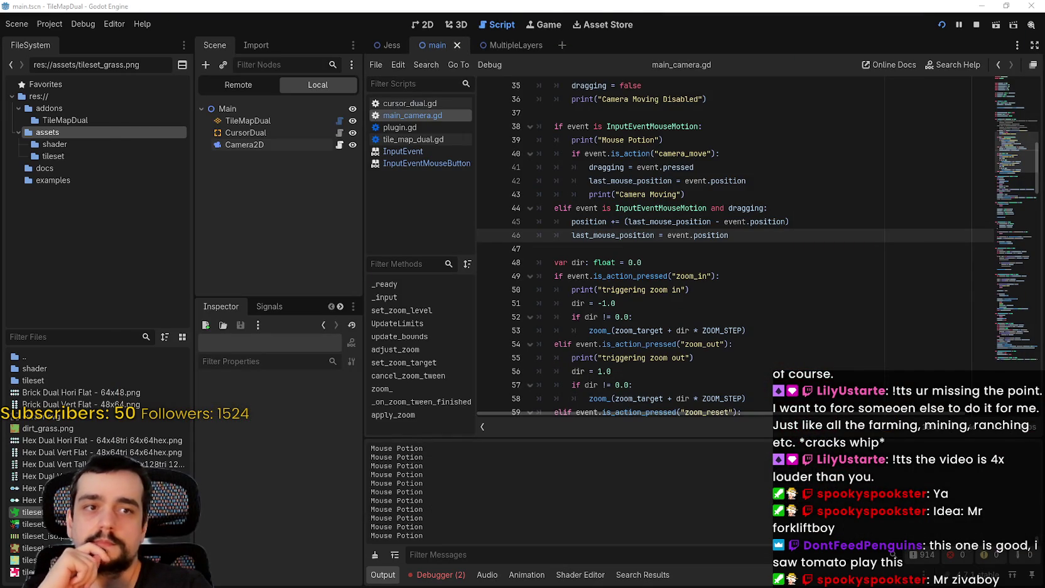
Scroll back to the _input code in main_camera.gd and put the caret on empty line 37
scroll(744, 238, up, 5)
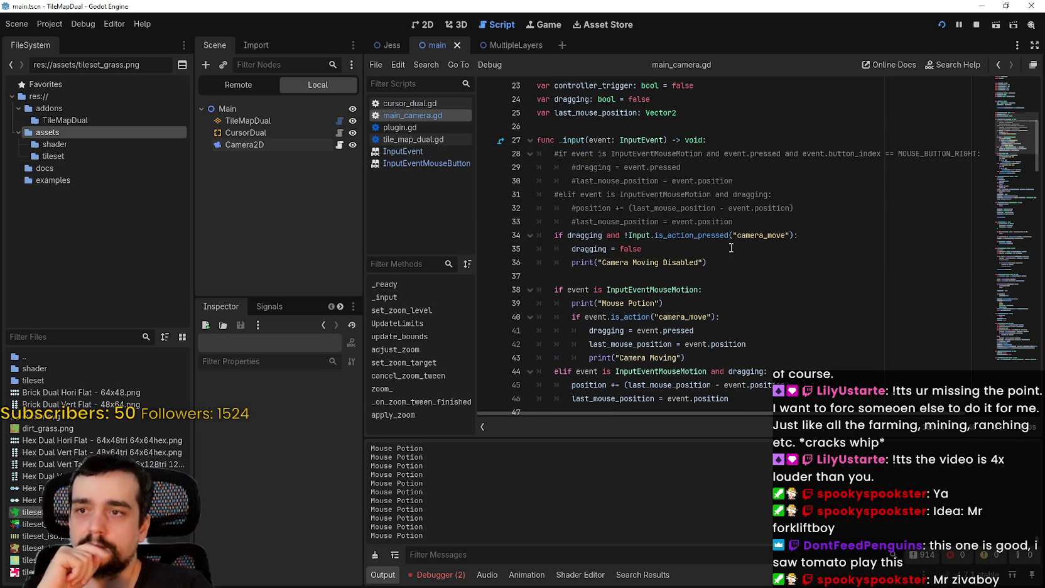
scroll(740, 219, up, 1)
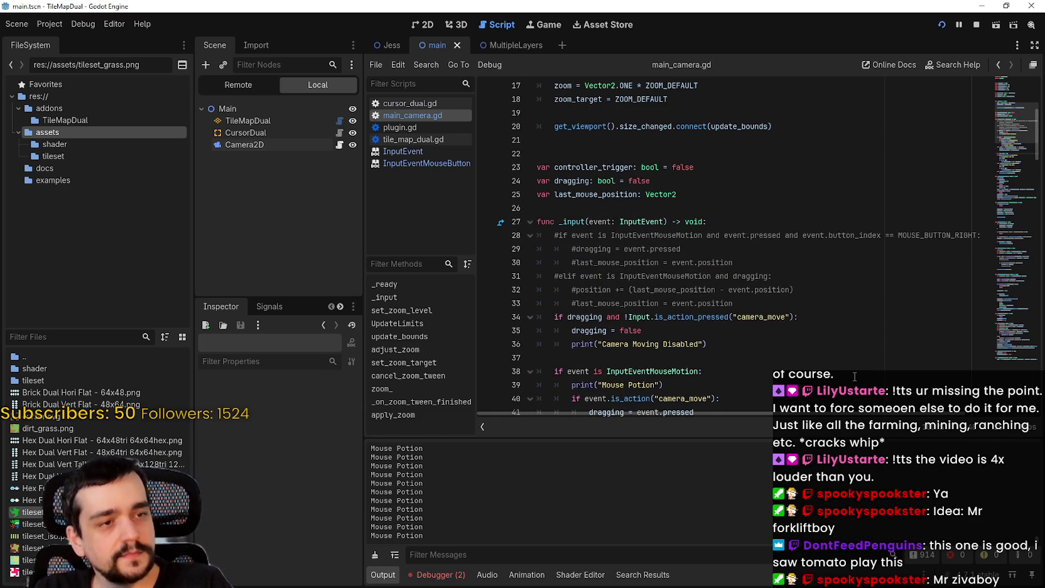
scroll(847, 372, up, 1)
scroll(823, 368, down, 2)
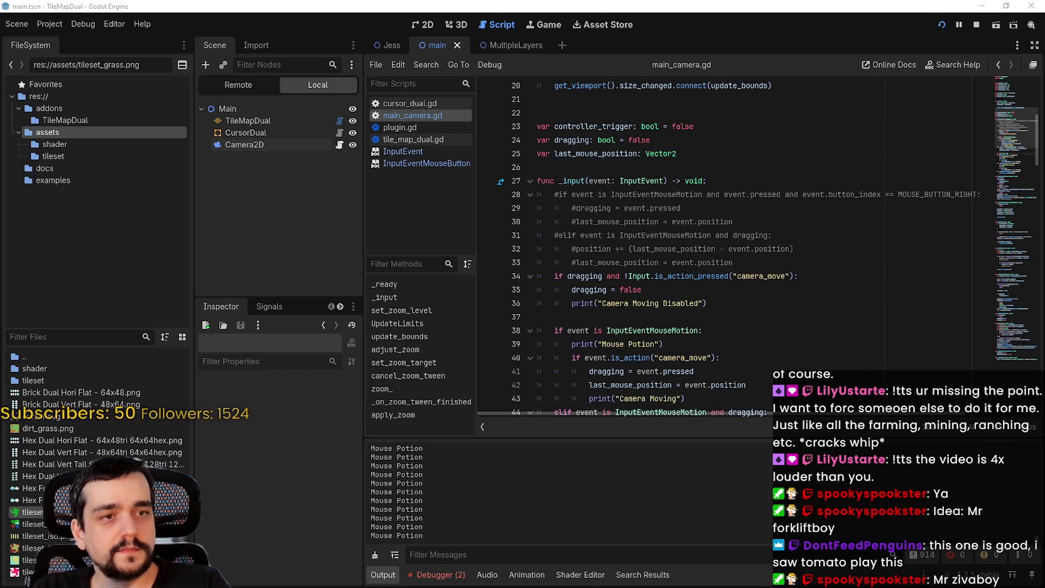
click(757, 303)
scroll(743, 308, down, 2)
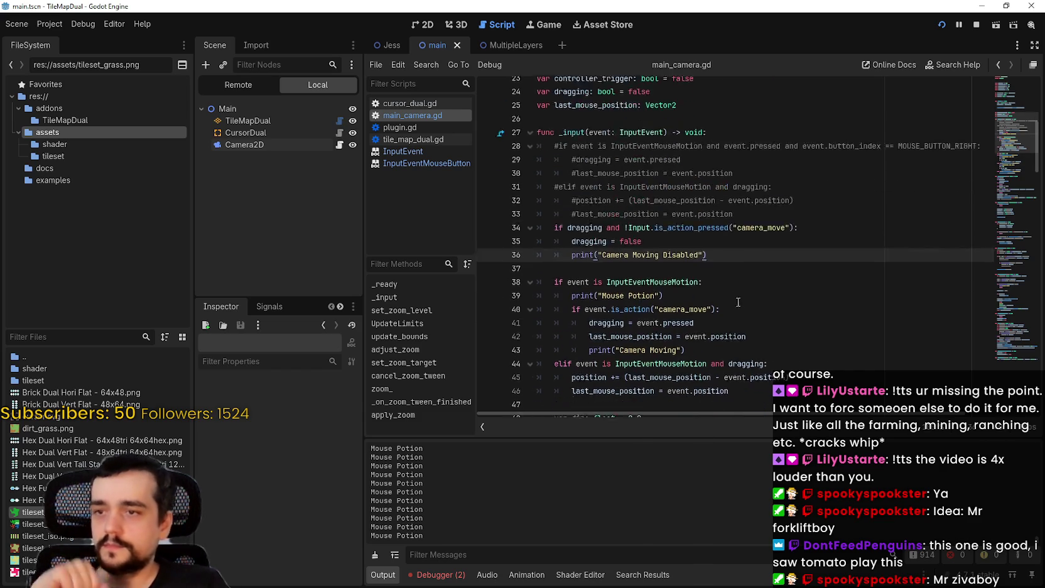
click(724, 251)
click(734, 233)
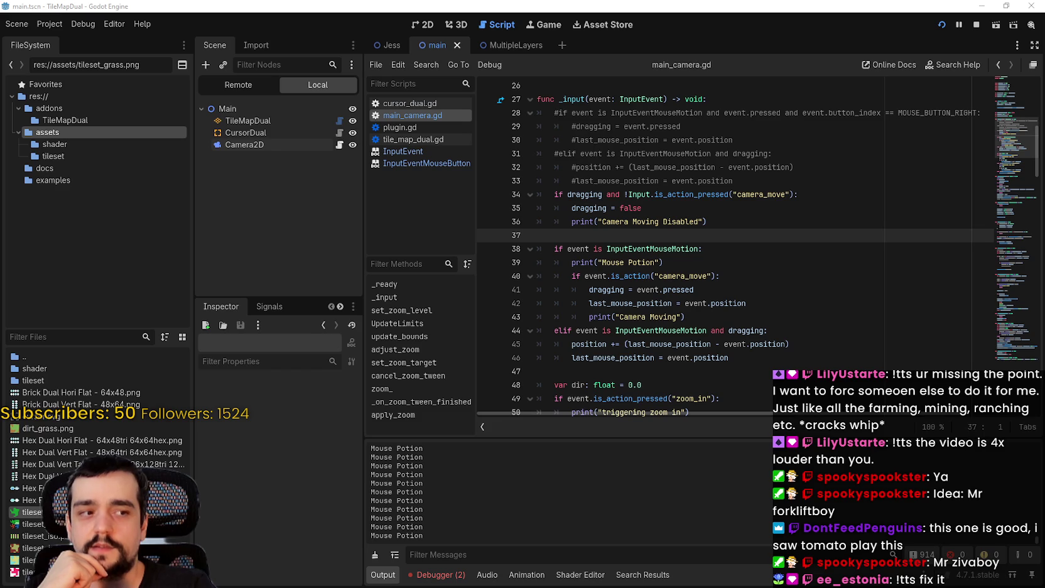
Check the Camera Moving Disabled print under the drag-stop block and move to the blank line after it
click(794, 253)
click(784, 221)
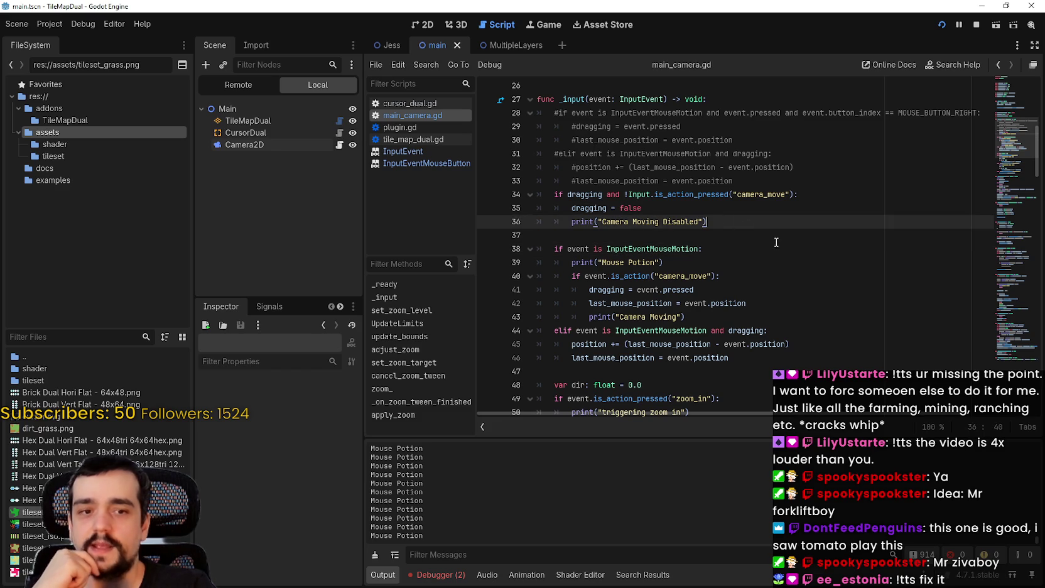
click(744, 231)
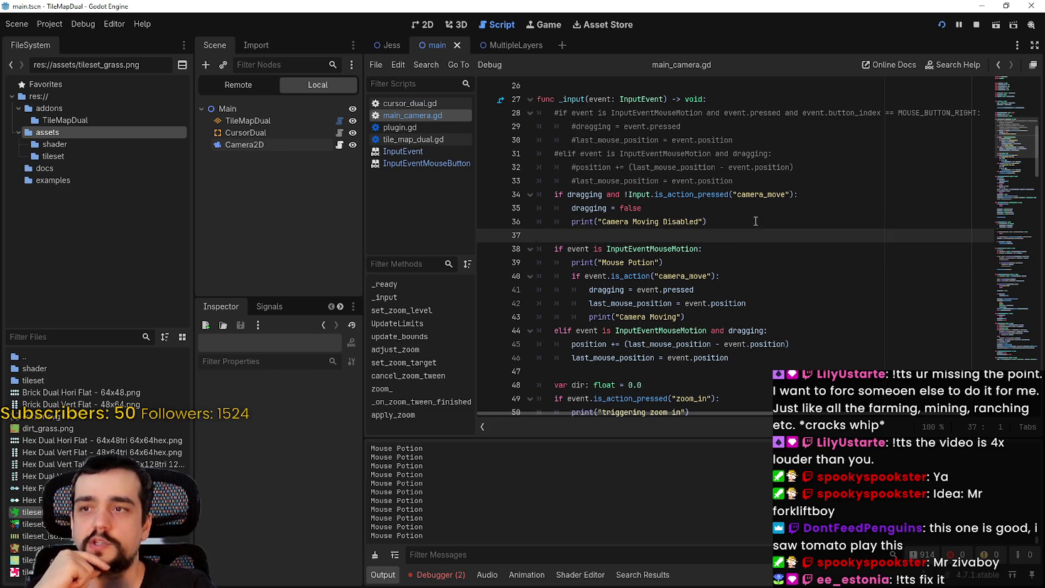
click(759, 181)
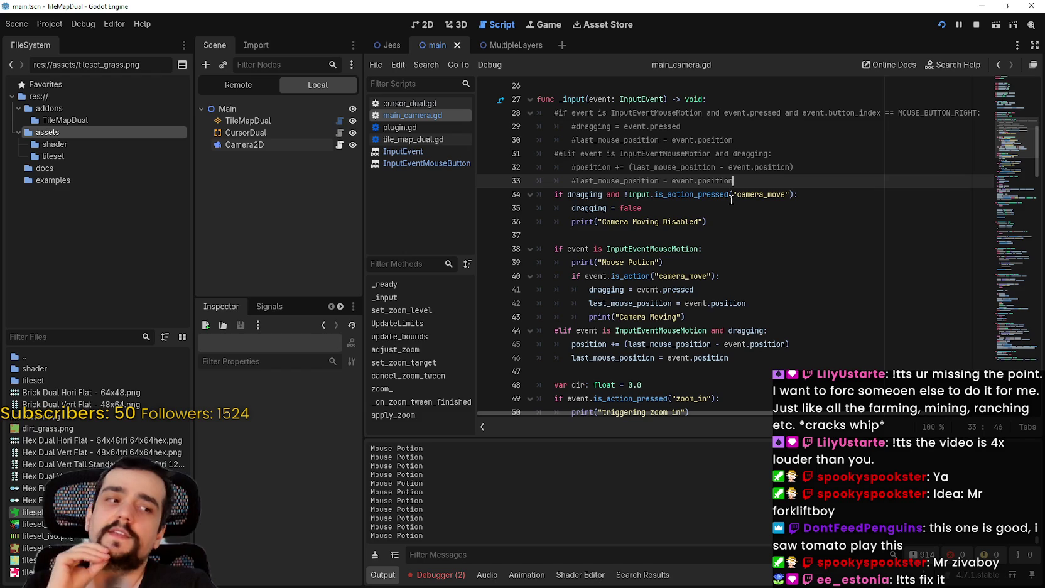
click(787, 220)
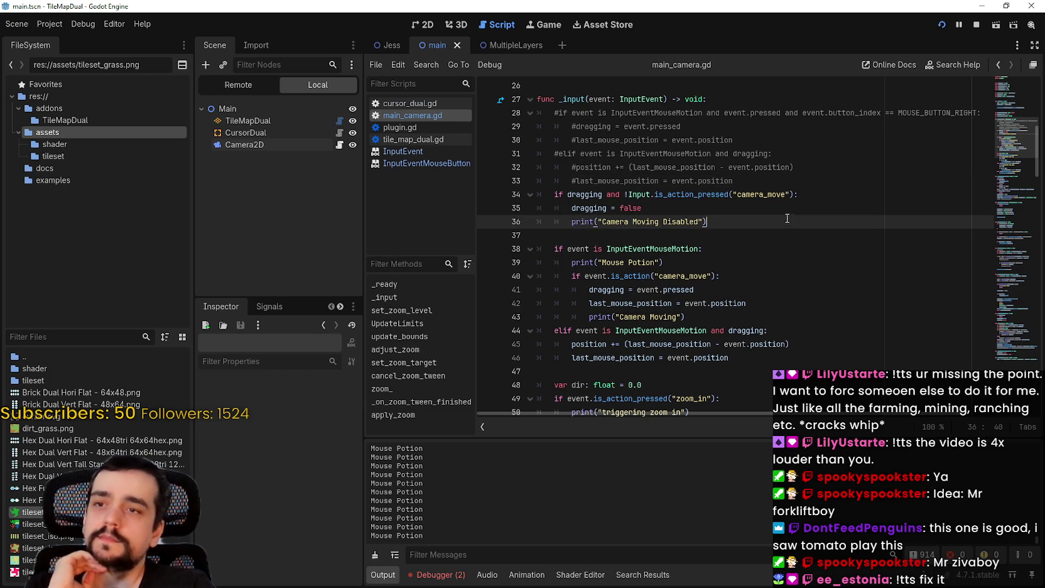
click(783, 236)
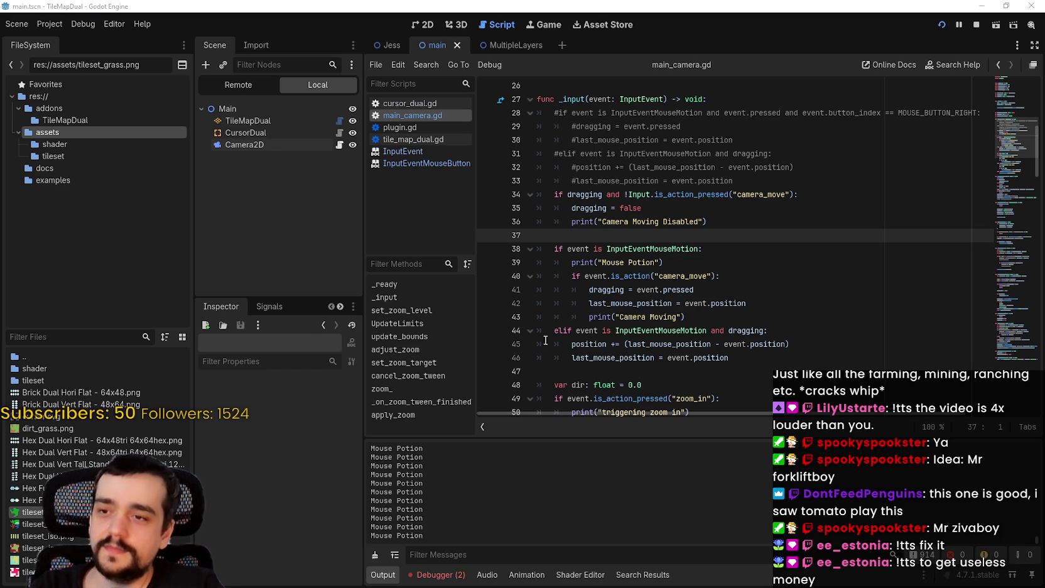
scroll(730, 287, down, 2)
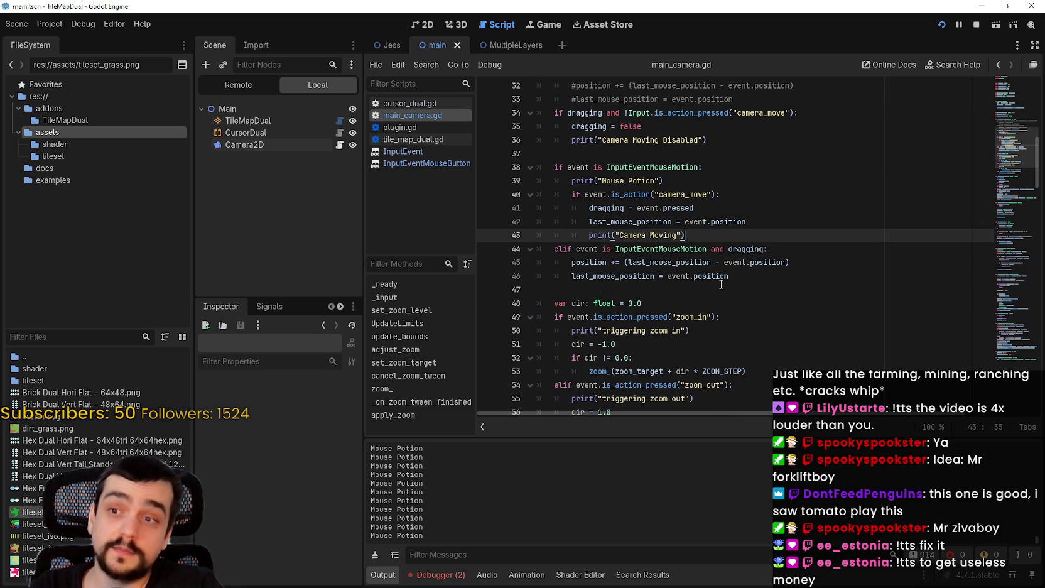
click(707, 290)
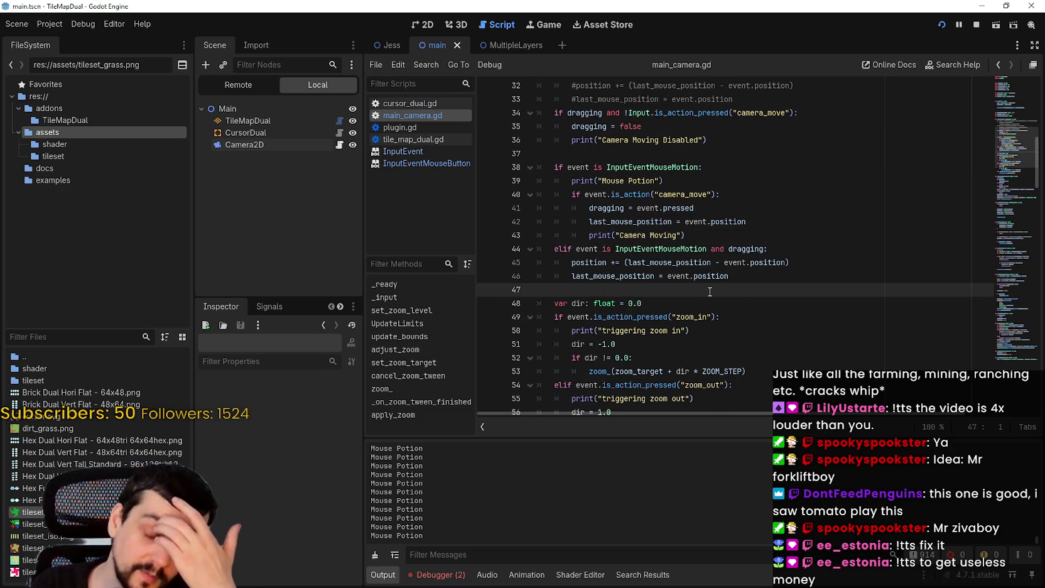
scroll(783, 174, up, 2)
click(764, 216)
scroll(766, 267, up, 1)
scroll(766, 267, up, 3)
scroll(766, 267, down, 3)
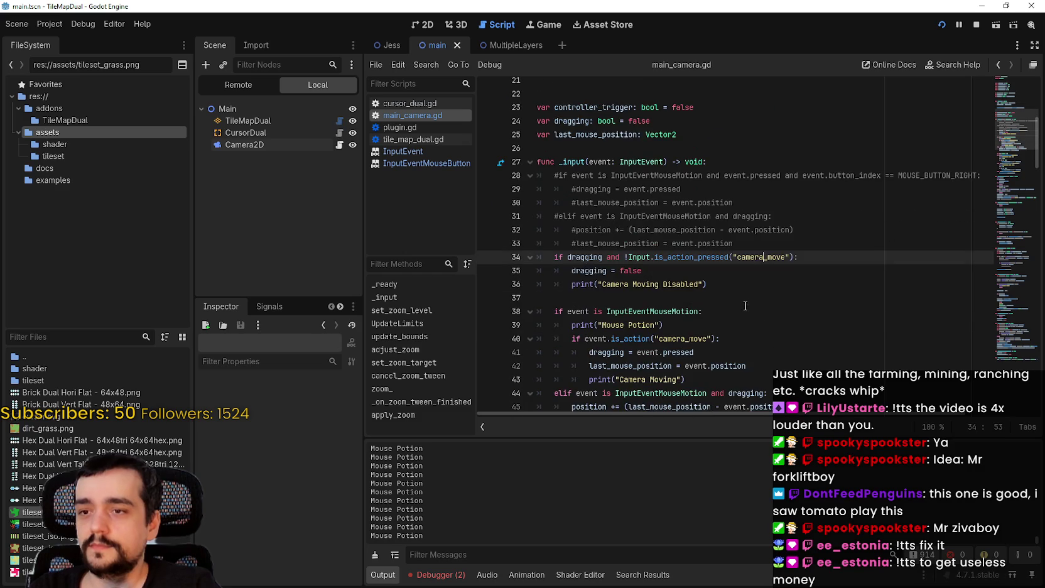
scroll(570, 149, down, 1)
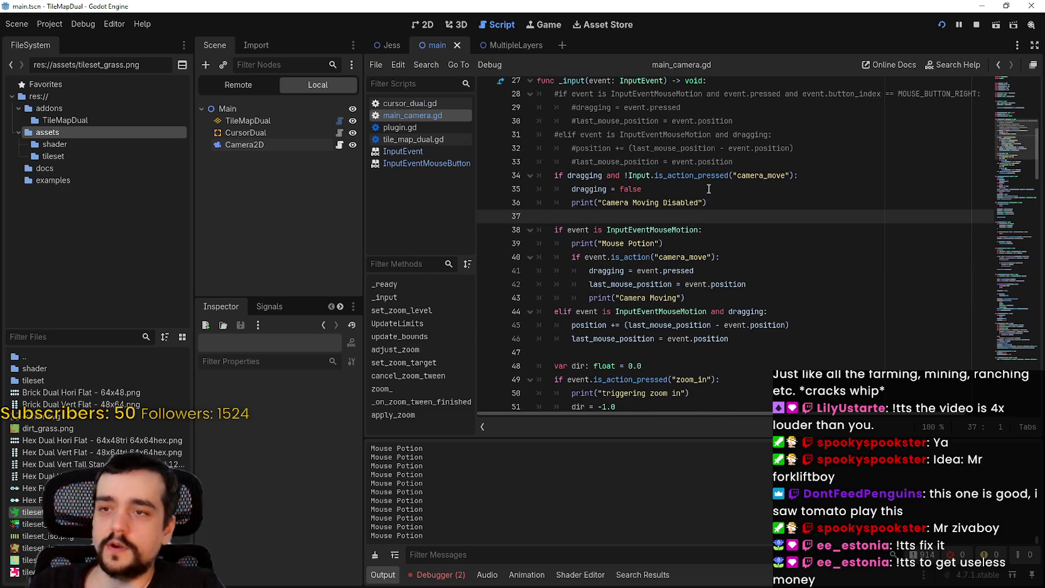
double_click(583, 175)
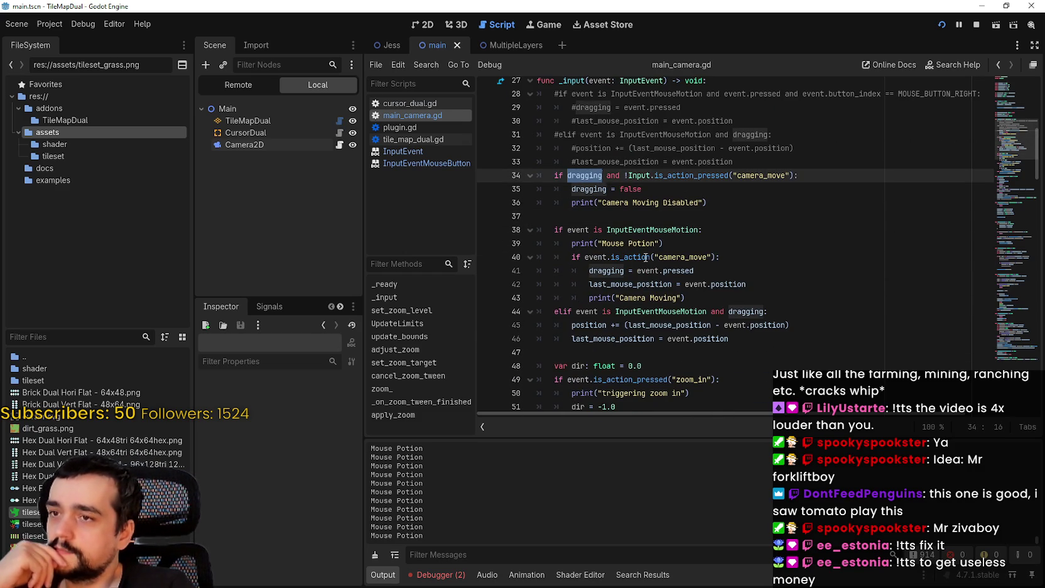
mouse_move(646, 255)
click(624, 220)
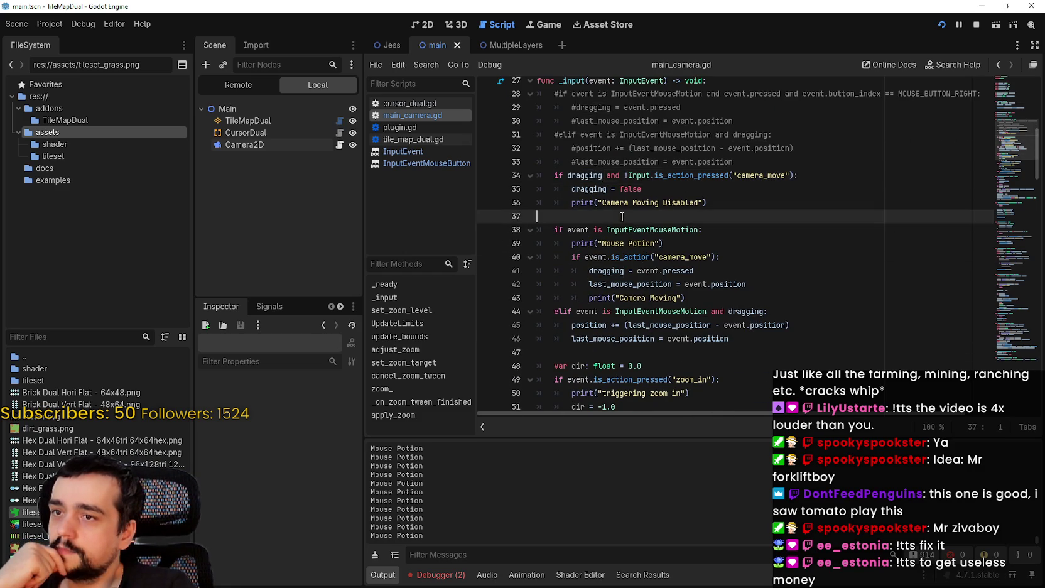
scroll(628, 239, down, 1)
click(663, 267)
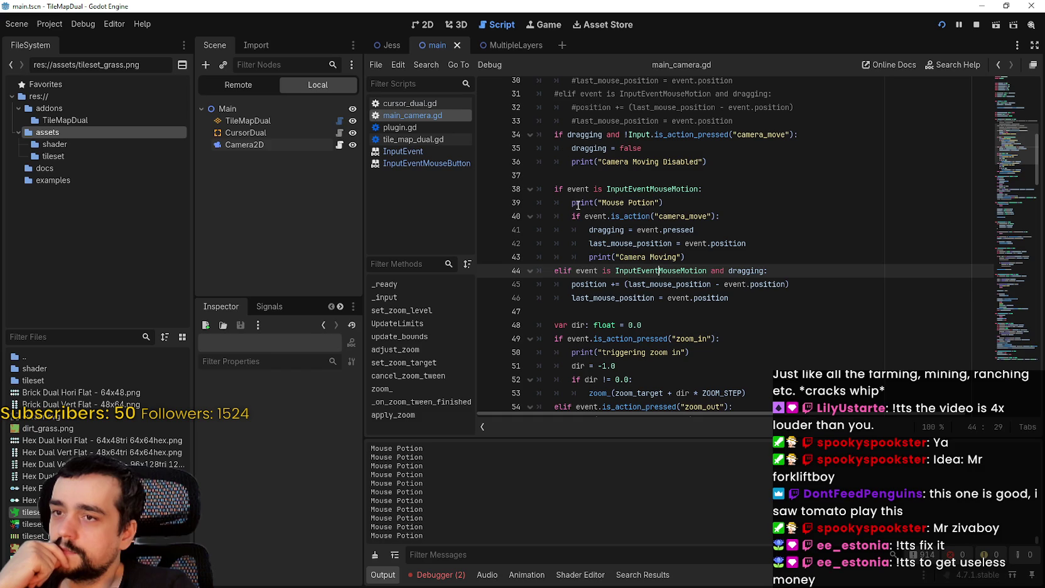
mouse_move(647, 217)
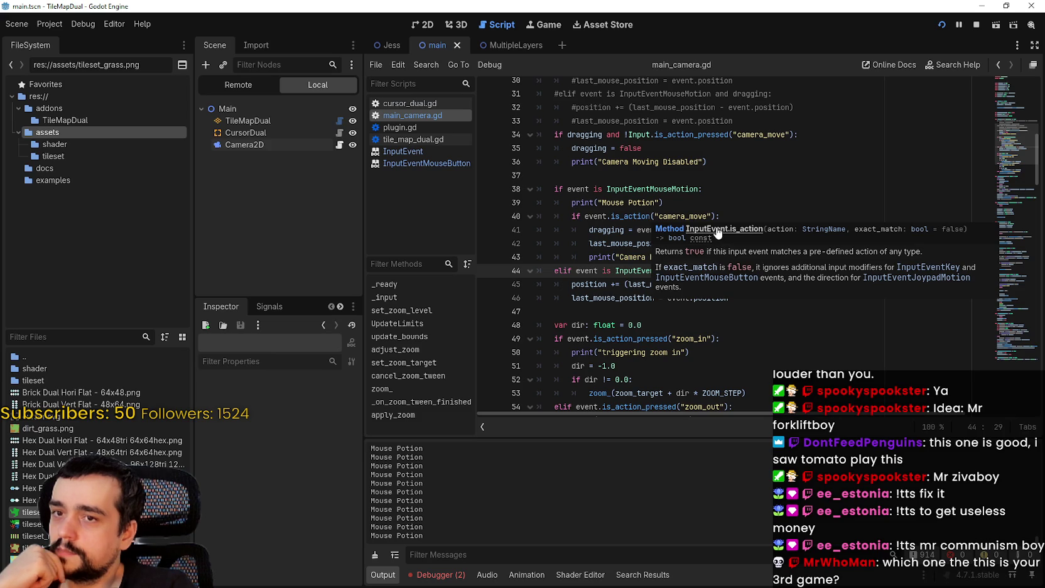
double_click(682, 216)
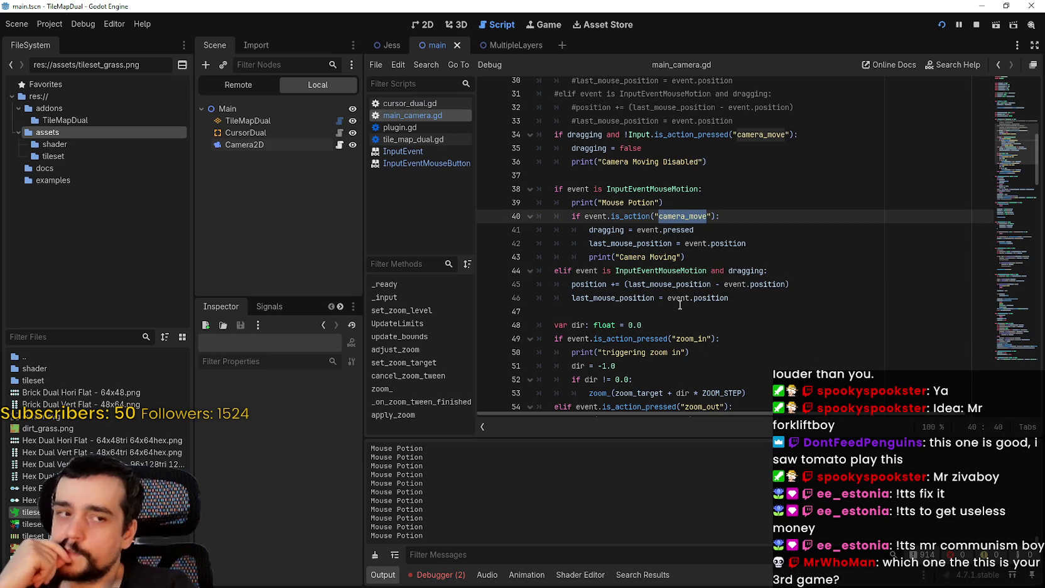
mouse_move(678, 304)
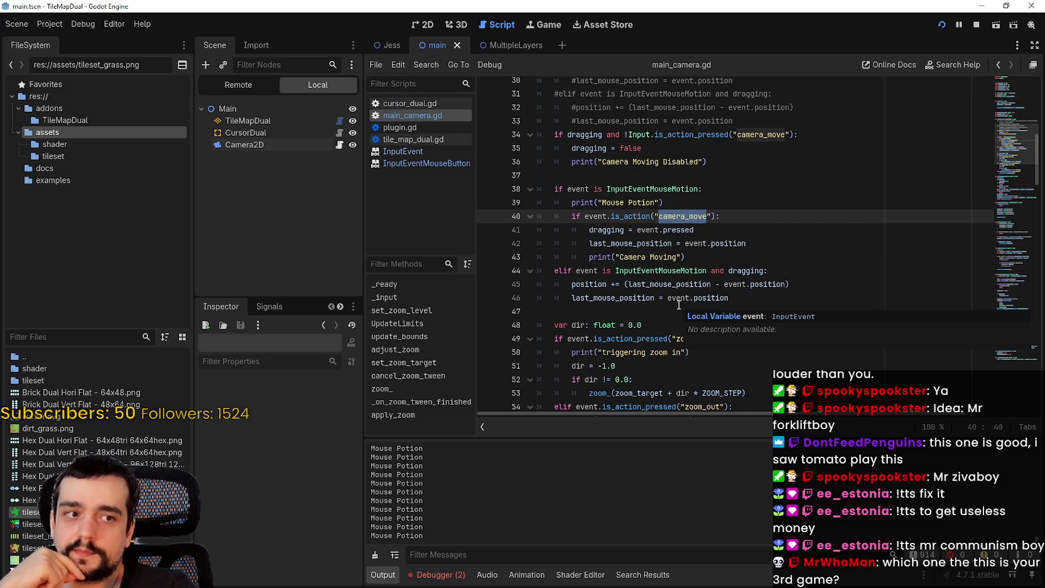
scroll(603, 222, down, 1)
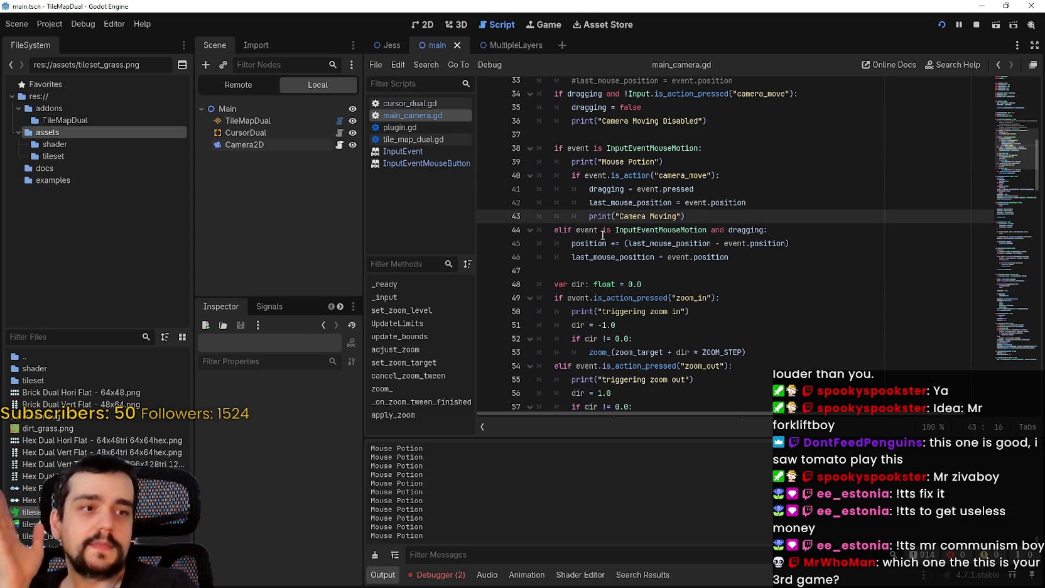
scroll(603, 227, up, 2)
drag(686, 297, 673, 284)
drag(582, 259, 546, 229)
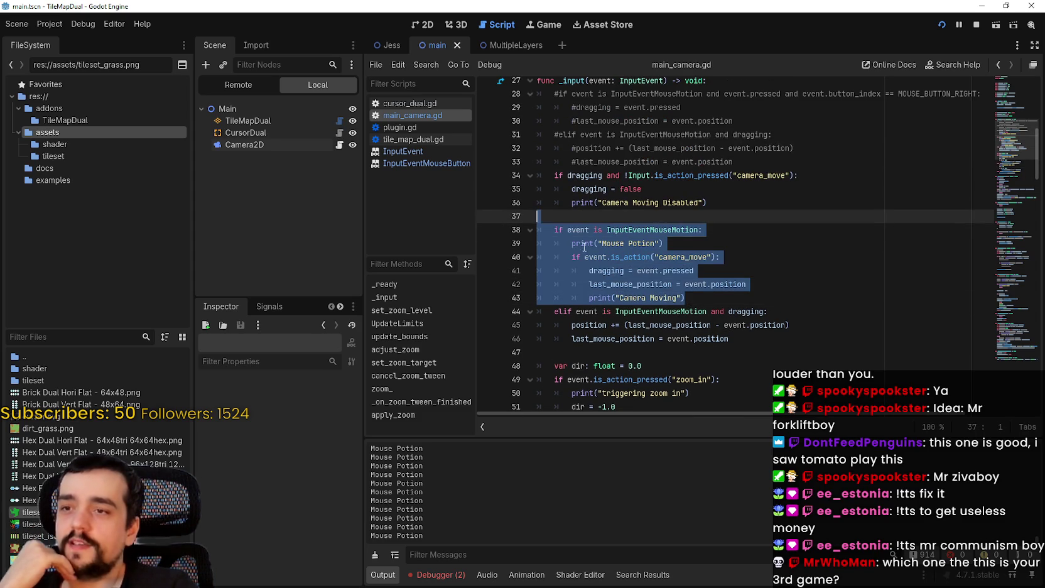
scroll(578, 245, down, 1)
click(815, 302)
drag(759, 291, 658, 256)
drag(578, 235, 554, 212)
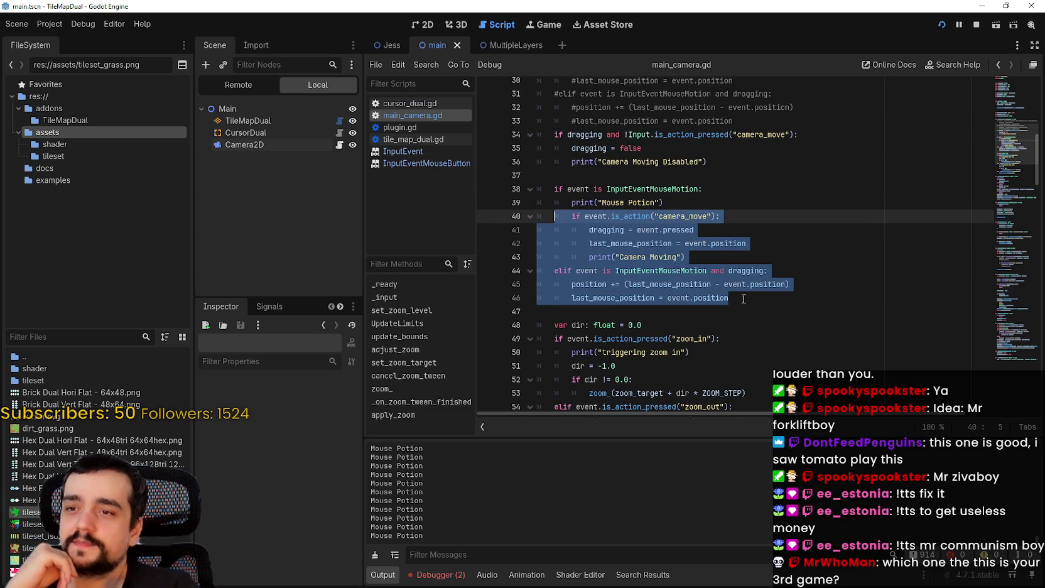
click(794, 339)
scroll(793, 339, up, 1)
click(685, 284)
drag(685, 297, 537, 256)
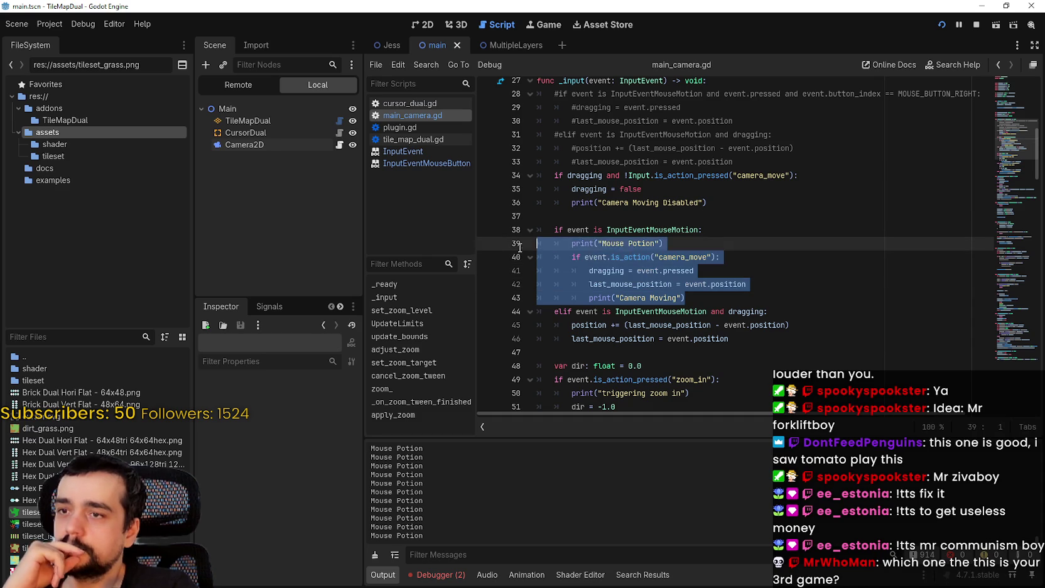
click(642, 297)
Add a breakpoint on line 43's 'Camera Moving' print, then stop and relaunch the game
click(493, 298)
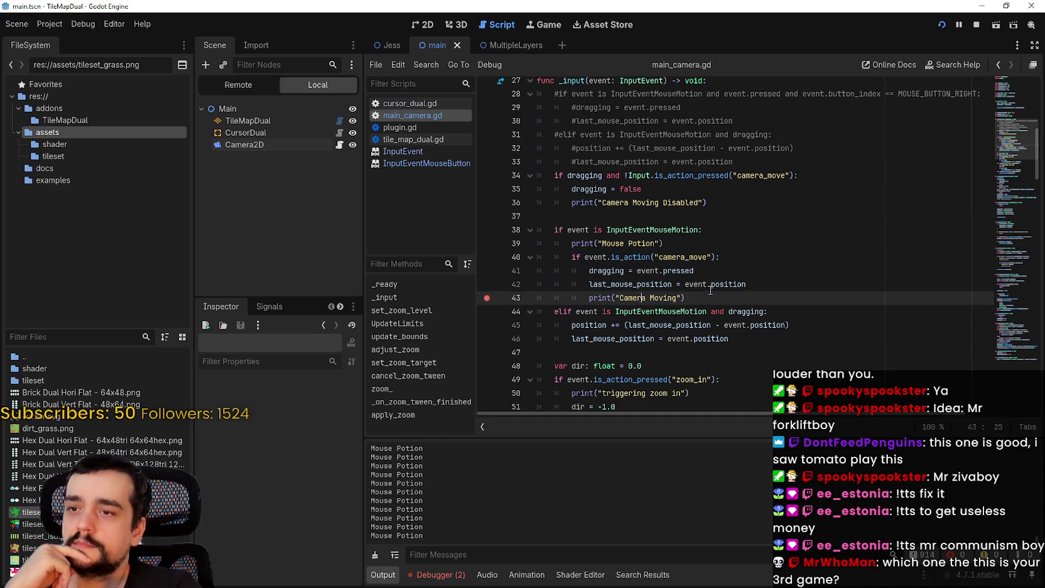
click(976, 24)
click(941, 28)
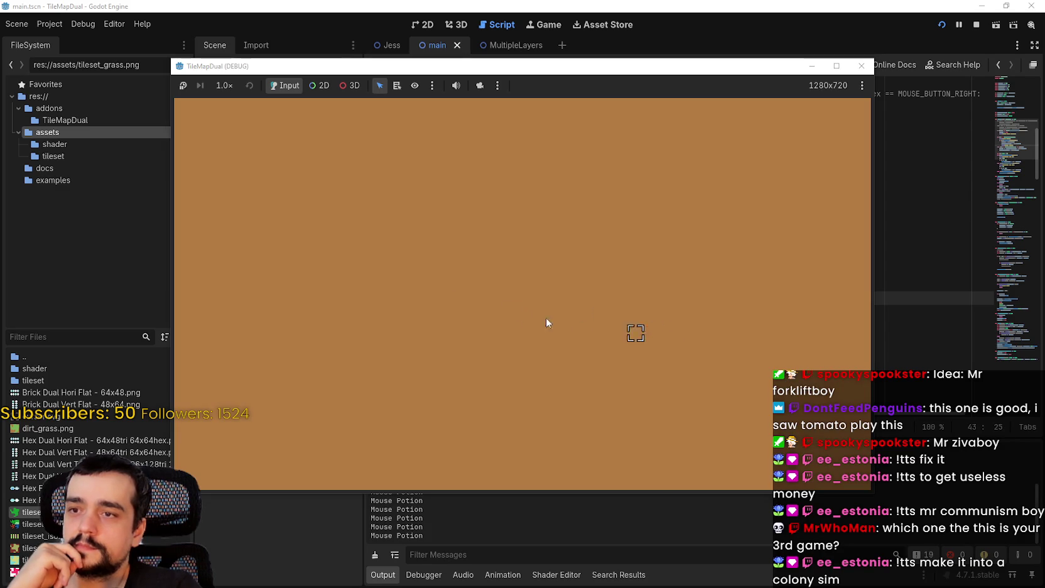
Paint a curved grass stroke across the map in-game, then return to the script at line 40
mouse_move(546, 322)
mouse_down()
mouse_move(427, 242)
mouse_move(392, 338)
mouse_move(688, 327)
mouse_up()
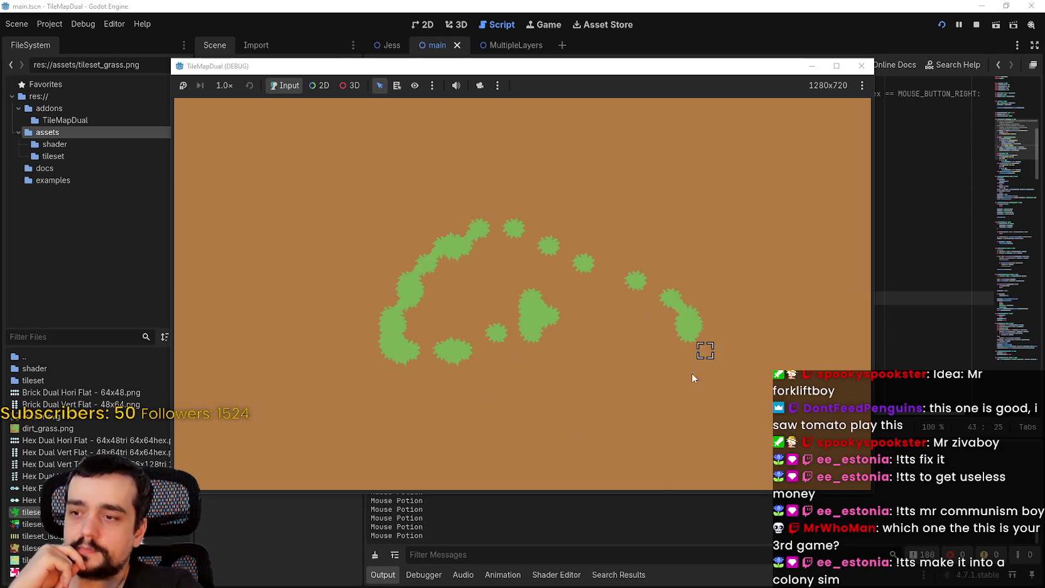
click(596, 584)
click(585, 257)
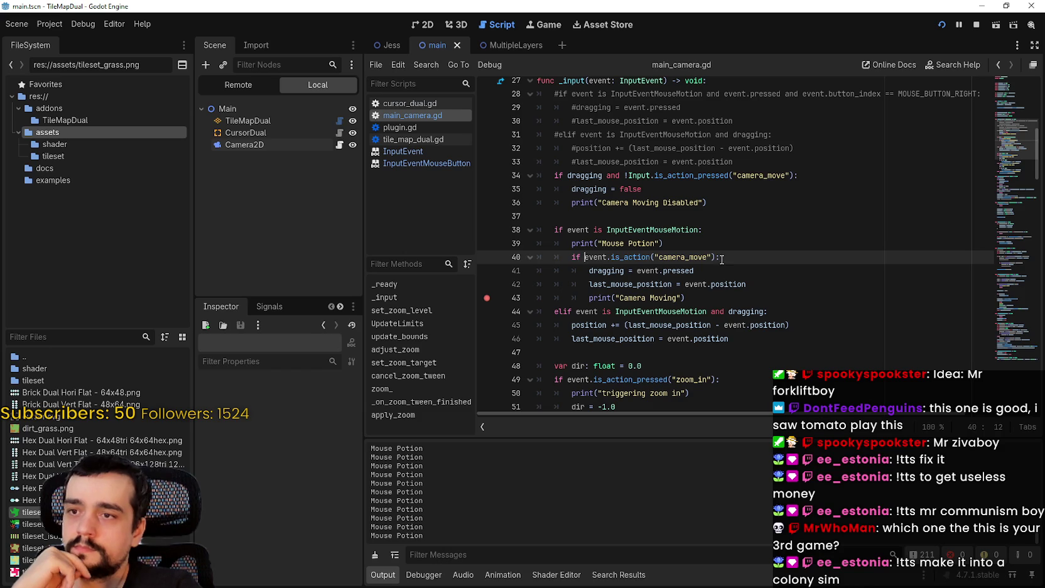
drag(719, 258, 520, 251)
click(61, 22)
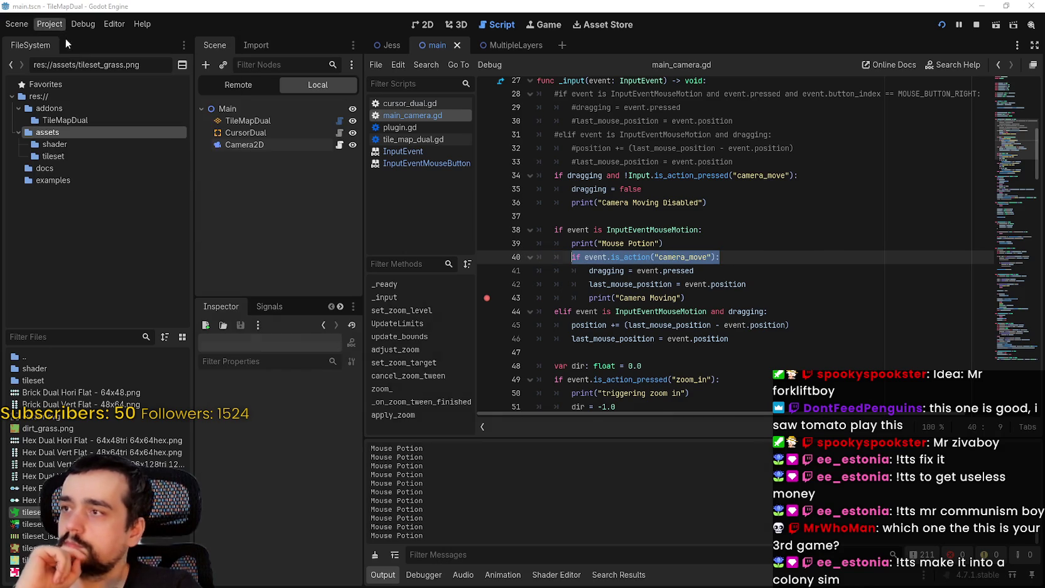
click(63, 35)
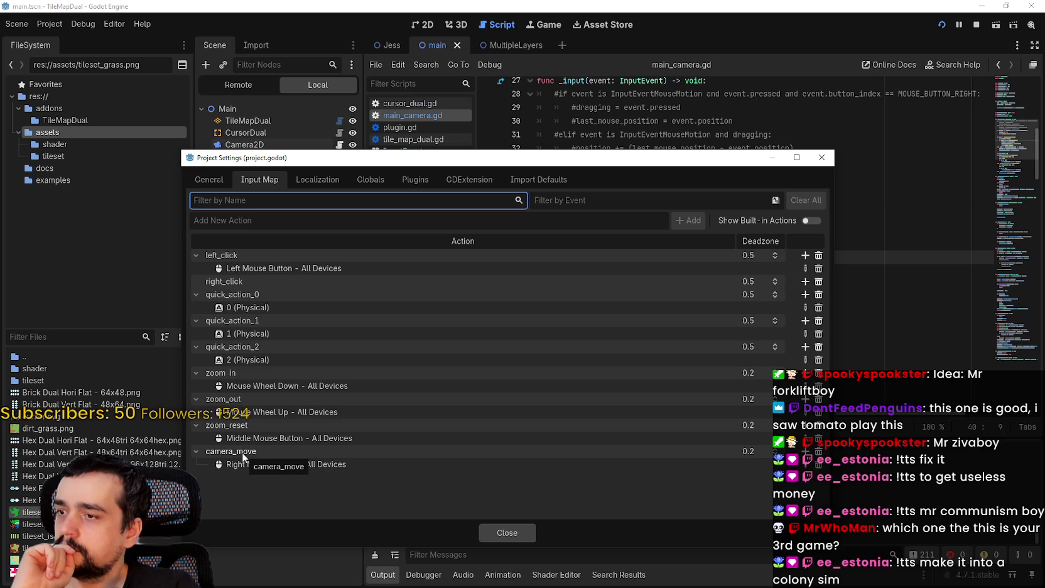
click(496, 532)
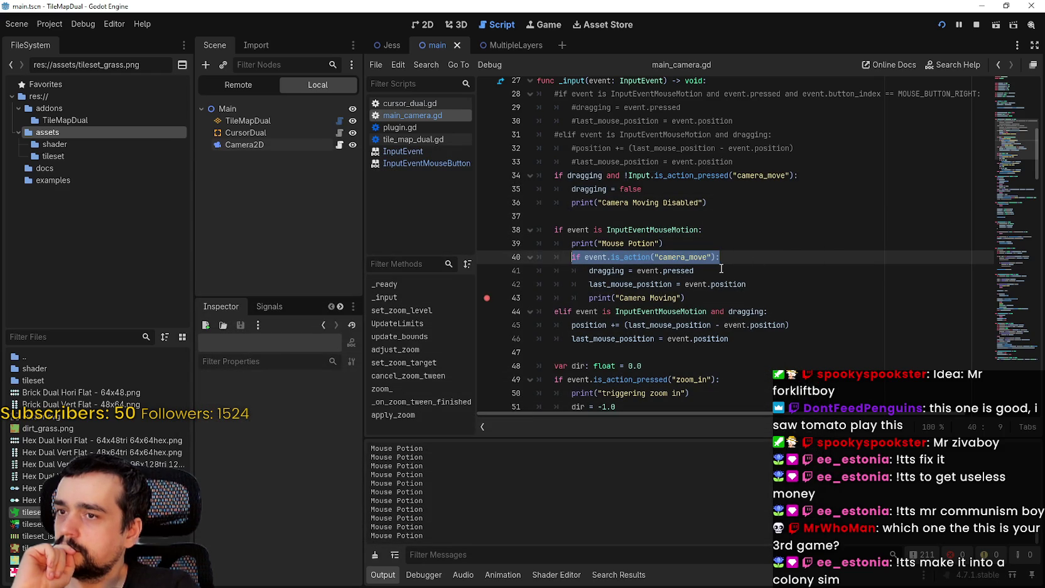
double_click(653, 230)
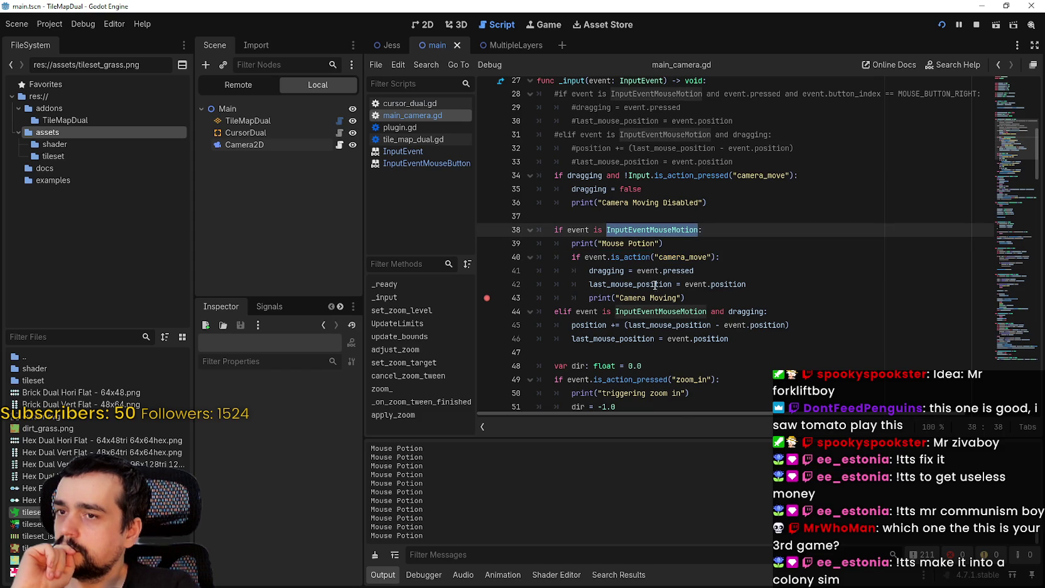
double_click(633, 257)
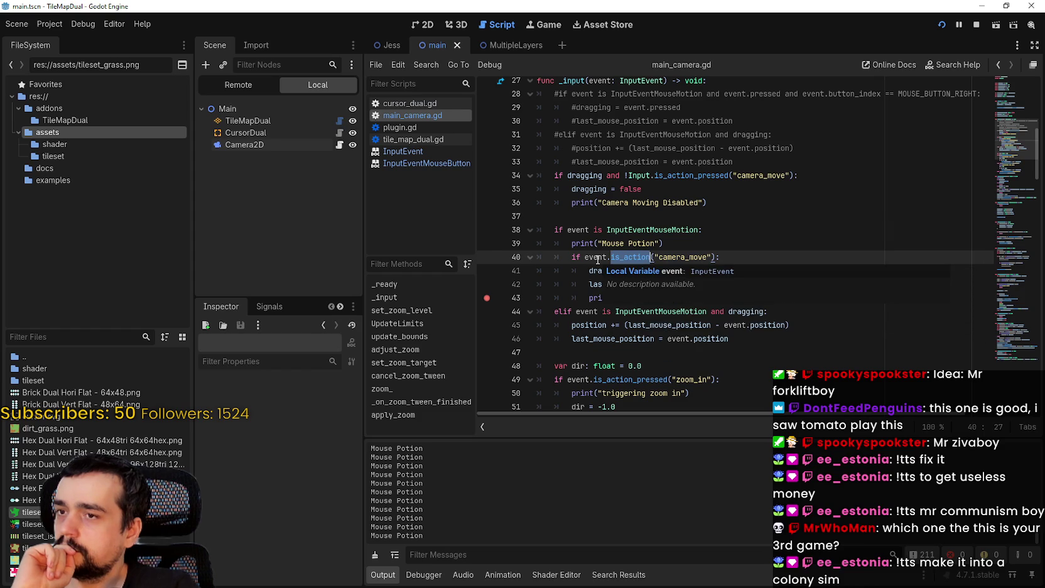
scroll(597, 258, up, 2)
mouse_move(632, 161)
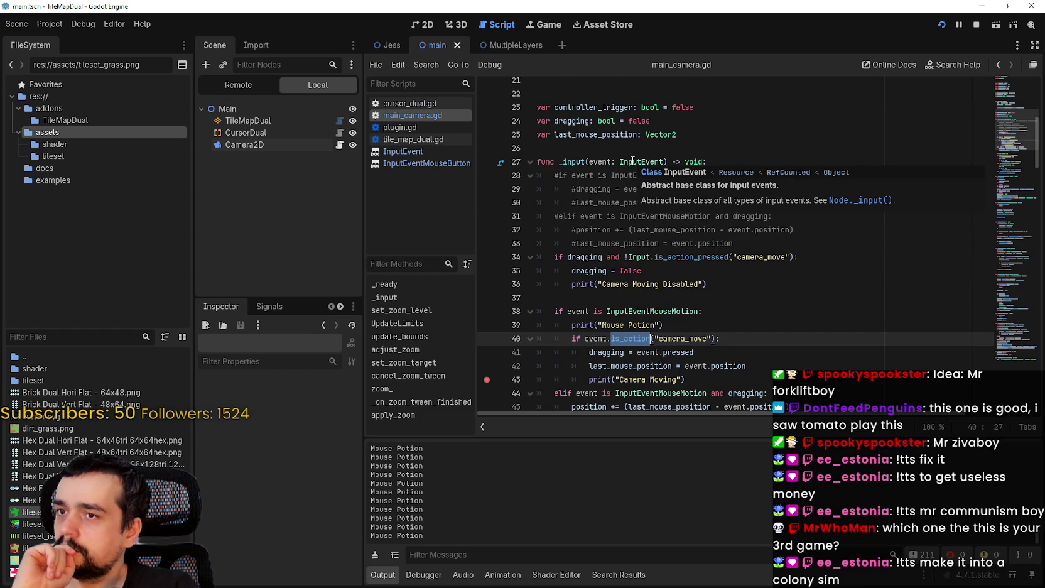
click(633, 353)
scroll(630, 352, down, 1)
scroll(629, 352, down, 1)
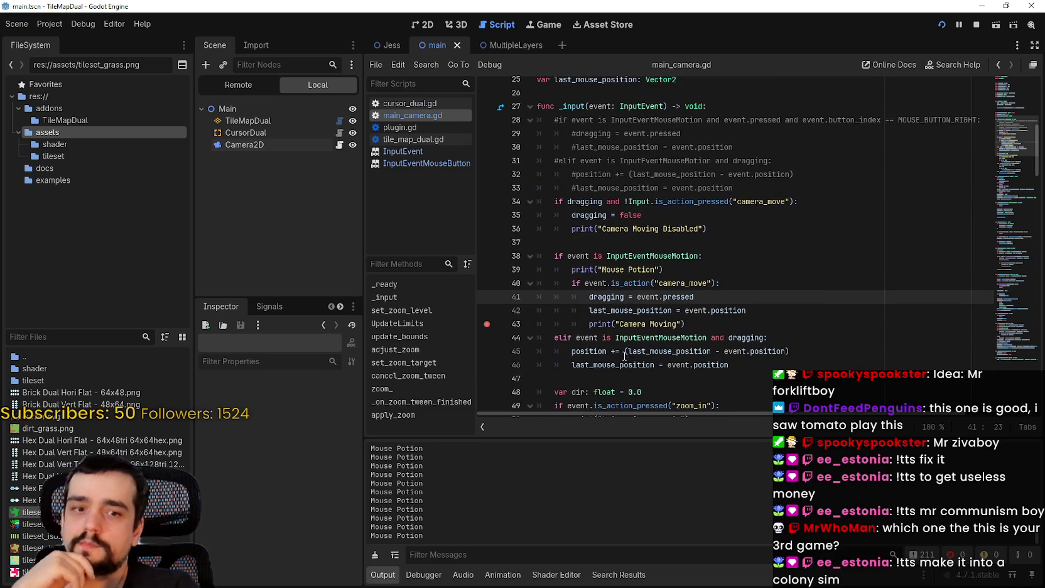